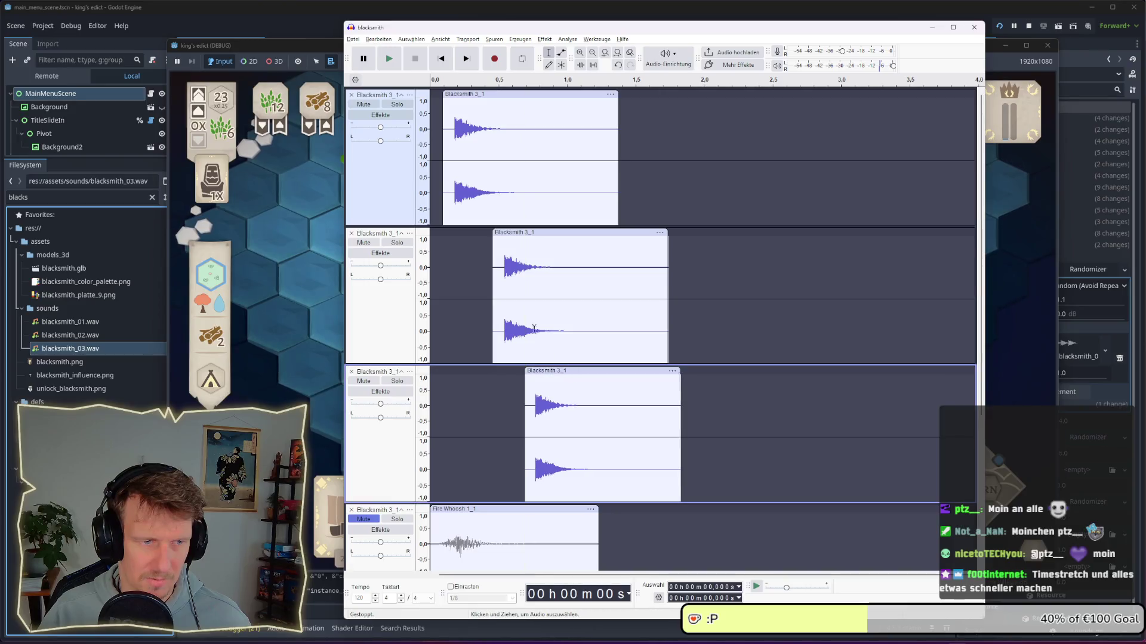
# Step: Preview the layered hits and nudge the second and third Blacksmith clips slightly earlier
pyautogui.press('space')
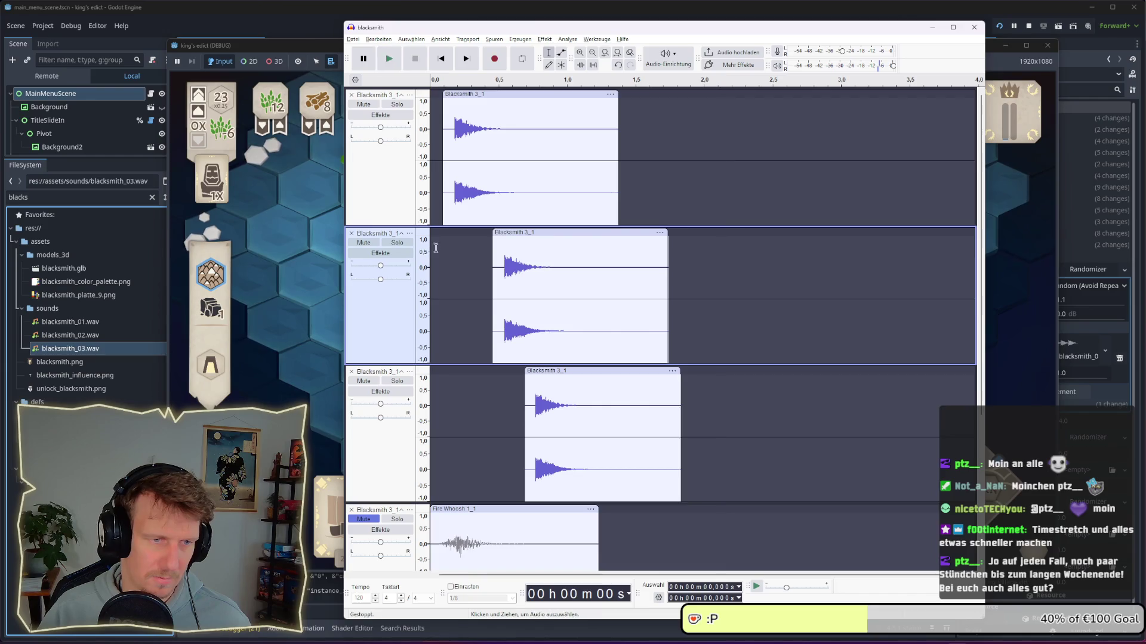
pyautogui.press('space')
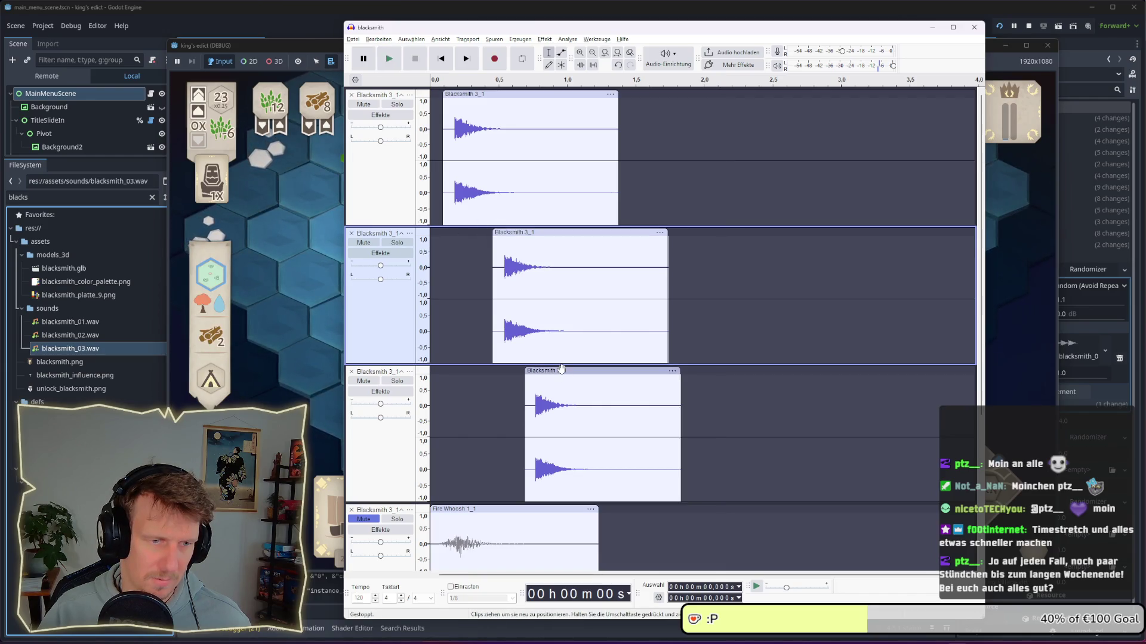
pyautogui.moveTo(558, 370); pyautogui.dragTo(571, 371)
pyautogui.click(430, 270)
pyautogui.press('space')
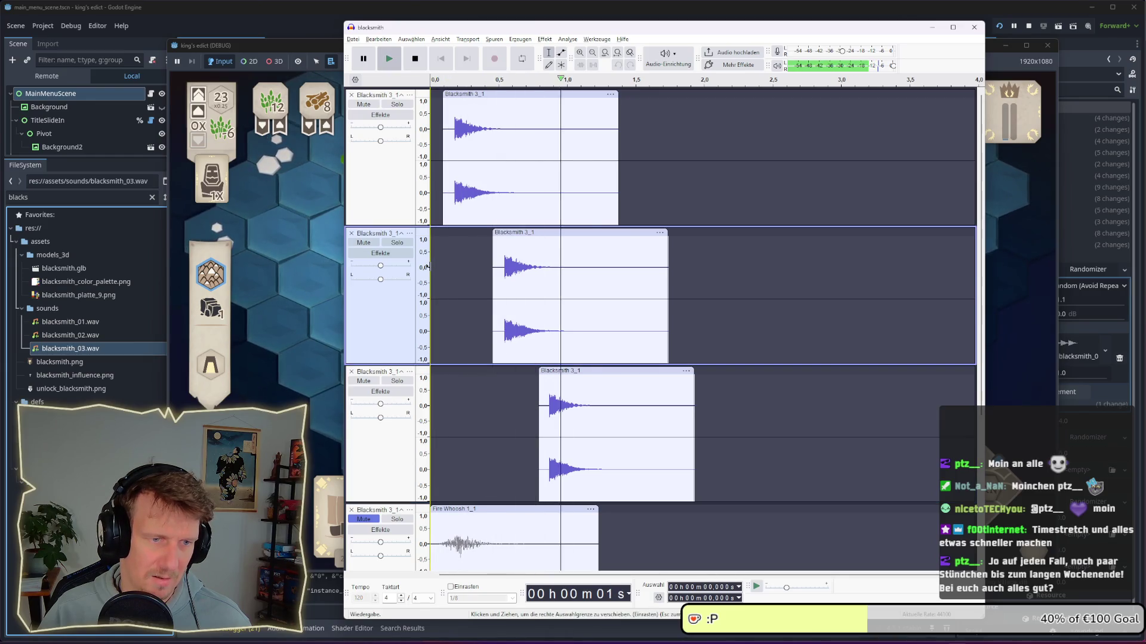
pyautogui.press('space')
pyautogui.moveTo(517, 233); pyautogui.dragTo(498, 234)
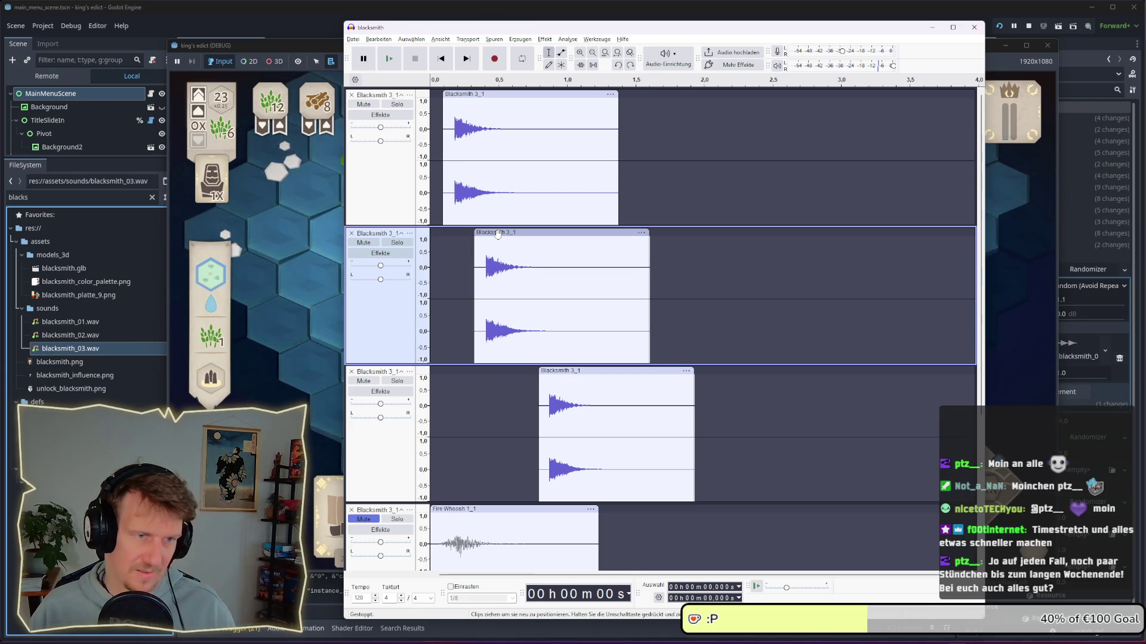
pyautogui.hotkey('ctrl', 'z')
pyautogui.hotkey('ctrl', 'z')
pyautogui.moveTo(519, 233); pyautogui.dragTo(507, 234)
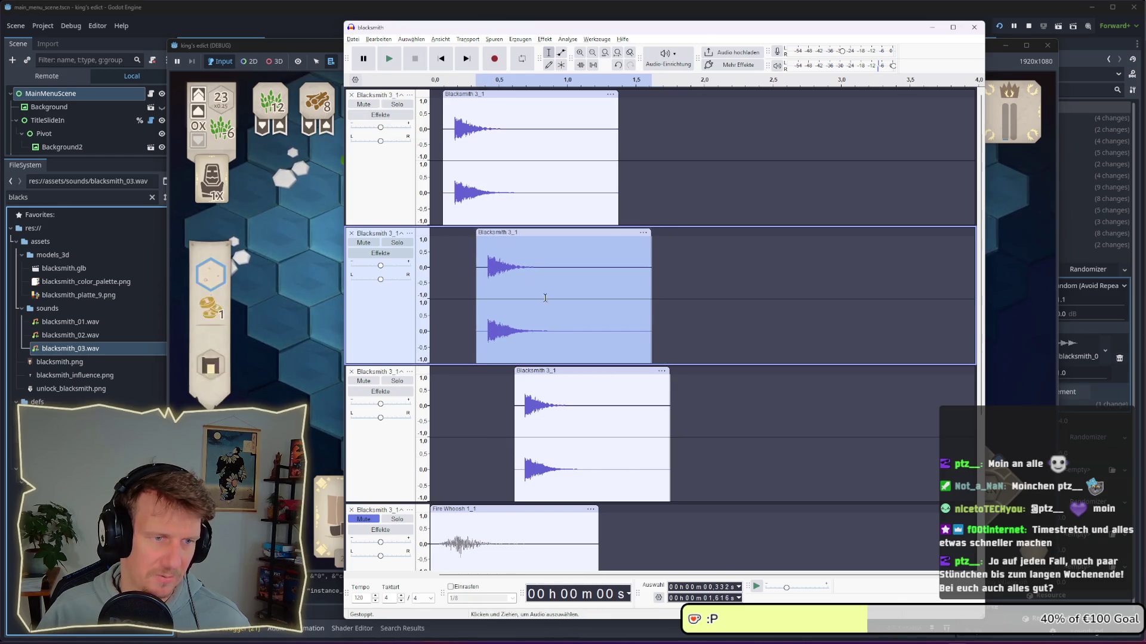
pyautogui.moveTo(537, 372); pyautogui.dragTo(531, 371)
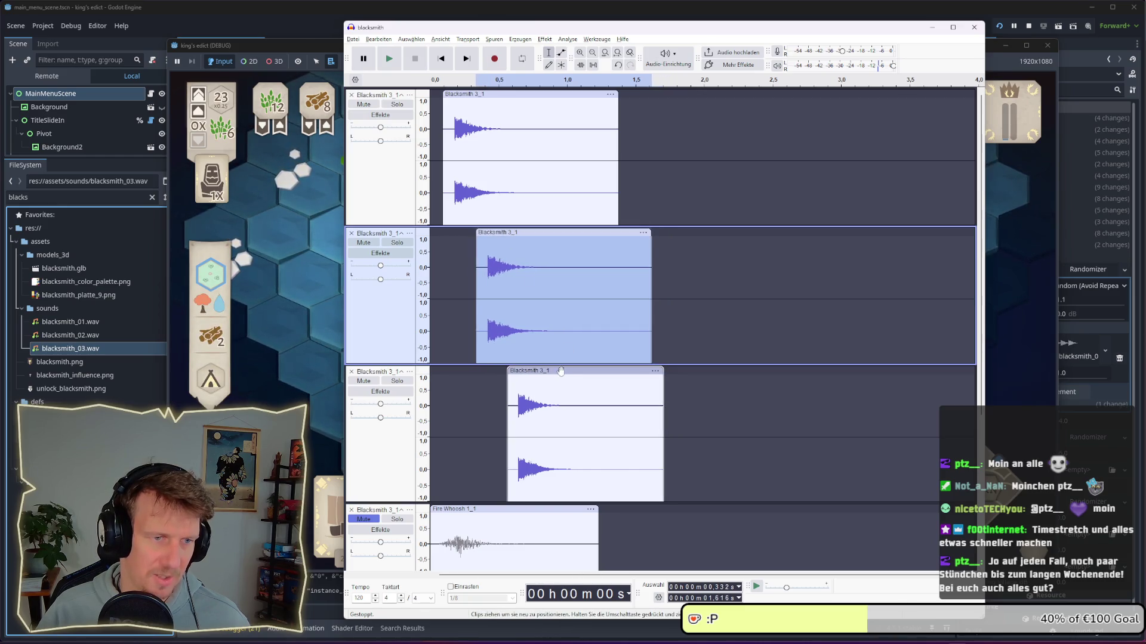
# Step: Move the first Blacksmith clip to start at zero, pull the second slightly earlier, and replay
pyautogui.click(432, 251)
pyautogui.press('space')
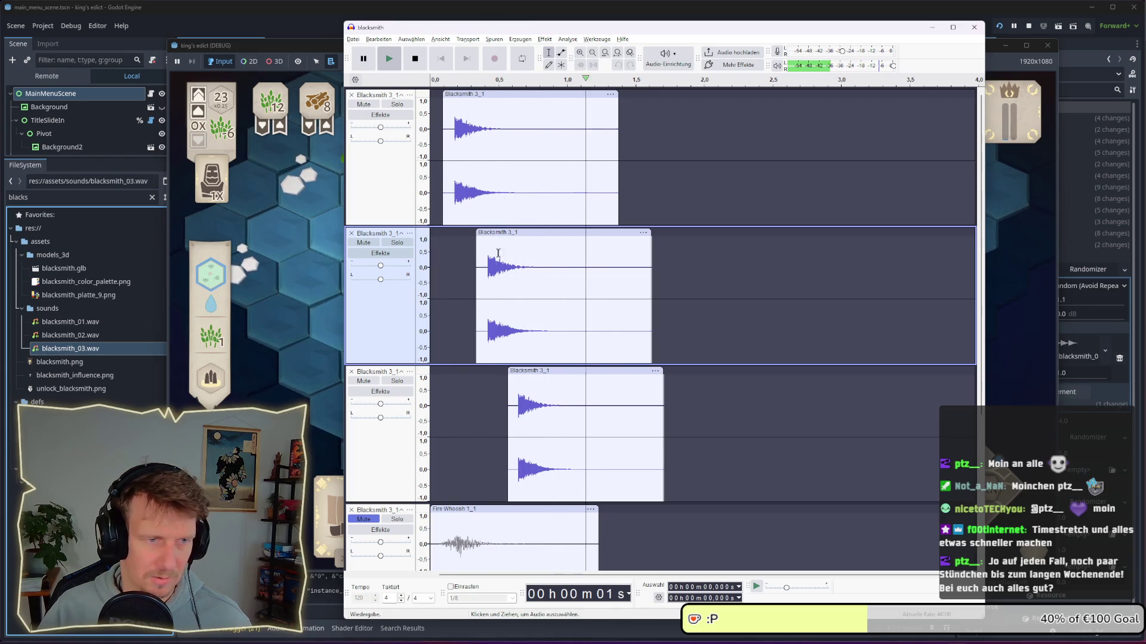
pyautogui.moveTo(472, 95); pyautogui.dragTo(460, 96)
pyautogui.click(430, 239)
pyautogui.press('space')
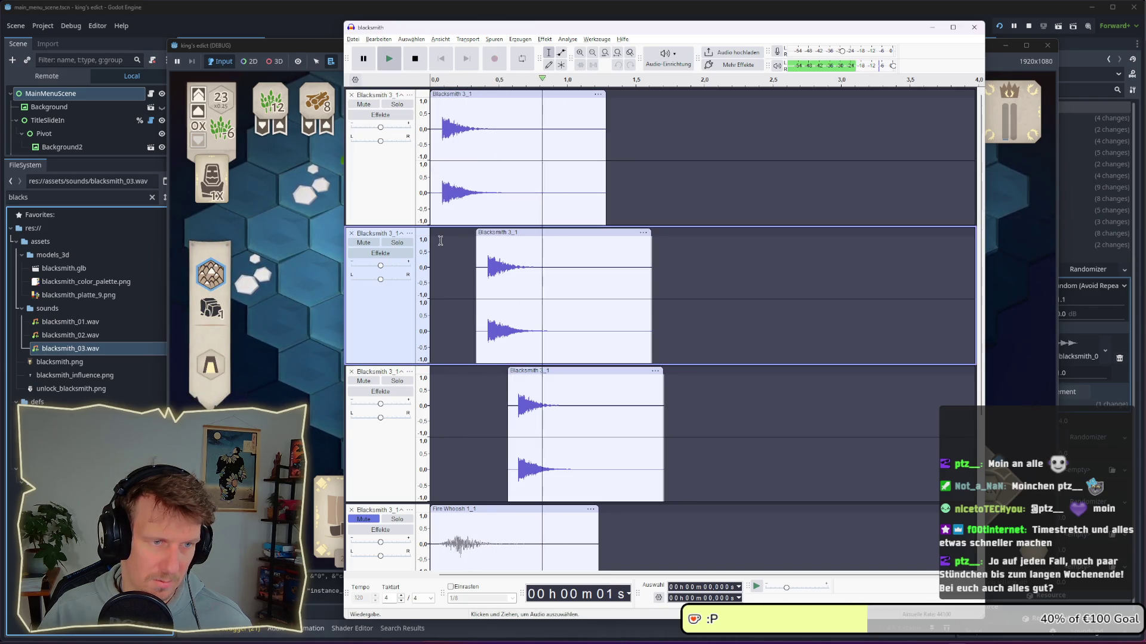
pyautogui.moveTo(496, 236); pyautogui.dragTo(492, 236)
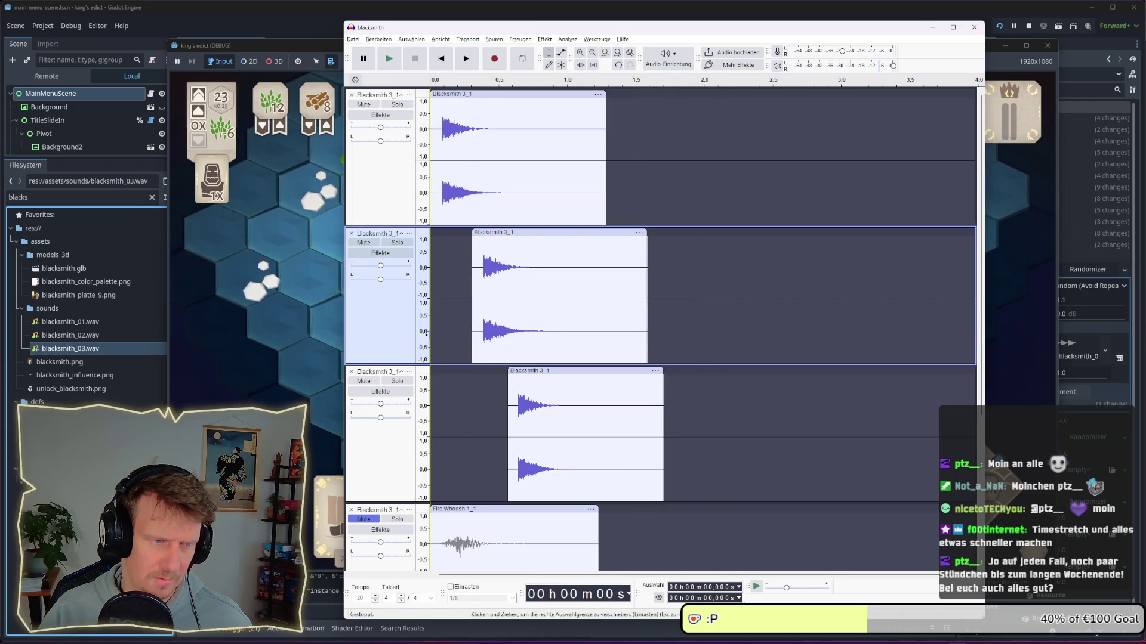
pyautogui.press('space')
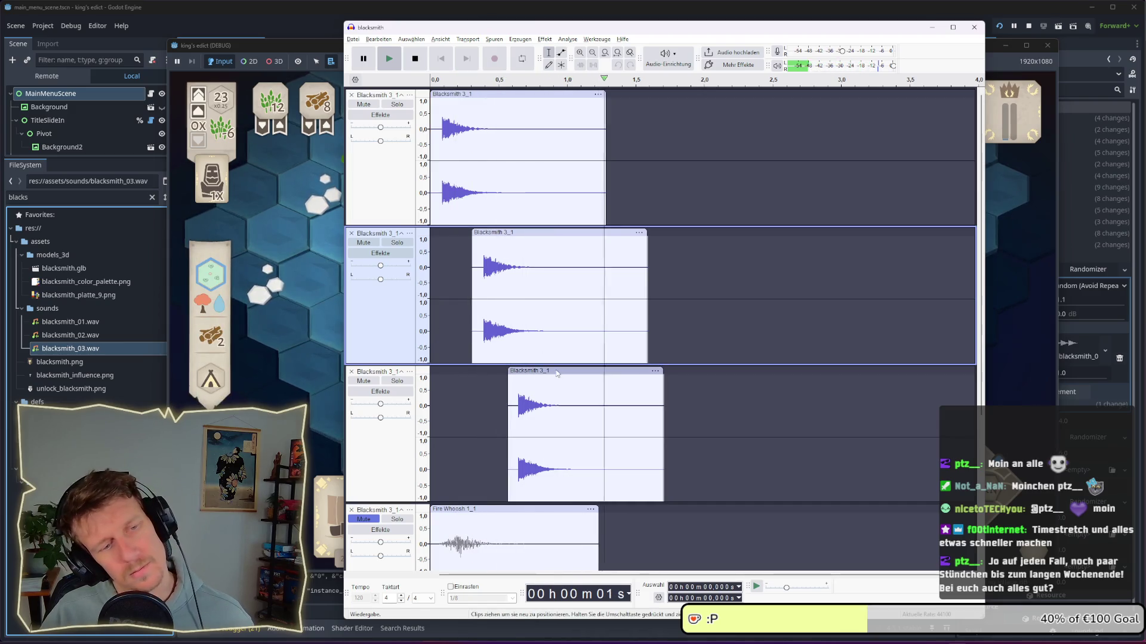
pyautogui.click(564, 371)
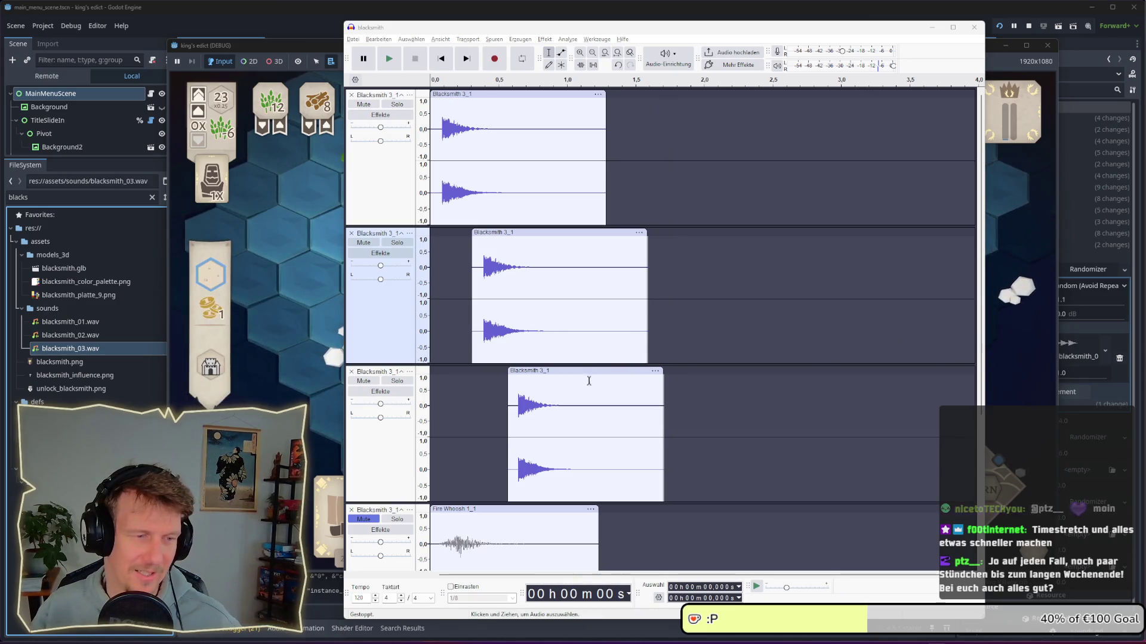
# Step: Nudge the third Blacksmith clip slightly later, replay the mix from 0.0, and switch to the game
pyautogui.moveTo(585, 371); pyautogui.dragTo(590, 372)
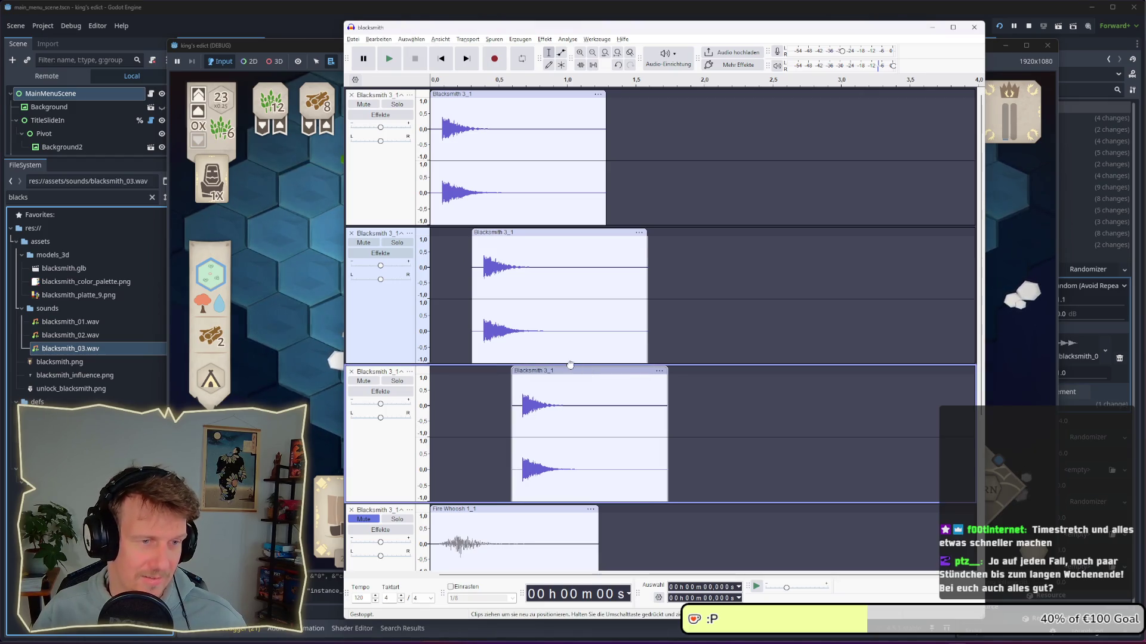
pyautogui.click(429, 407)
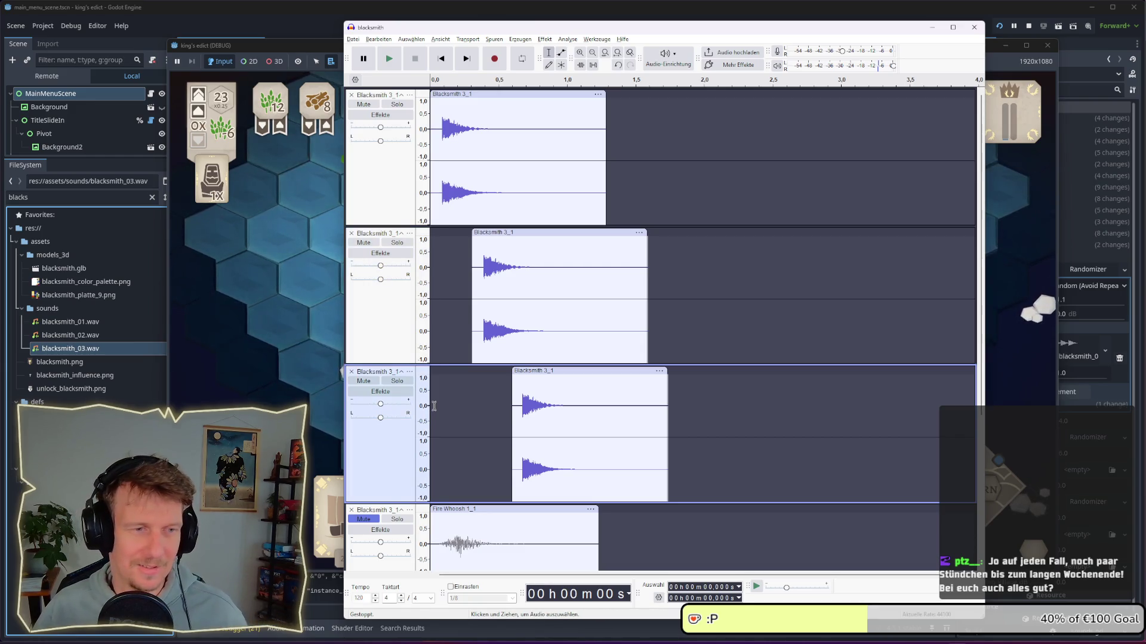
pyautogui.press('space')
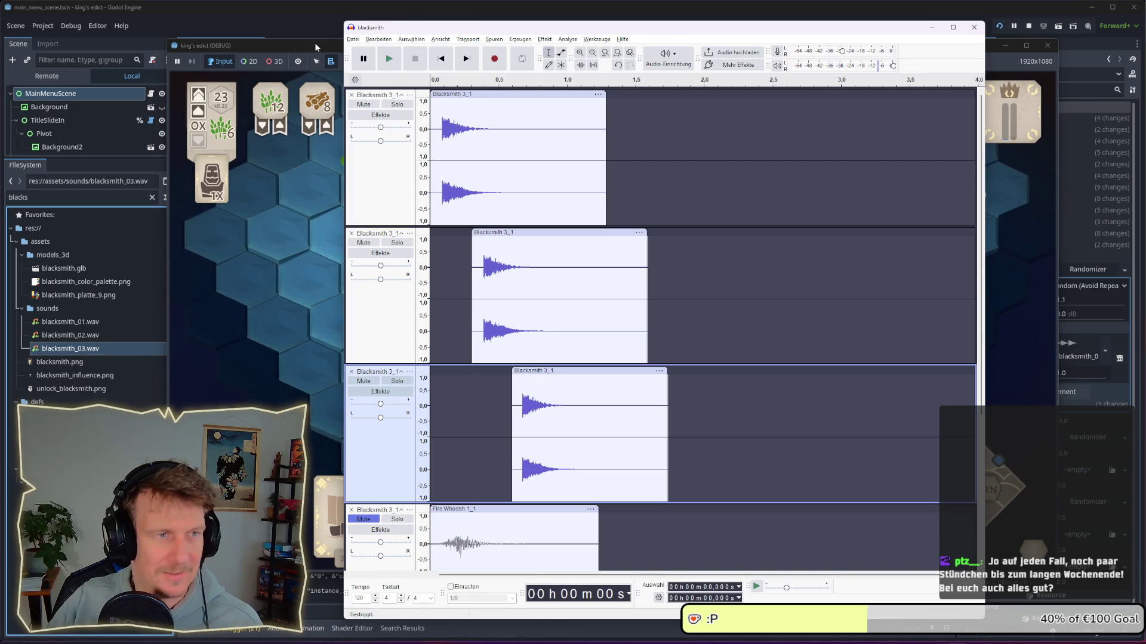
pyautogui.click(315, 47)
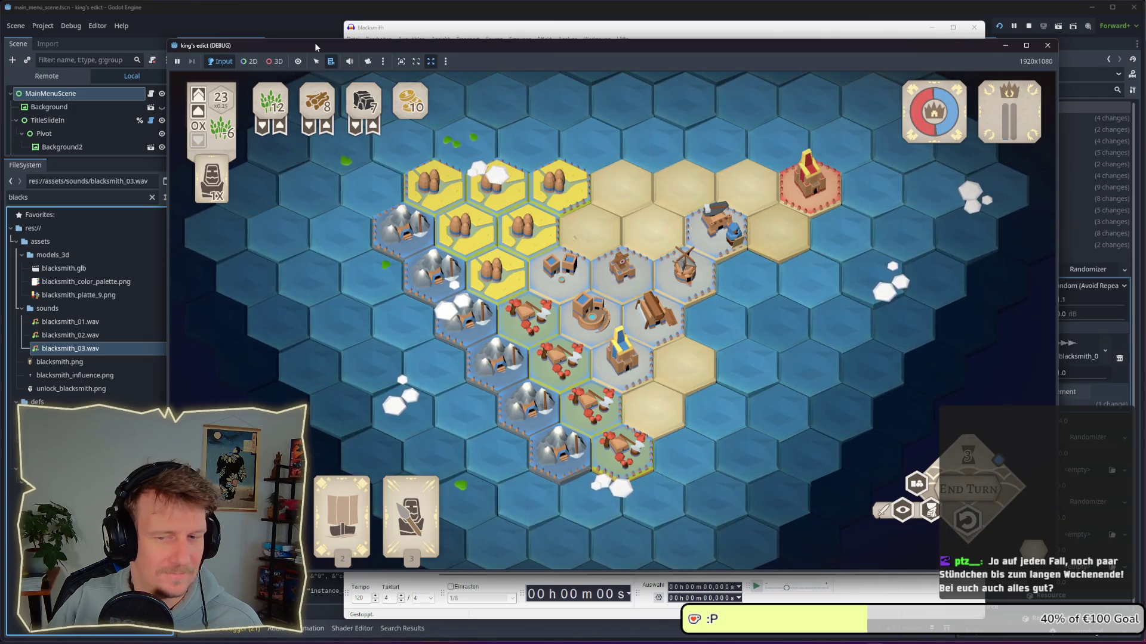
# Step: Switch windows with Alt+Tab so the King's Edict settlement board is visible
pyautogui.hotkey('alt', 'Tab')
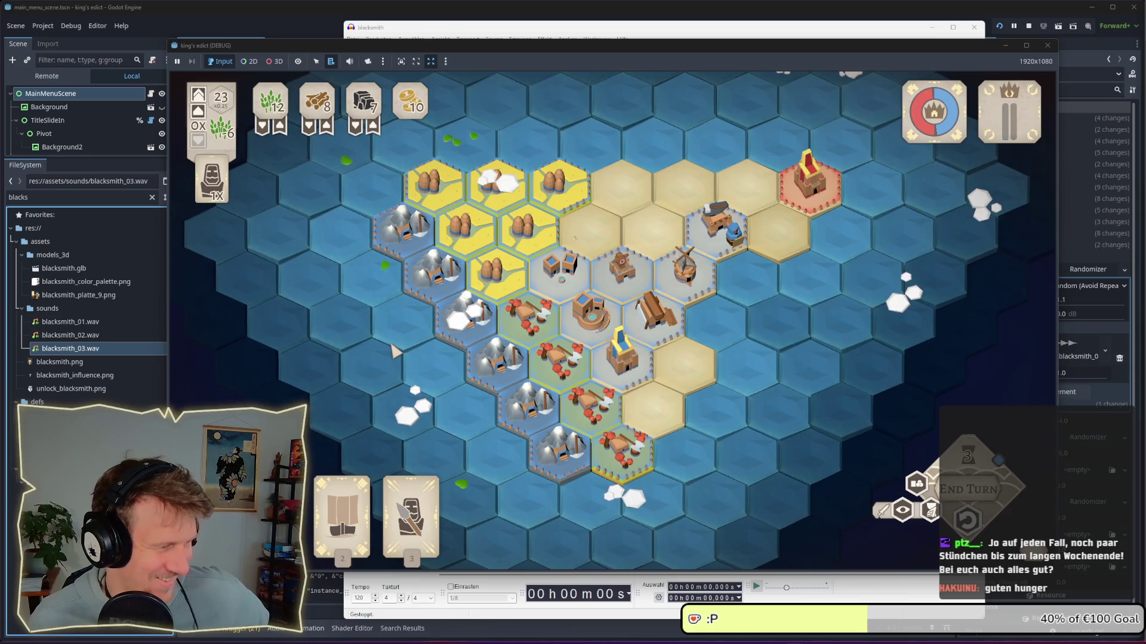
pyautogui.moveTo(556, 316)
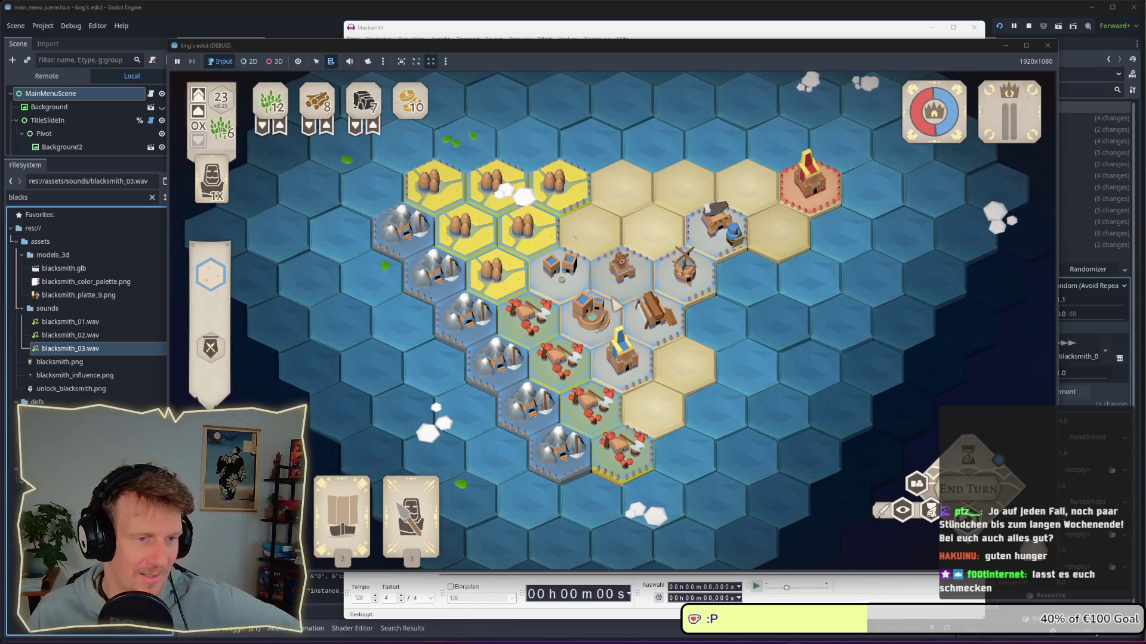
# Step: Shift the game window left, inspect the sawmill hex, then return to the blacksmith project
pyautogui.scroll(1, 616, 304)
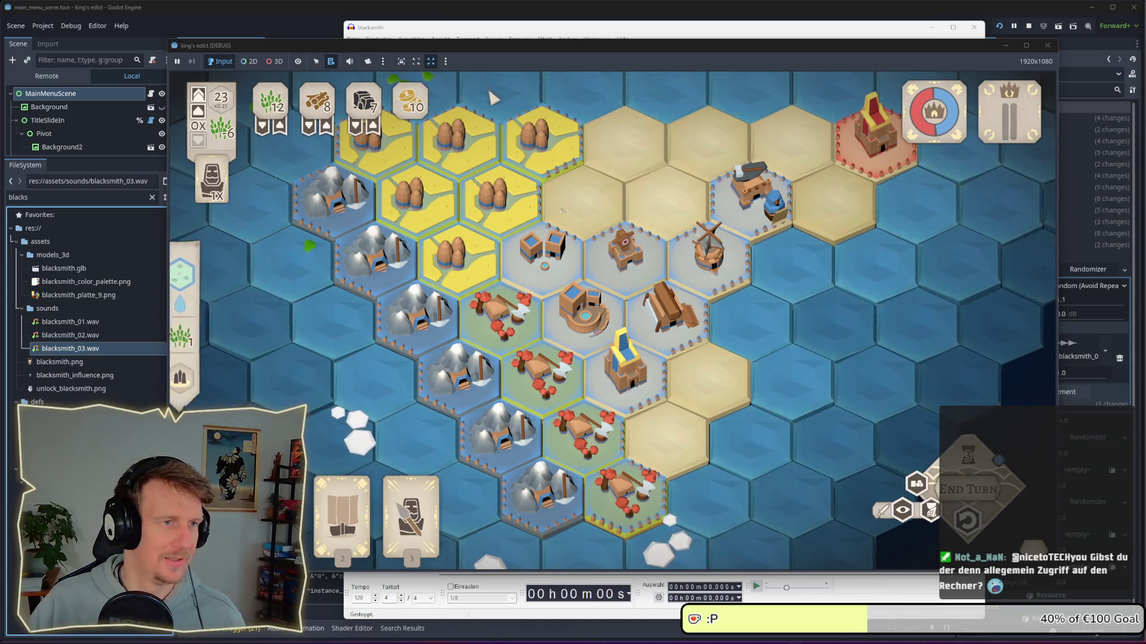
pyautogui.moveTo(524, 48); pyautogui.dragTo(481, 48)
pyautogui.click(602, 320)
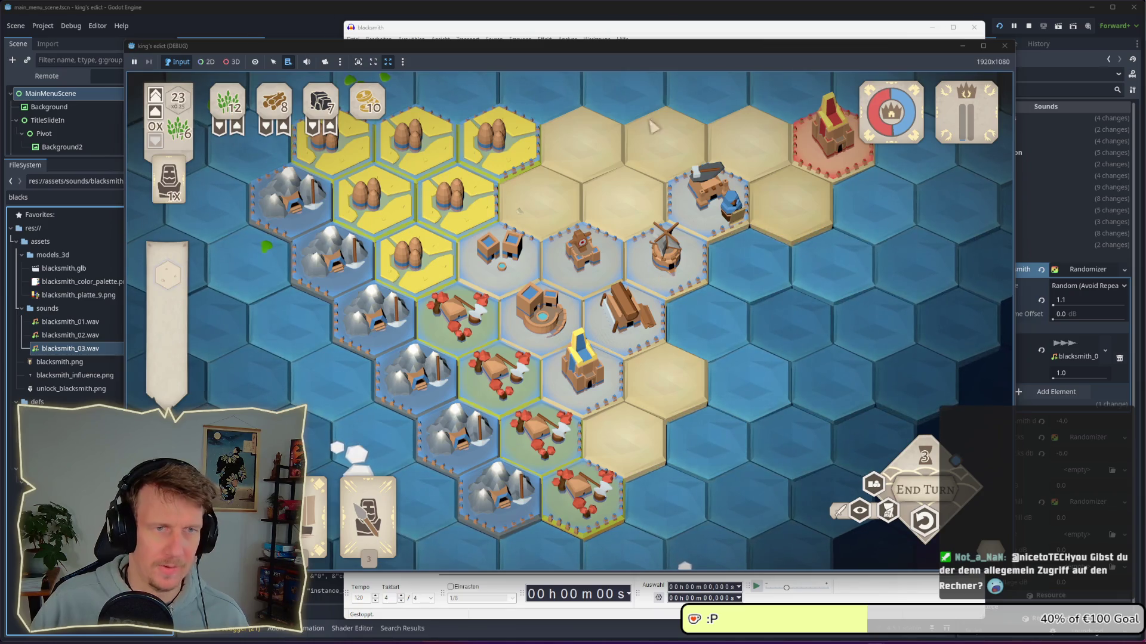
pyautogui.click(664, 36)
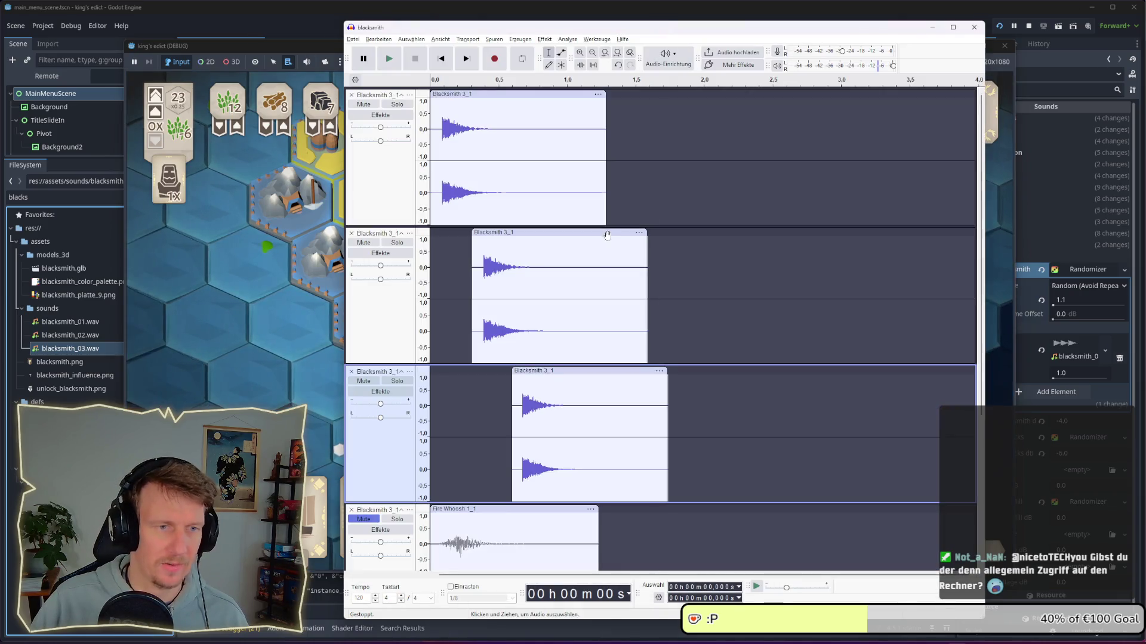
# Step: Play the layered blacksmith clips several times from the start
pyautogui.click(434, 246)
pyautogui.press('space')
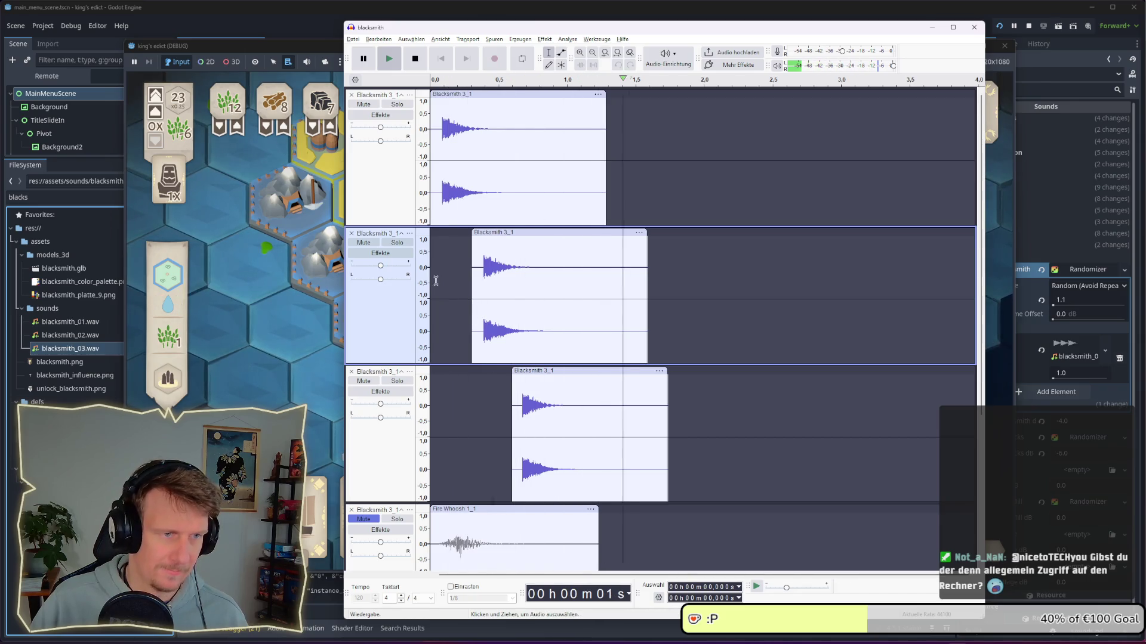
pyautogui.press('space')
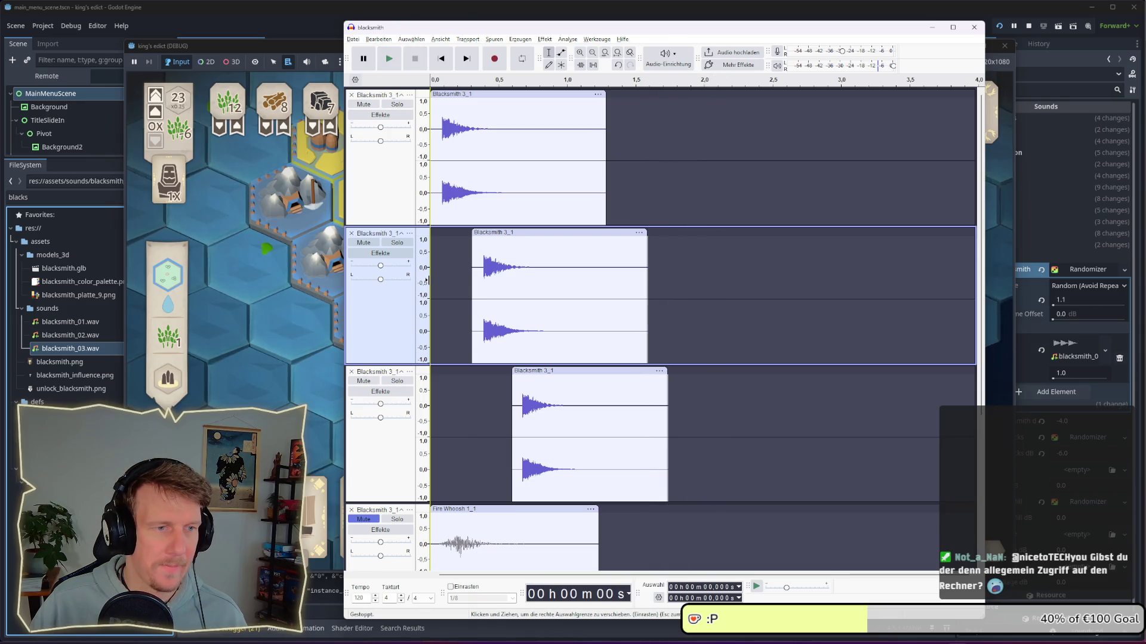
pyautogui.press('space')
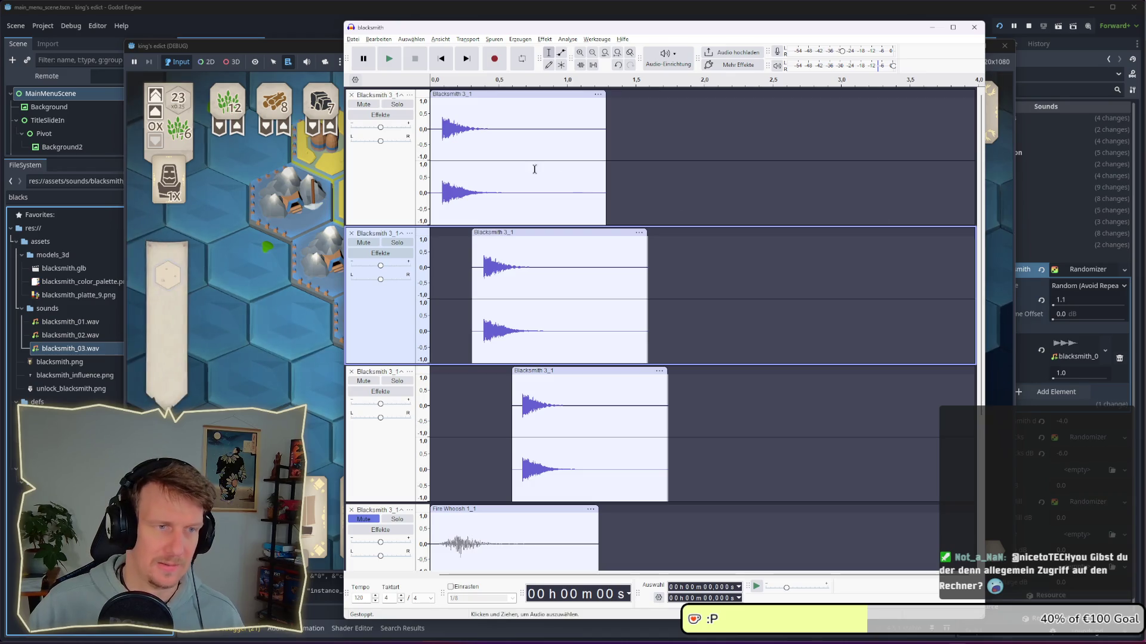
# Step: Select the whole first Blacksmith clip and open Effekt > Tonhöhe und Tempo
pyautogui.click(462, 95)
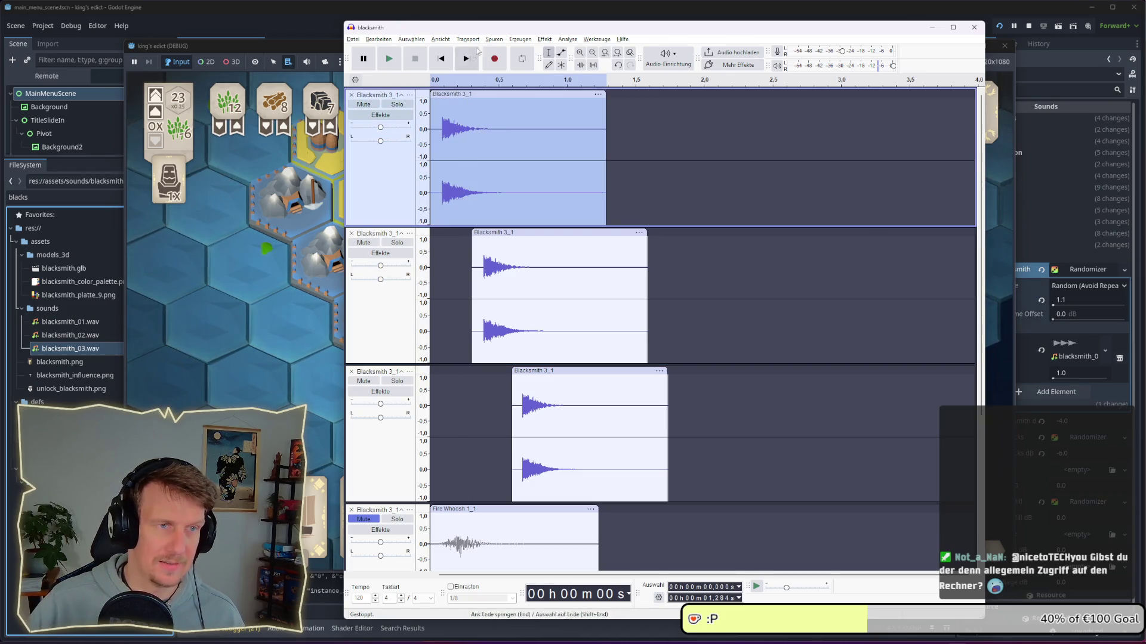
pyautogui.click(545, 40)
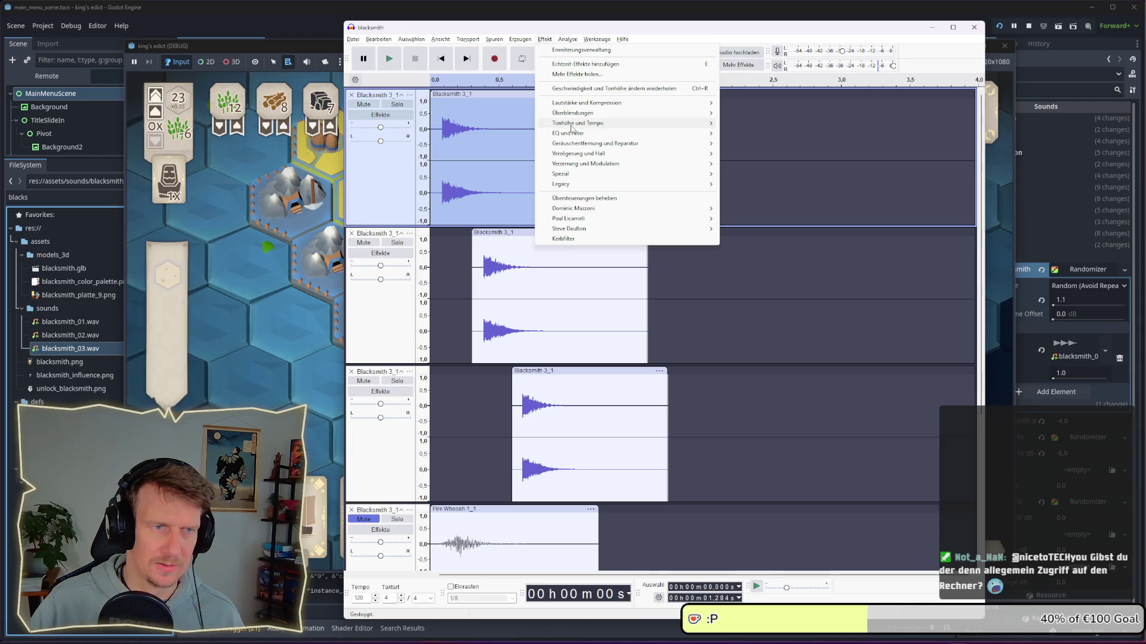
pyautogui.moveTo(572, 124)
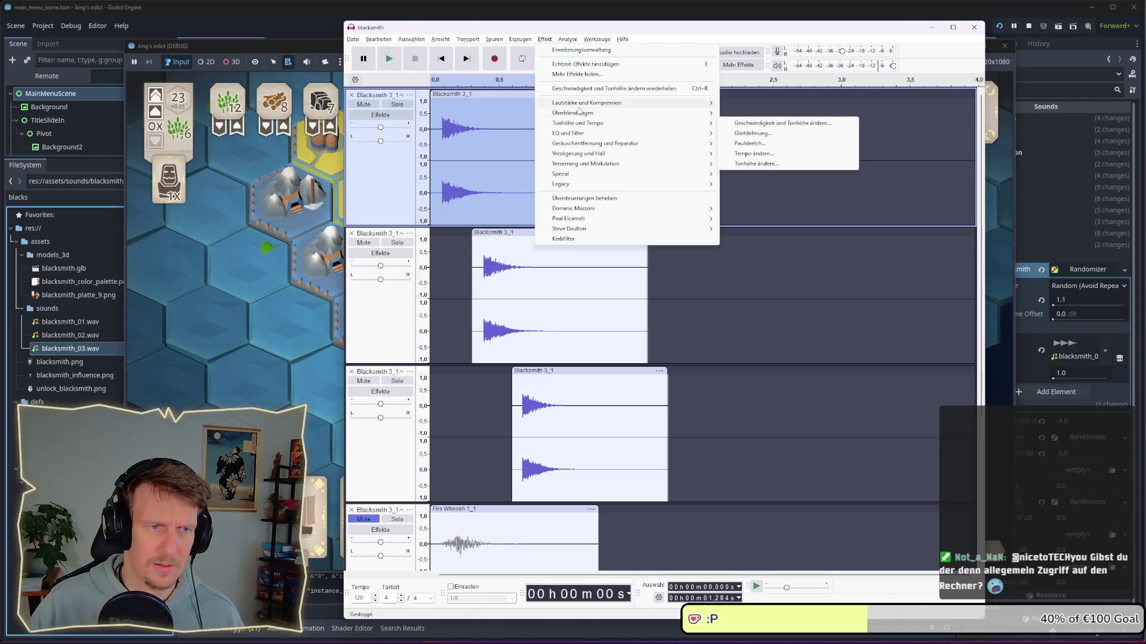
pyautogui.moveTo(580, 105)
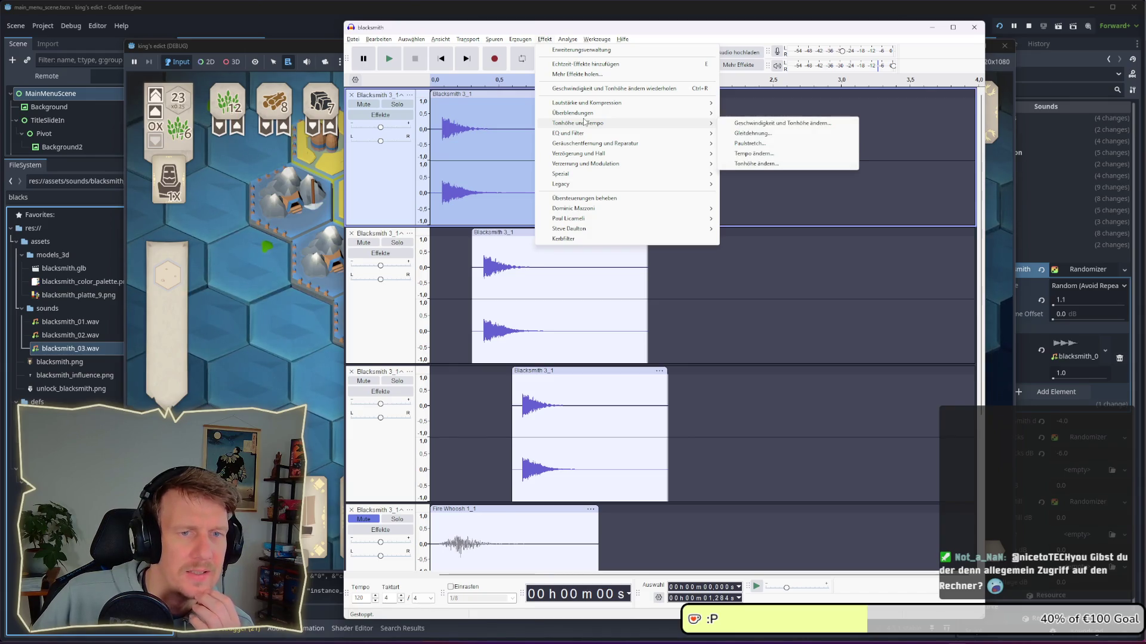
# Step: In Tempo ändern, preview tempo changes of -12%, -5% and -48% on the first clip
pyautogui.click(744, 154)
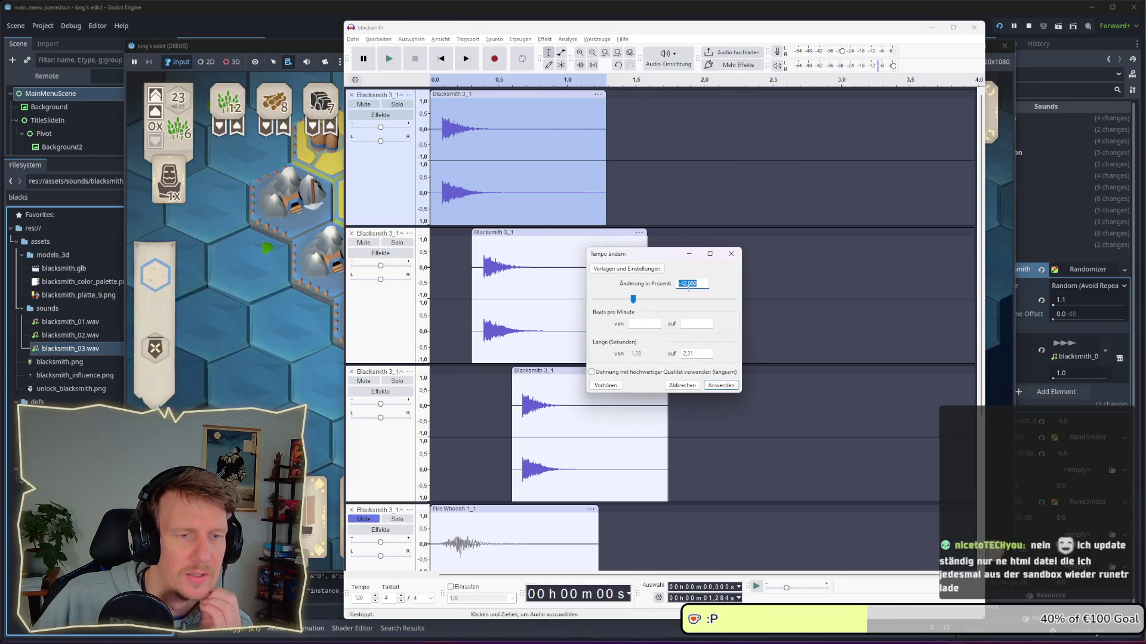
pyautogui.moveTo(634, 299); pyautogui.dragTo(654, 300)
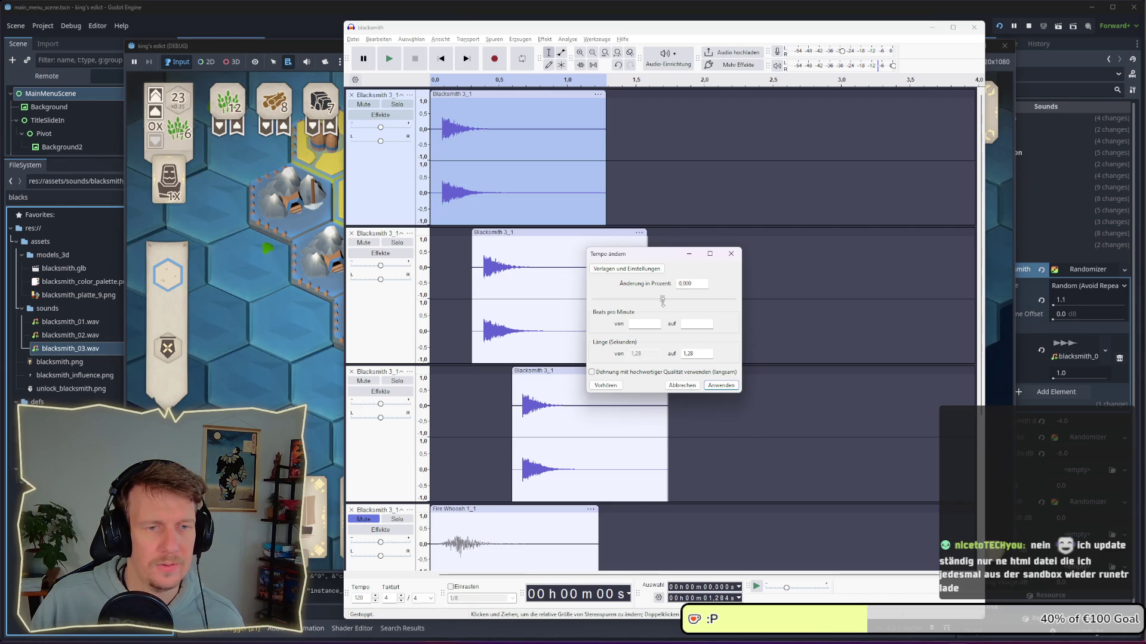
pyautogui.click(605, 385)
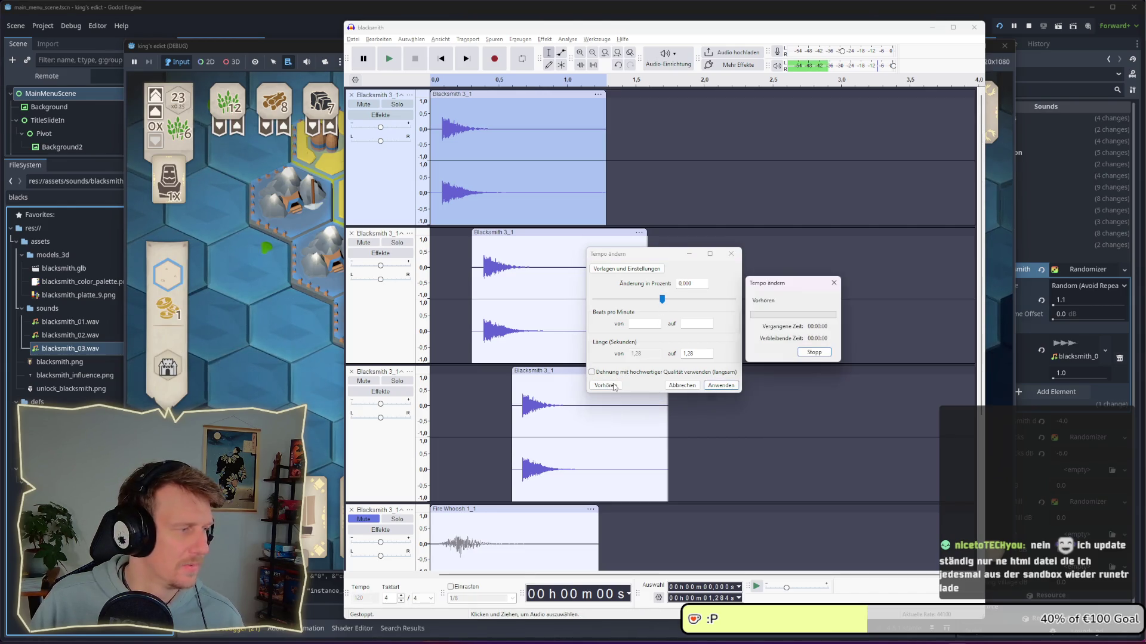
pyautogui.moveTo(662, 300); pyautogui.dragTo(659, 301)
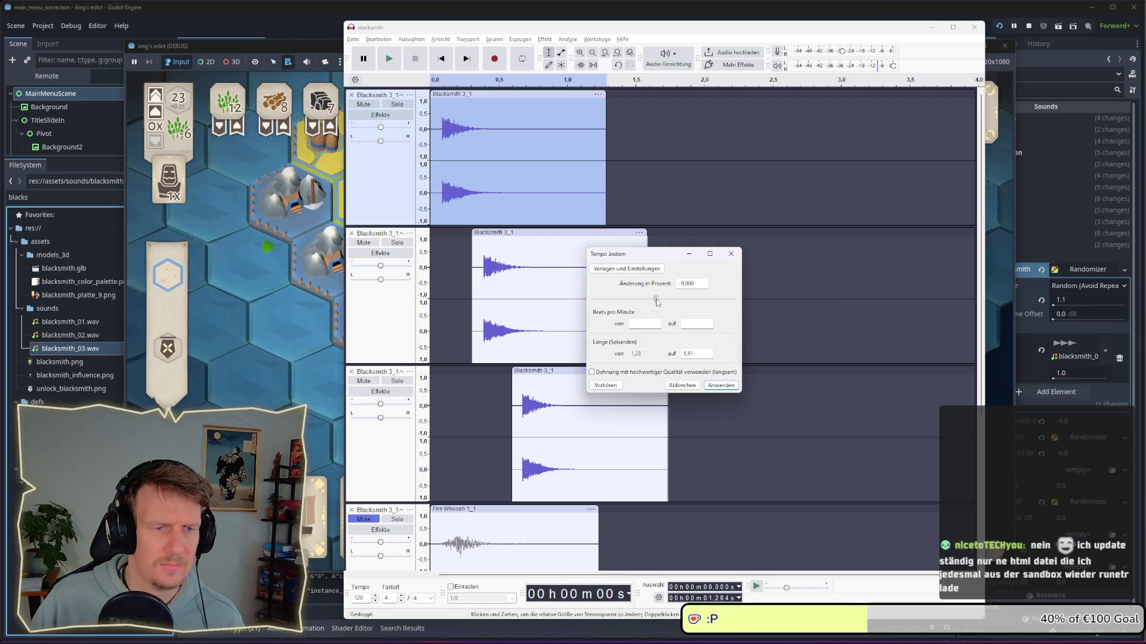
pyautogui.click(617, 385)
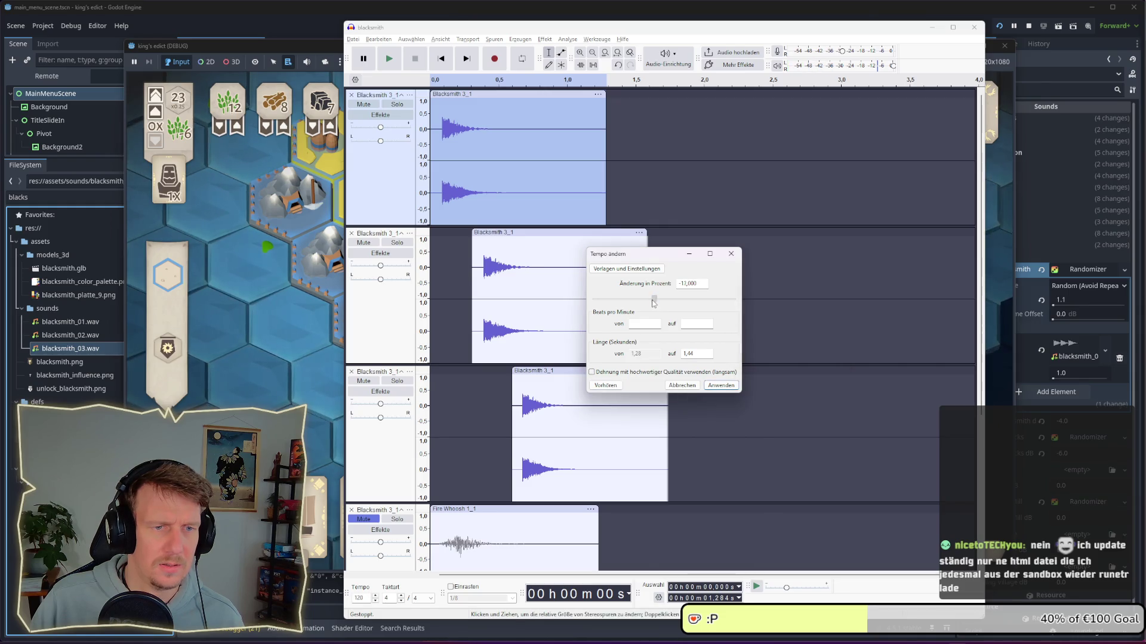
pyautogui.click(614, 387)
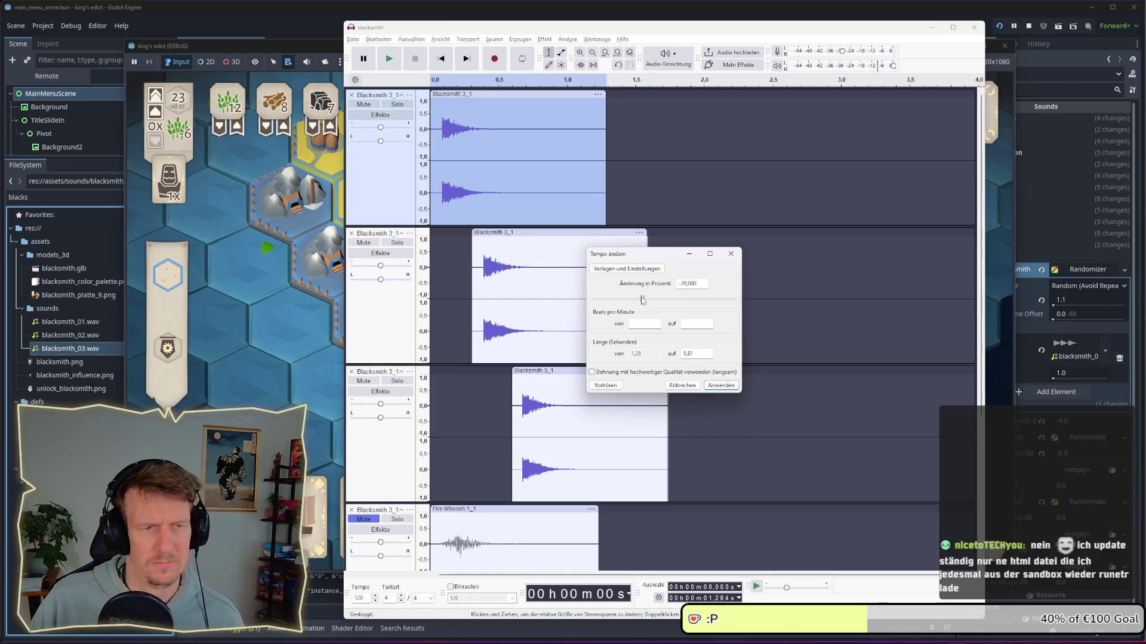
pyautogui.moveTo(629, 300); pyautogui.dragTo(628, 300)
pyautogui.click(605, 386)
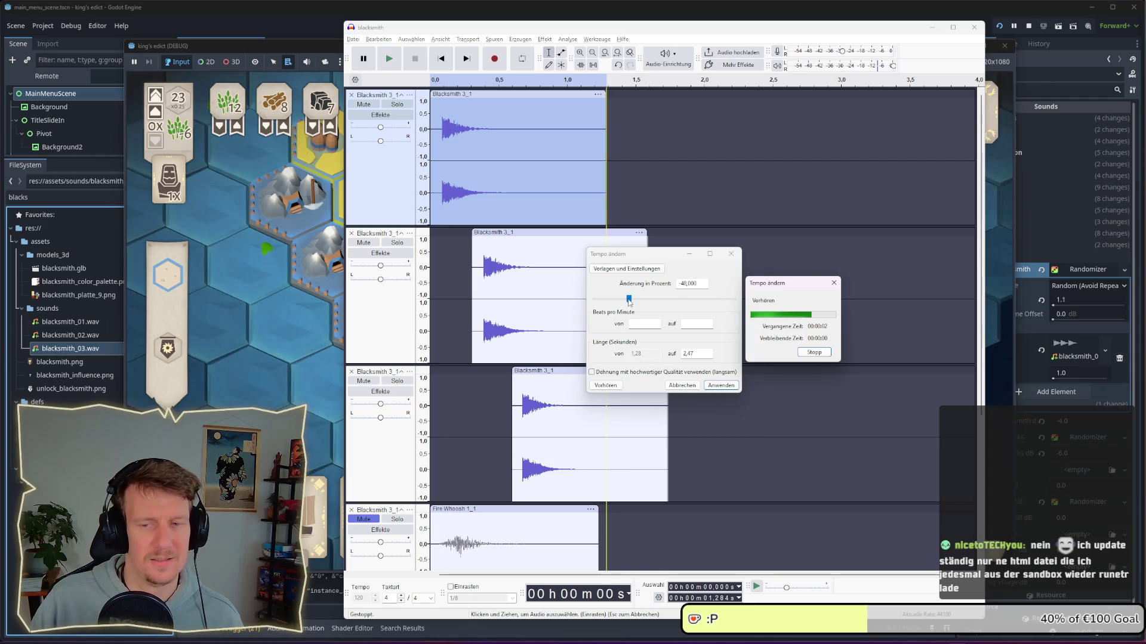
# Step: Preview -31%, +46% and +10% tempos, then apply a -14% tempo change to the first clip
pyautogui.moveTo(630, 300); pyautogui.dragTo(641, 300)
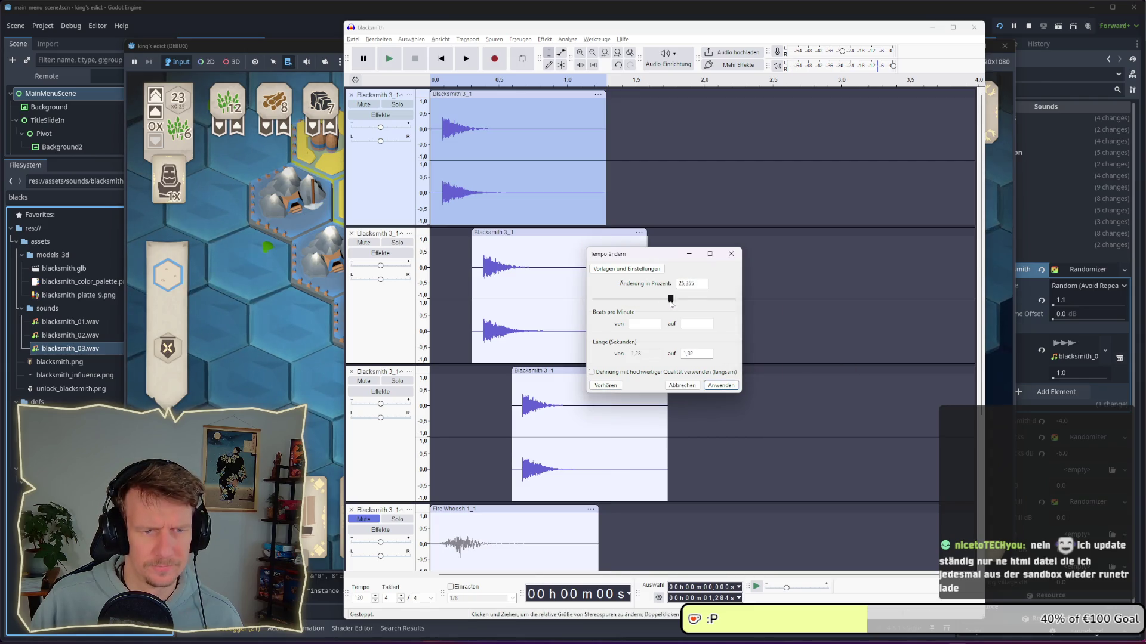
pyautogui.click(605, 385)
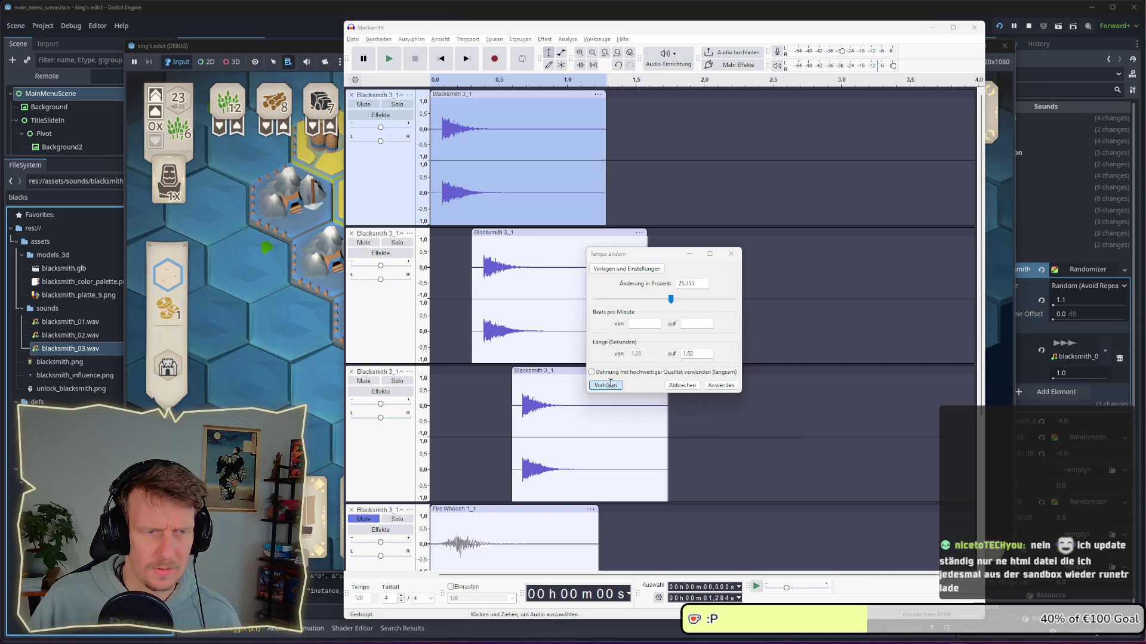
pyautogui.moveTo(676, 304); pyautogui.dragTo(673, 303)
pyautogui.click(615, 383)
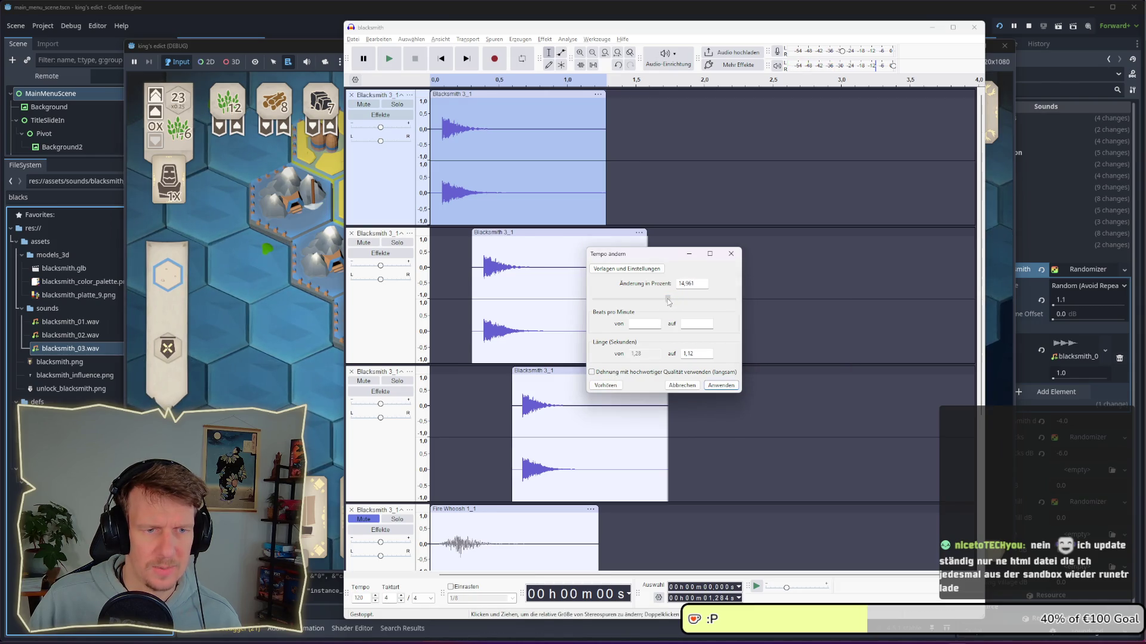
pyautogui.click(619, 385)
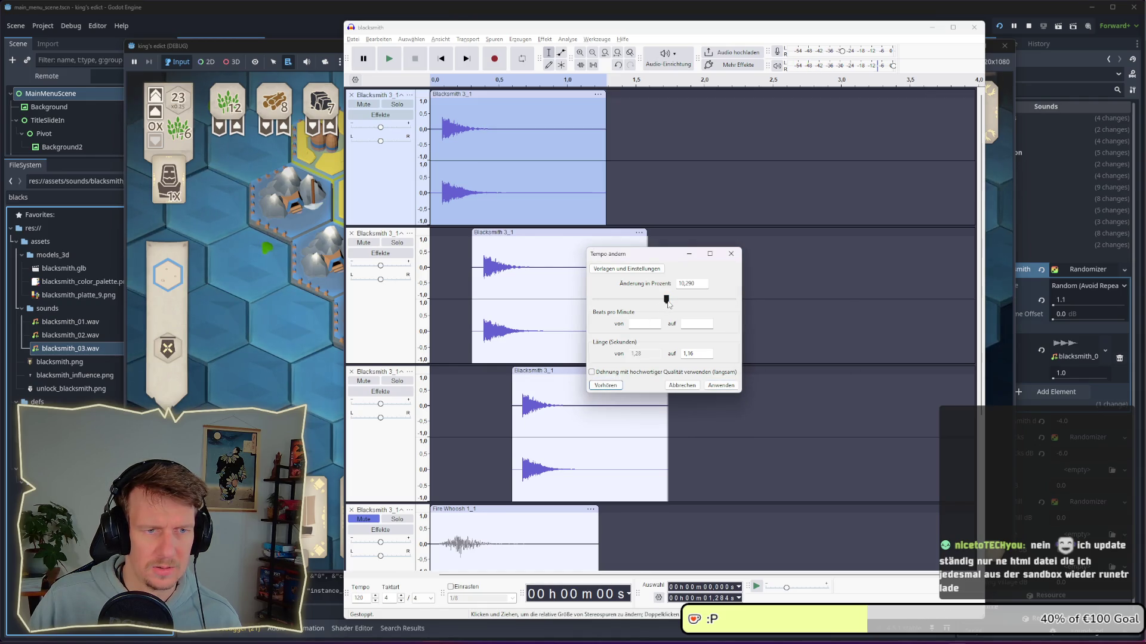
pyautogui.moveTo(662, 302); pyautogui.dragTo(653, 301)
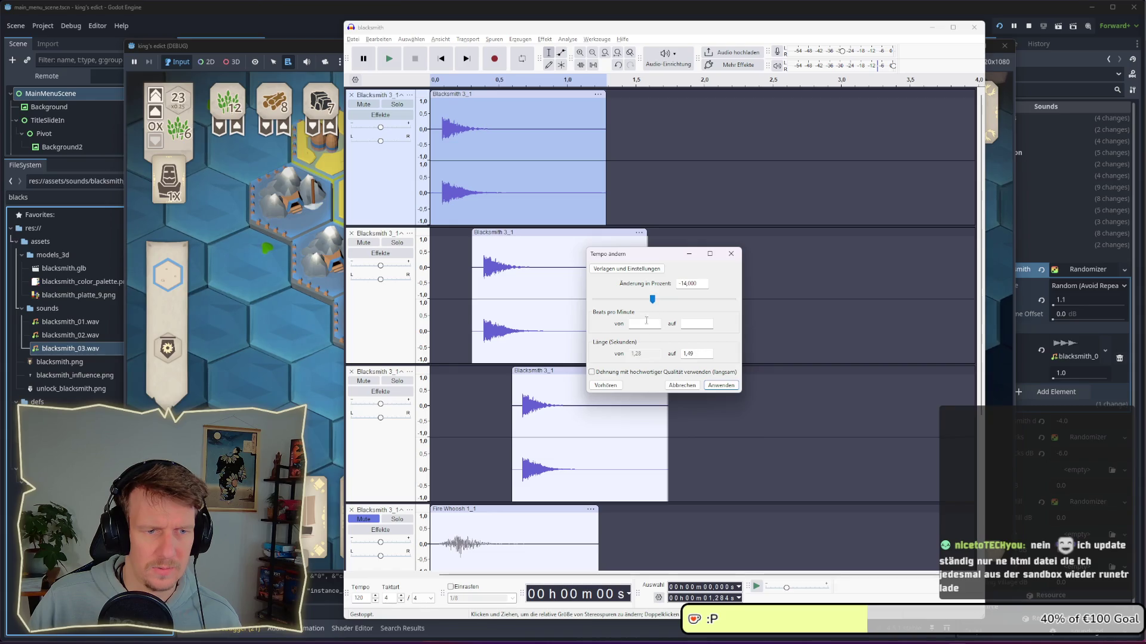
pyautogui.click(606, 385)
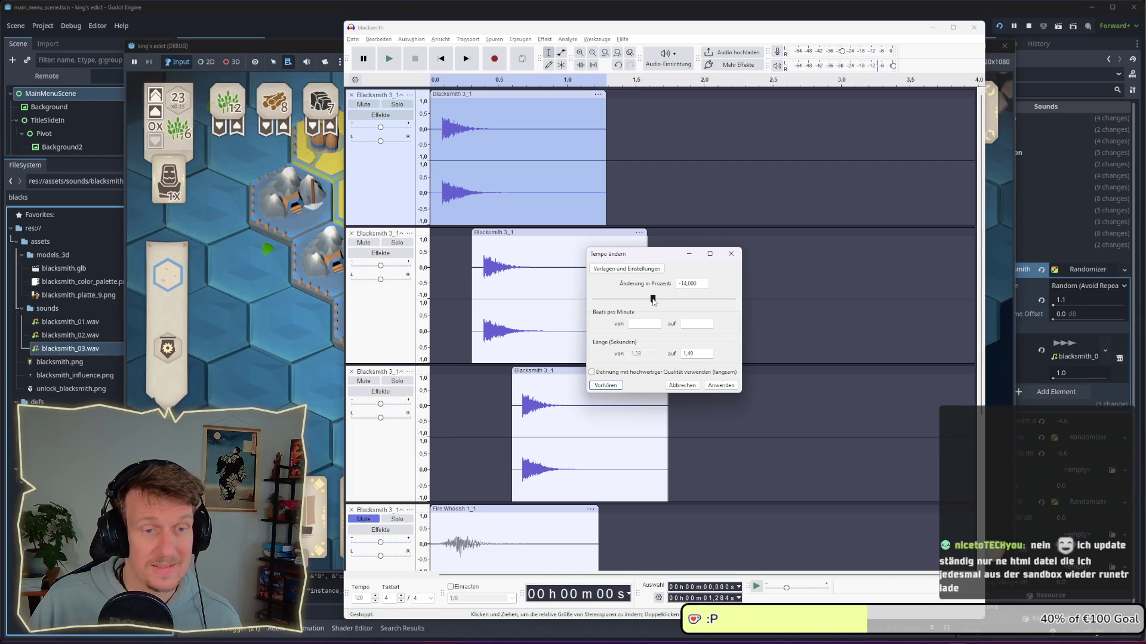
pyautogui.click(725, 388)
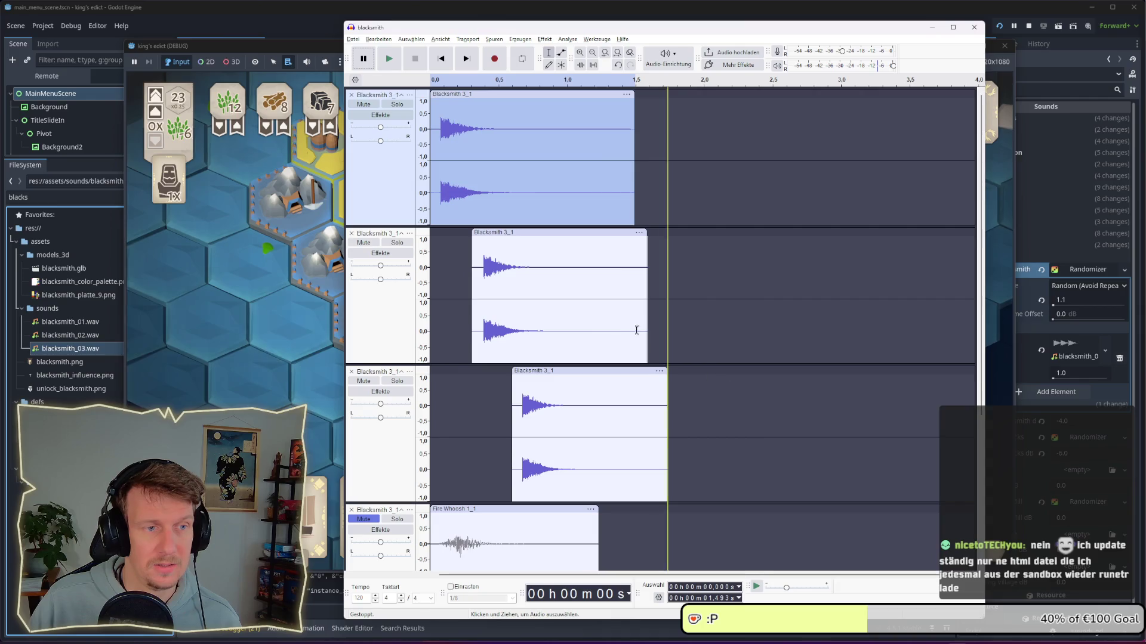
pyautogui.click(502, 233)
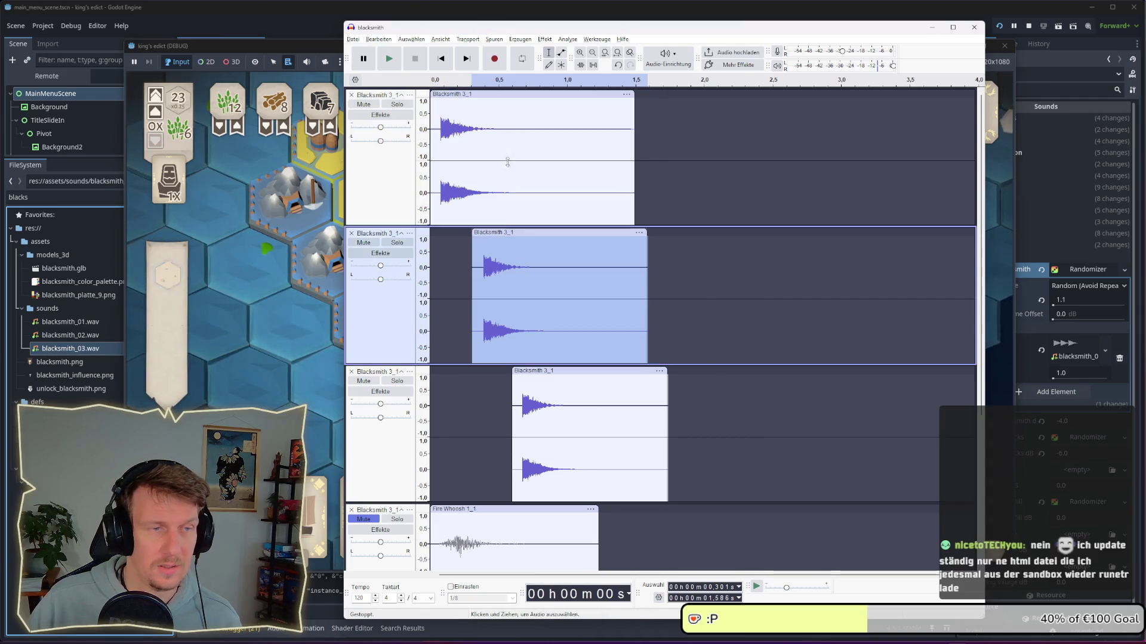
# Step: Apply the same -14% tempo change to the second Blacksmith clip with Tempo ändern wiederholen
pyautogui.click(544, 39)
pyautogui.moveTo(573, 104)
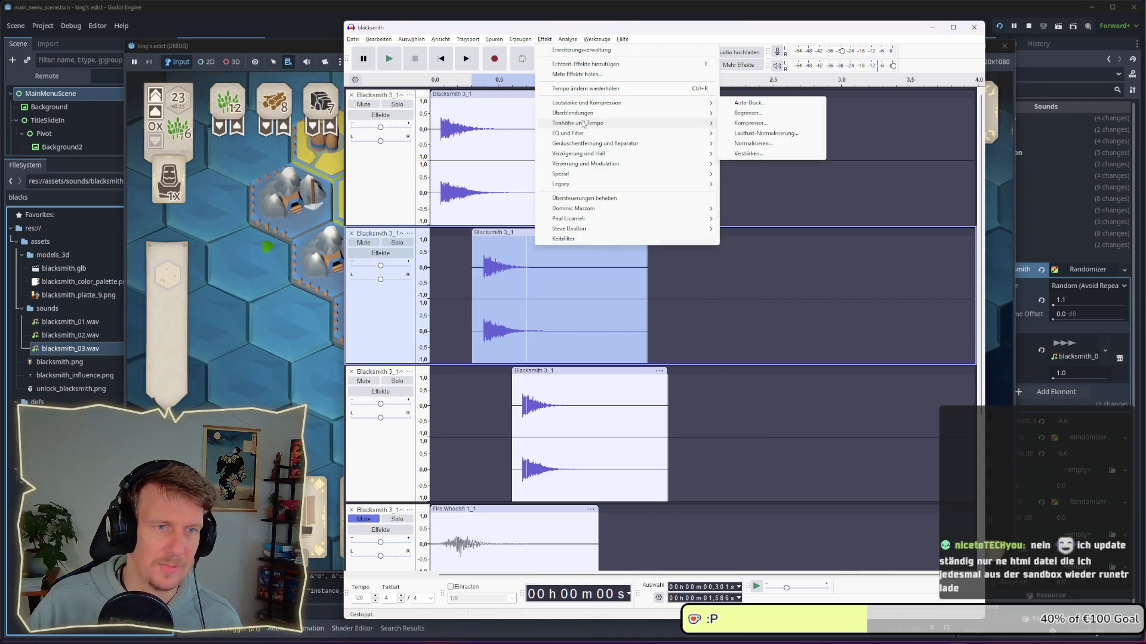
pyautogui.click(630, 90)
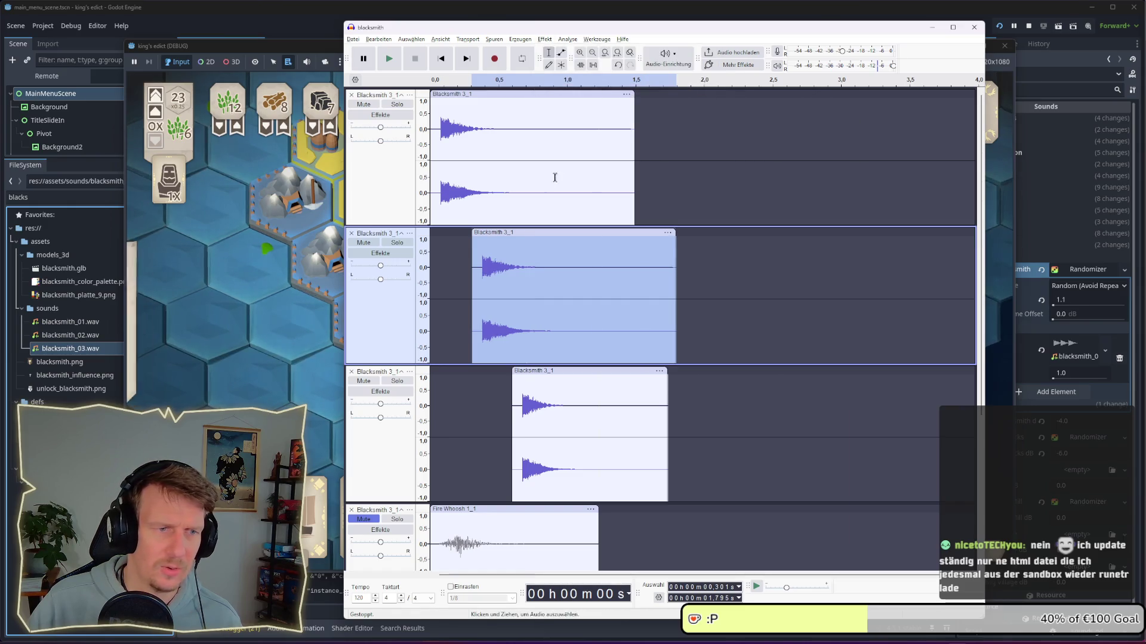
# Step: Replay the layered hits from 0 s, then mute the second Blacksmith track and select the third clip
pyautogui.click(430, 216)
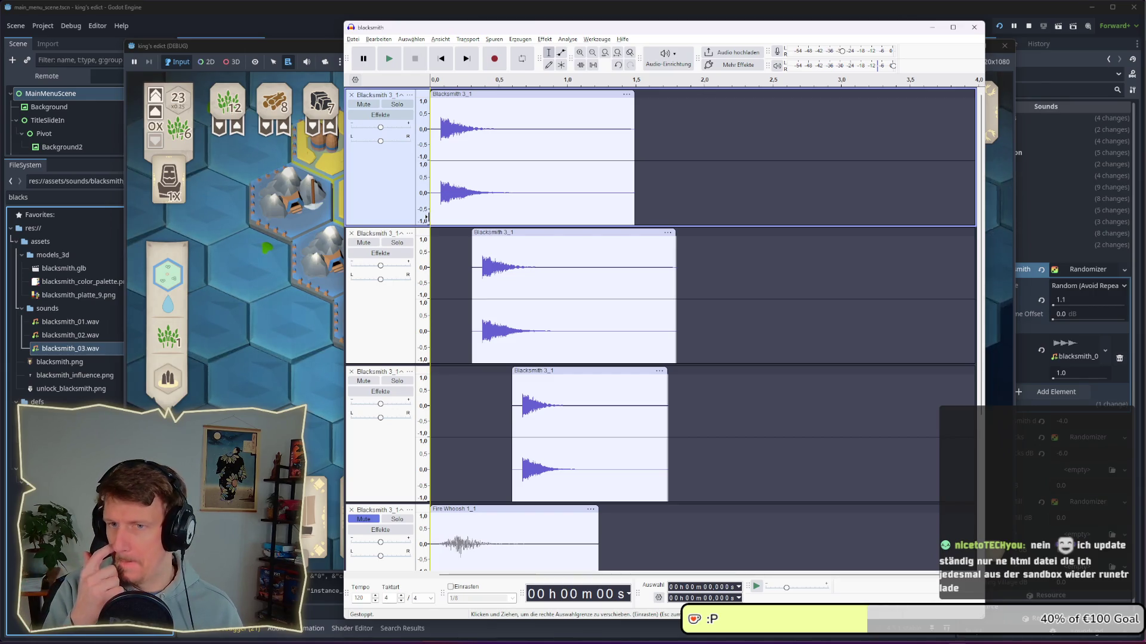
pyautogui.press('space')
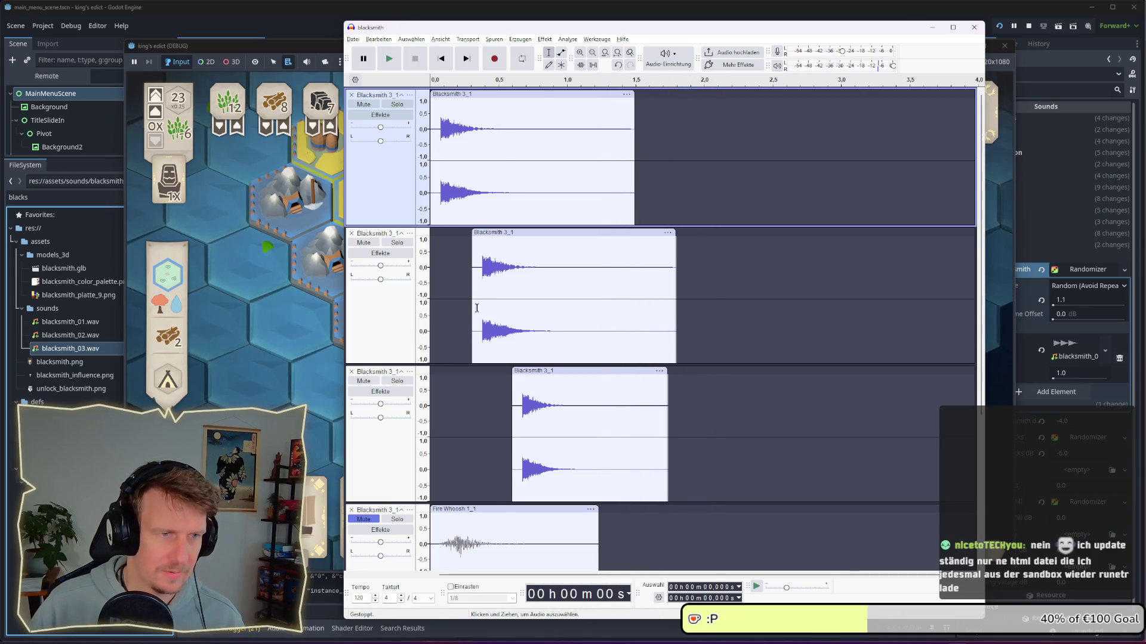
pyautogui.press('space')
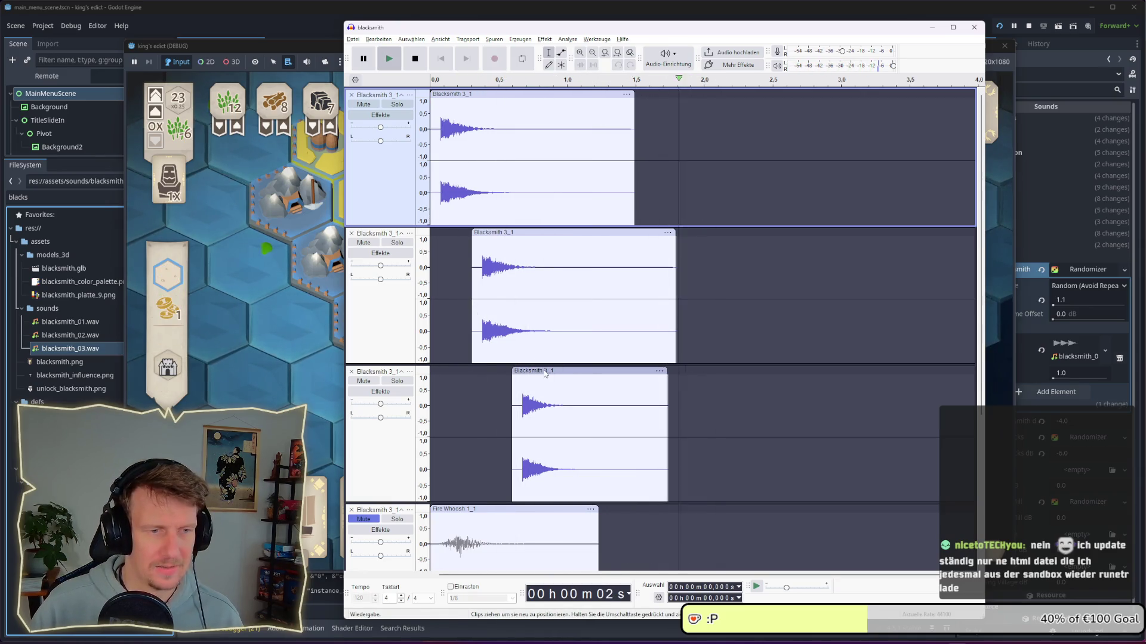
pyautogui.press('space')
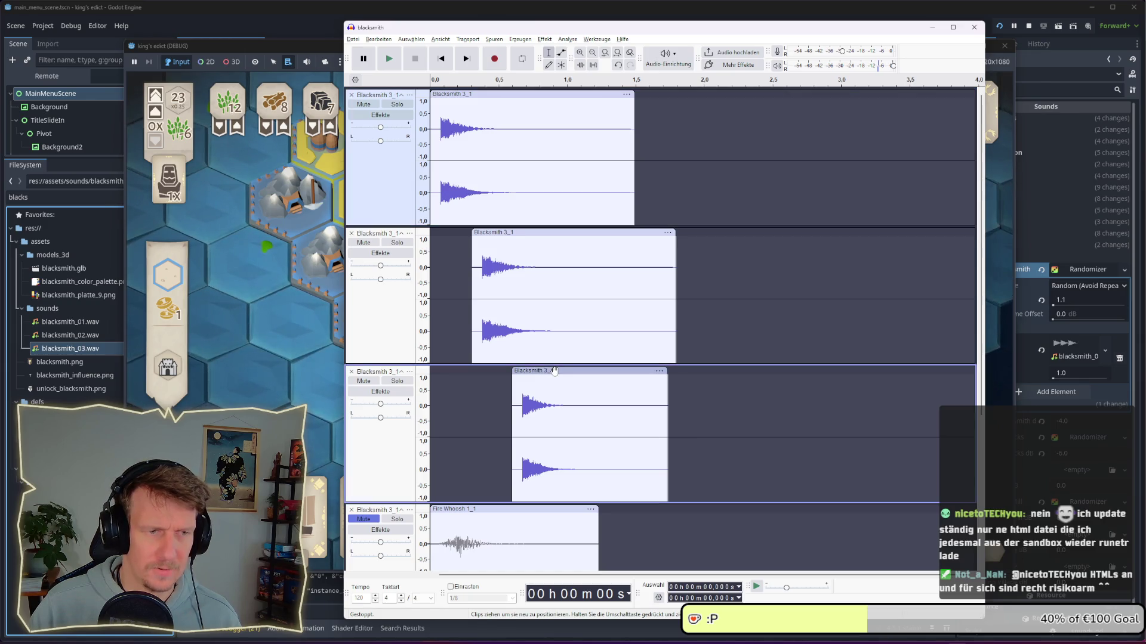
pyautogui.click(365, 243)
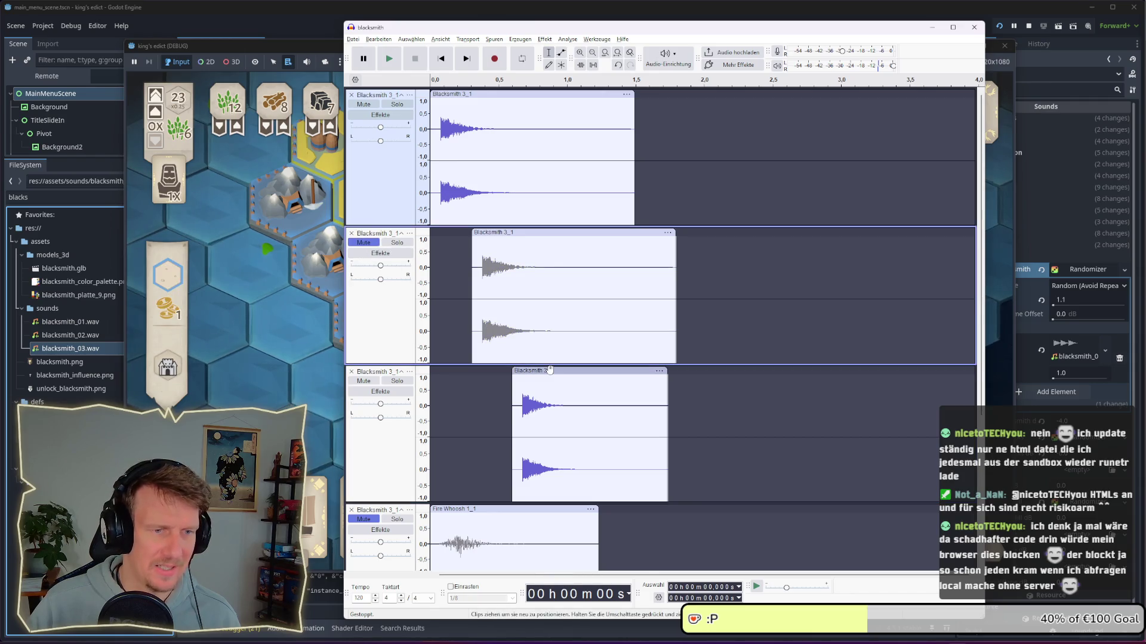
pyautogui.doubleClick(532, 387)
pyautogui.scroll(-5, 521, 448)
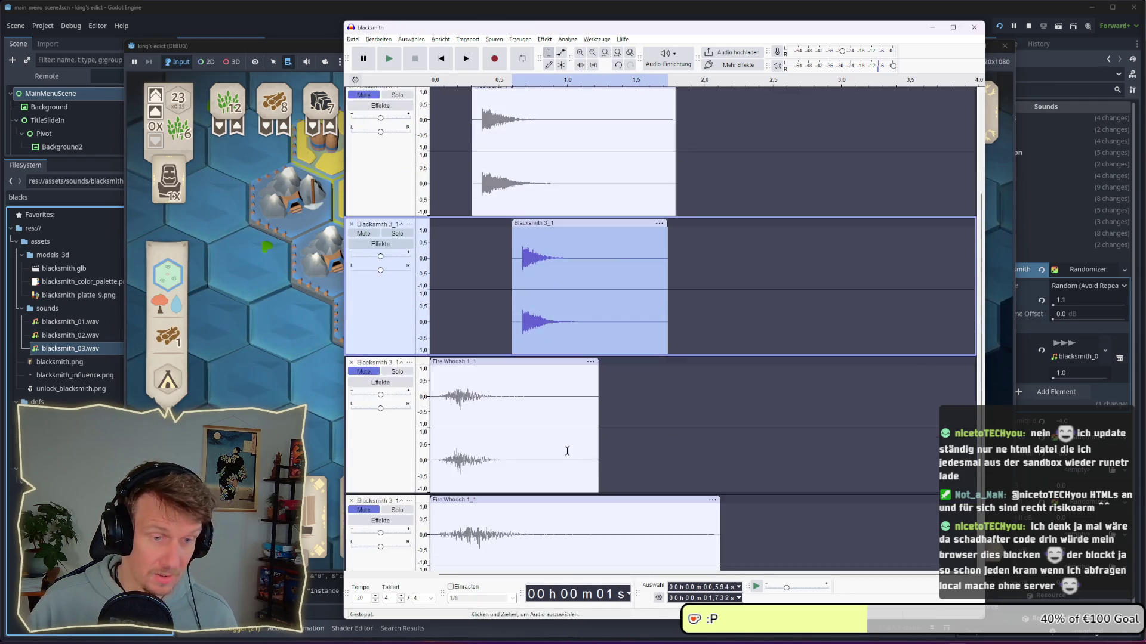
# Step: Paste the copied Blacksmith clip as a new track and move it up to the third slot
pyautogui.click(596, 568)
pyautogui.hotkey('ctrl', 'v')
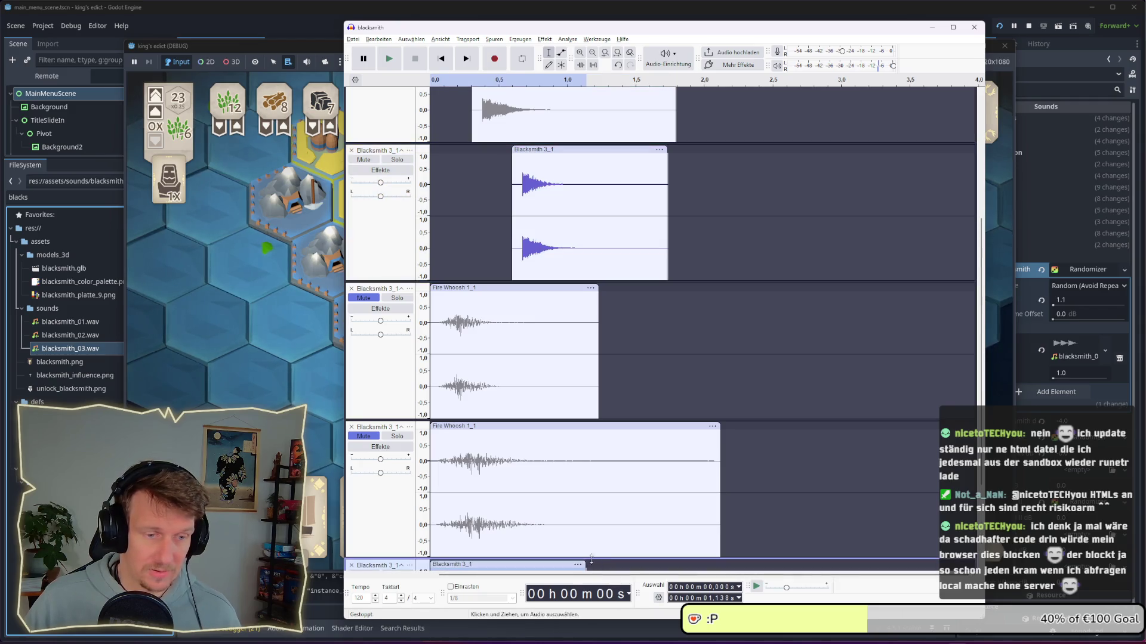
pyautogui.moveTo(379, 567); pyautogui.dragTo(396, 239)
pyautogui.moveTo(398, 159); pyautogui.dragTo(398, 157)
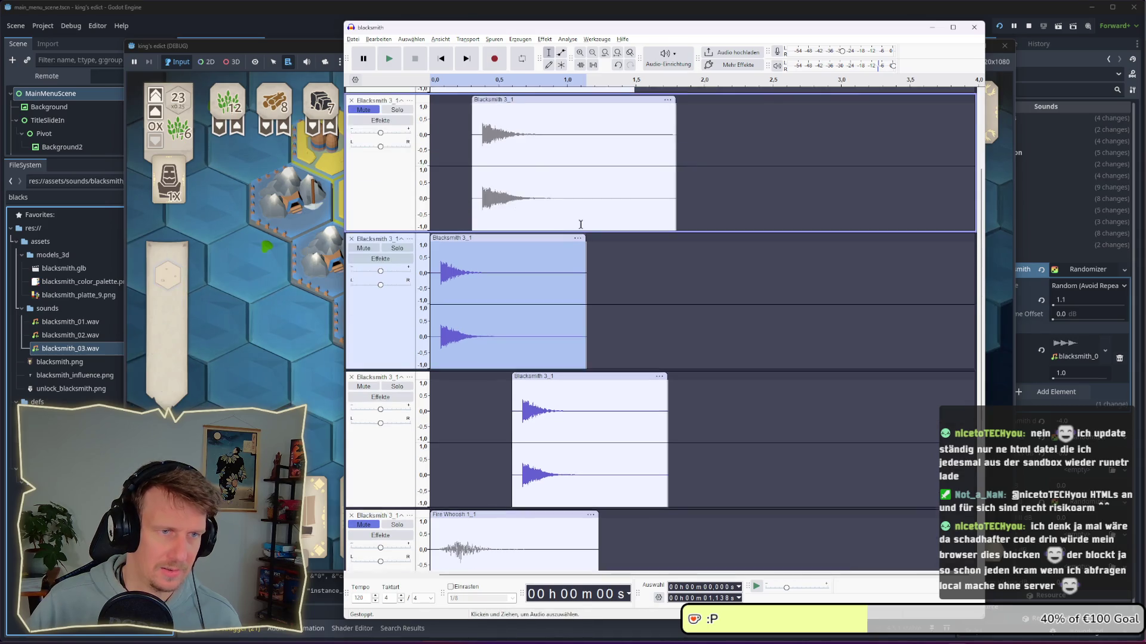
pyautogui.scroll(3, 478, 298)
# Step: Shift the pasted clip to start near 0.3 s and play the mix from 0 s
pyautogui.click(502, 333)
pyautogui.moveTo(498, 325); pyautogui.dragTo(543, 323)
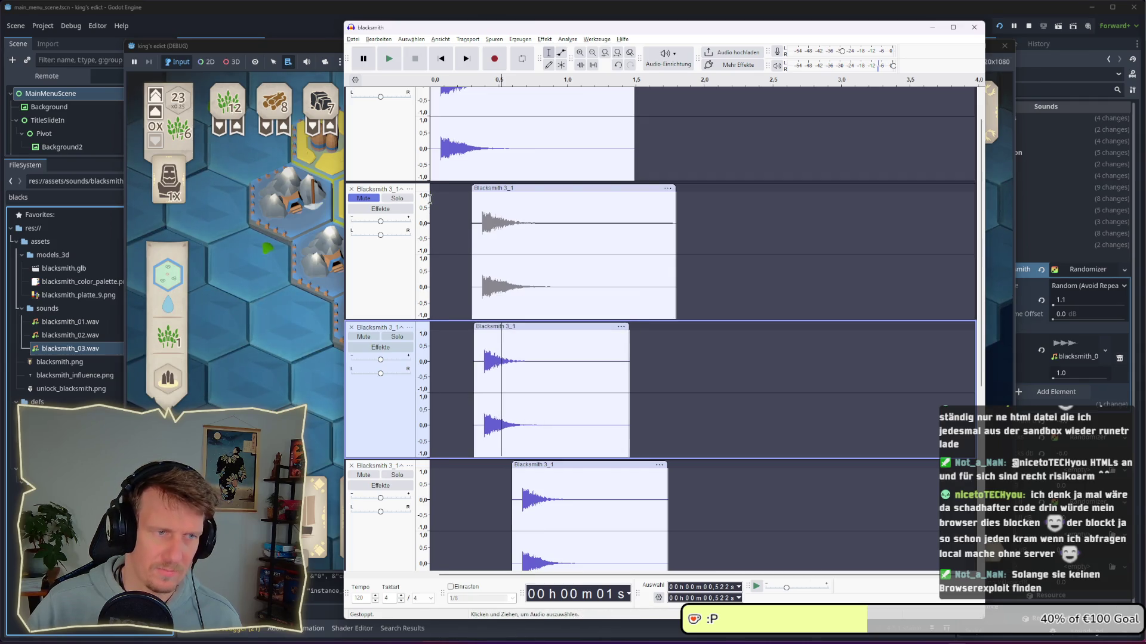
pyautogui.click(432, 227)
pyautogui.press('space')
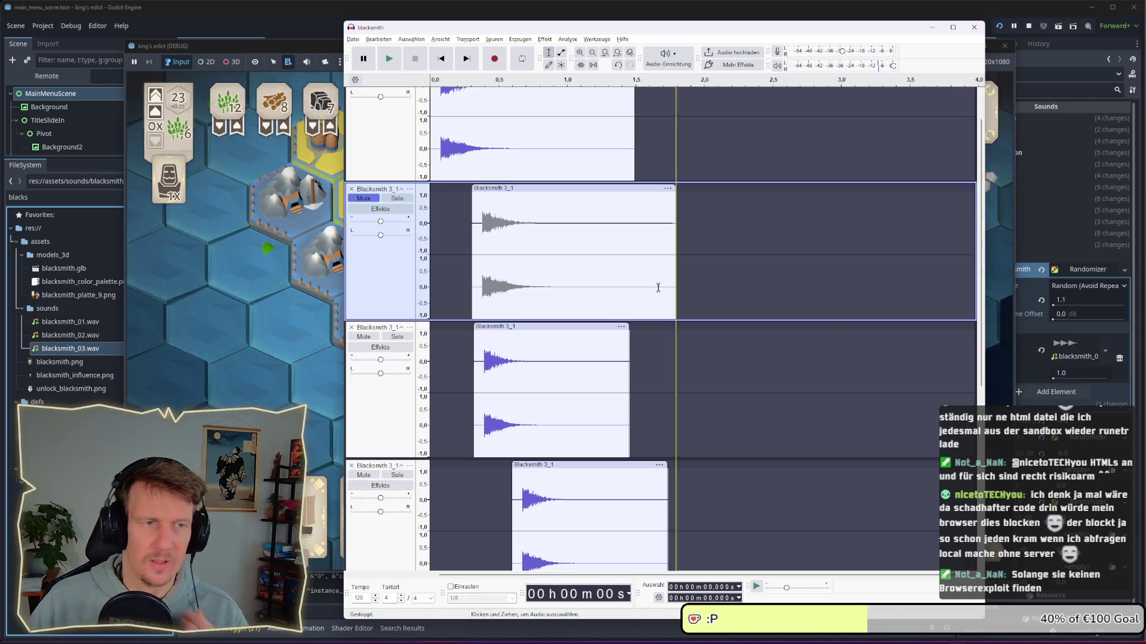
pyautogui.press('space')
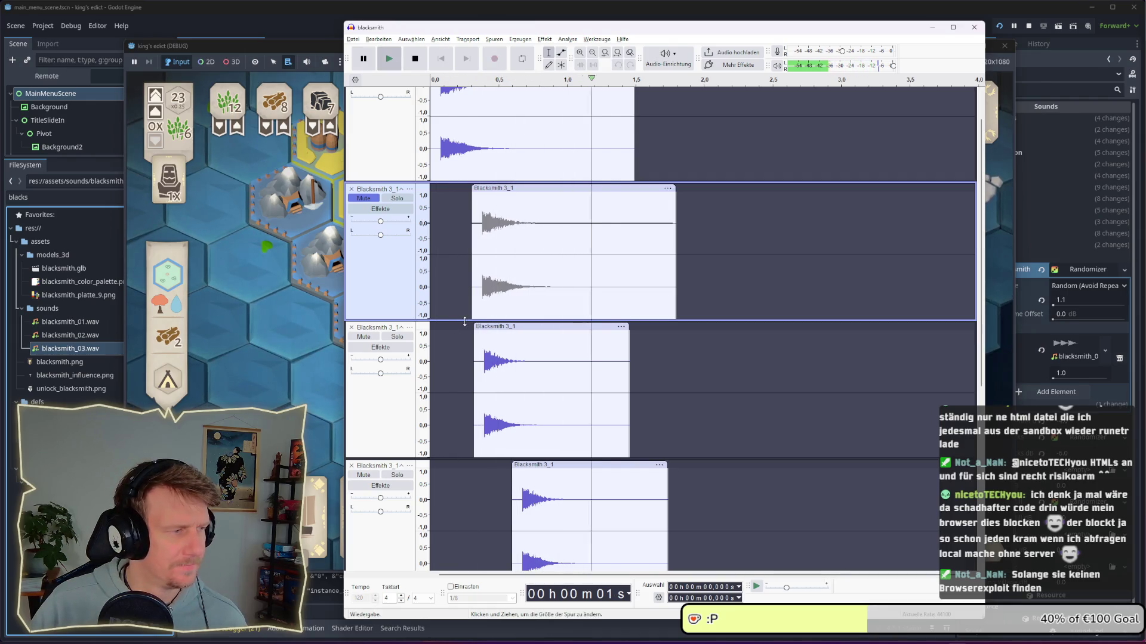
# Step: Unmute the second Blacksmith track, mute the third, and replay the mix several times
pyautogui.click(366, 202)
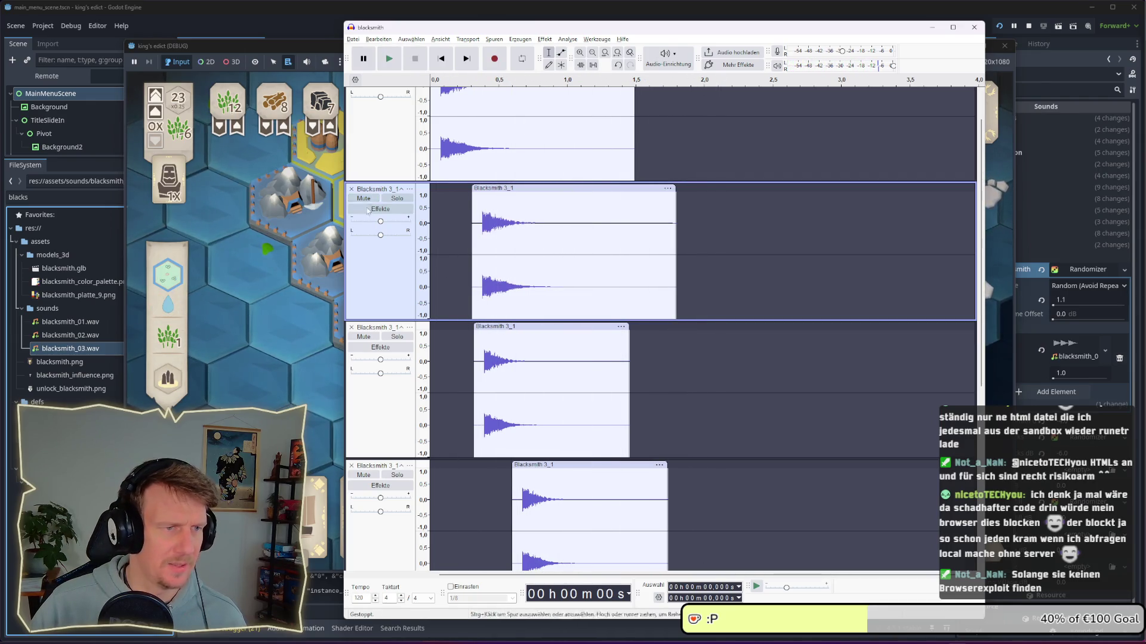
pyautogui.click(364, 337)
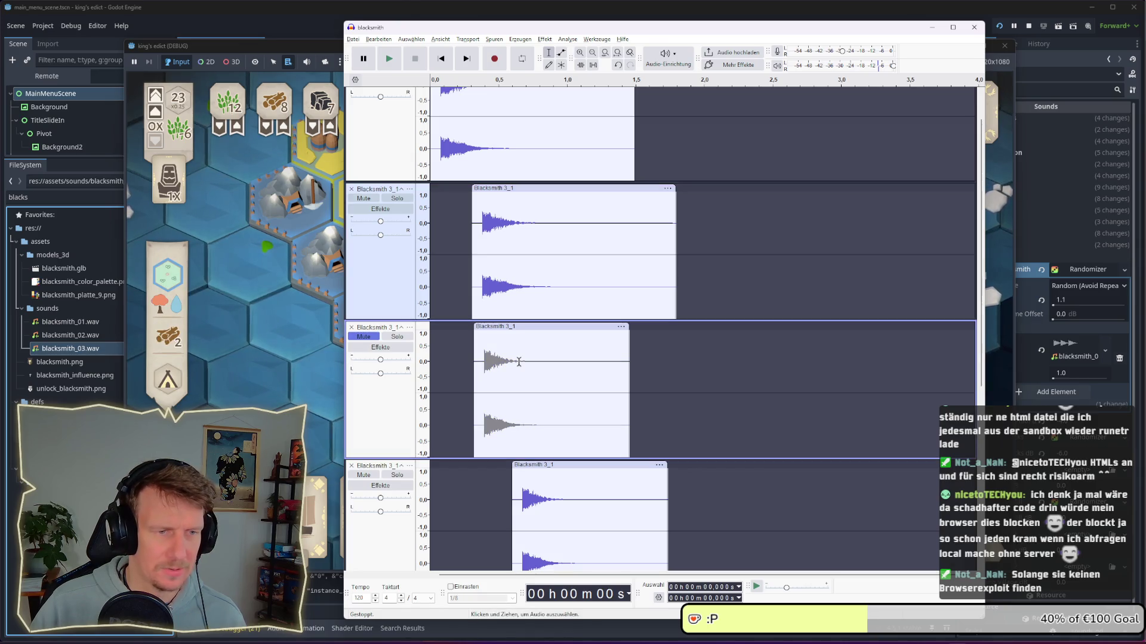
pyautogui.press('space')
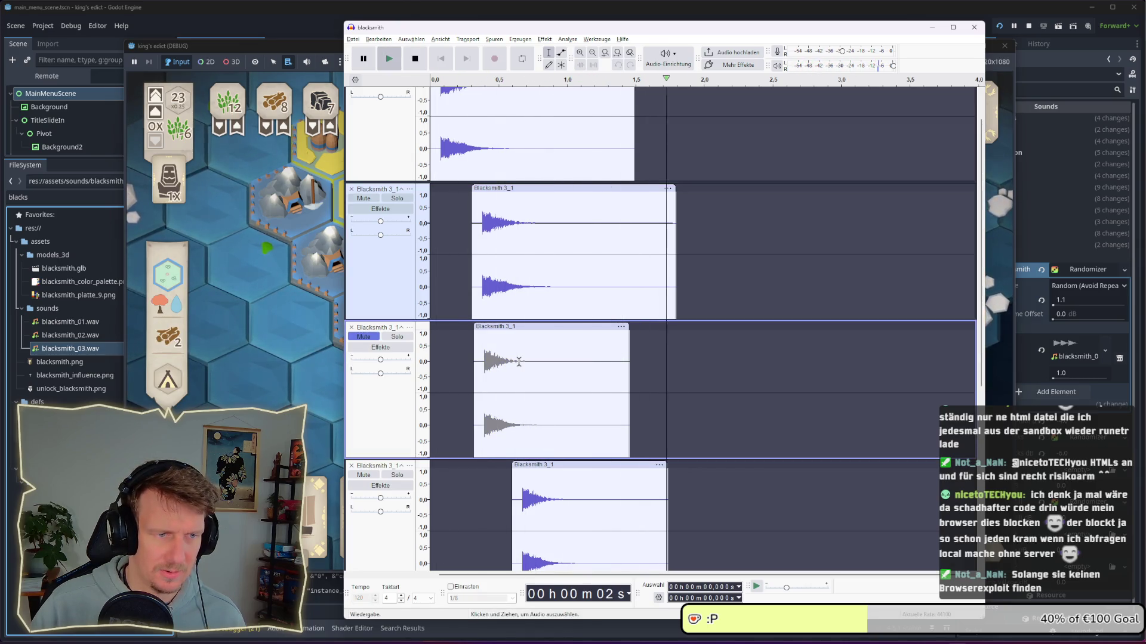
pyautogui.press('space')
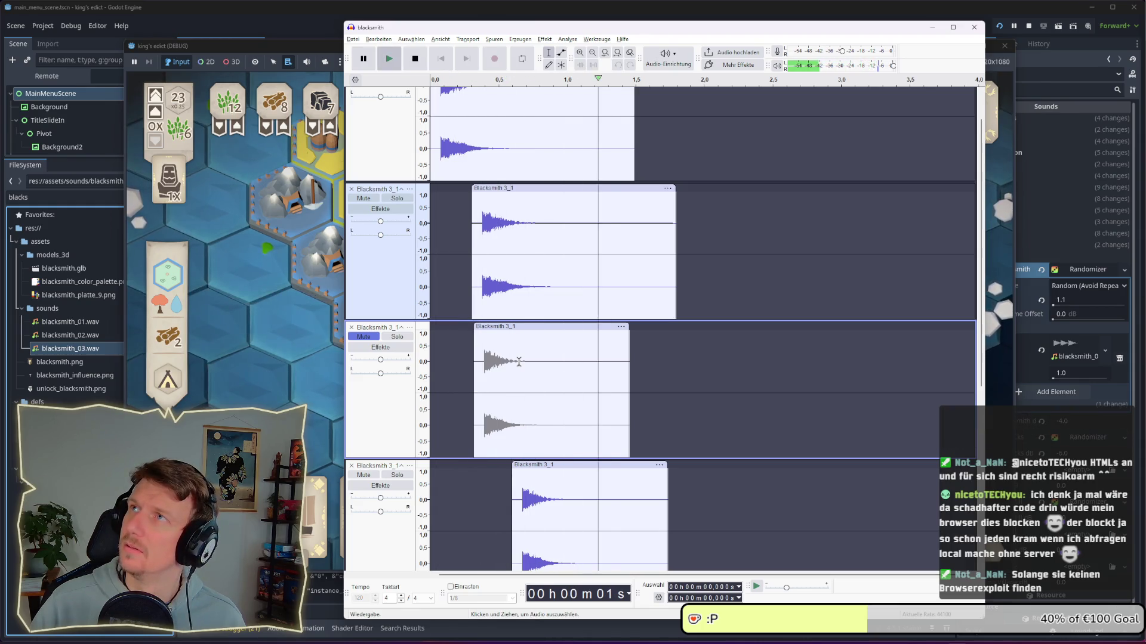
pyautogui.press('space')
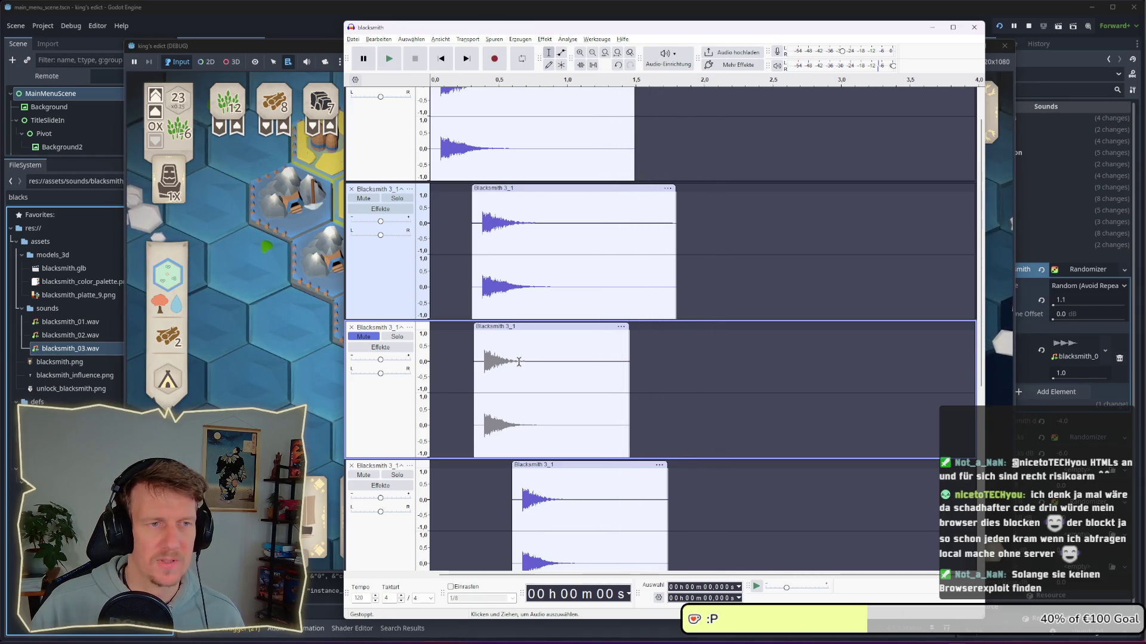
pyautogui.press('space')
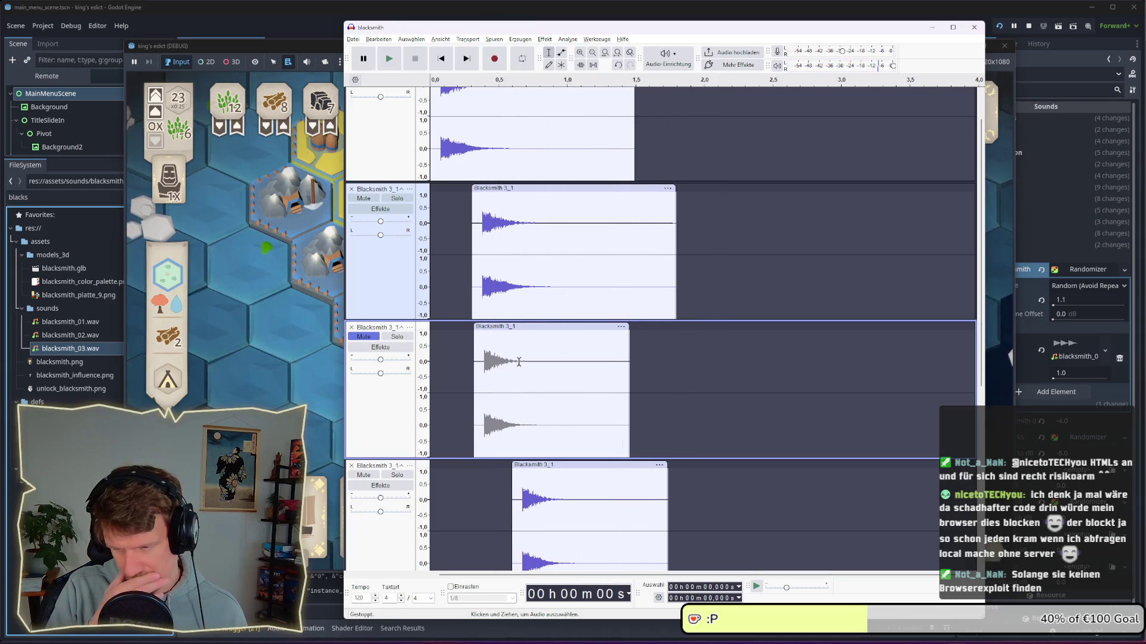
pyautogui.press('space')
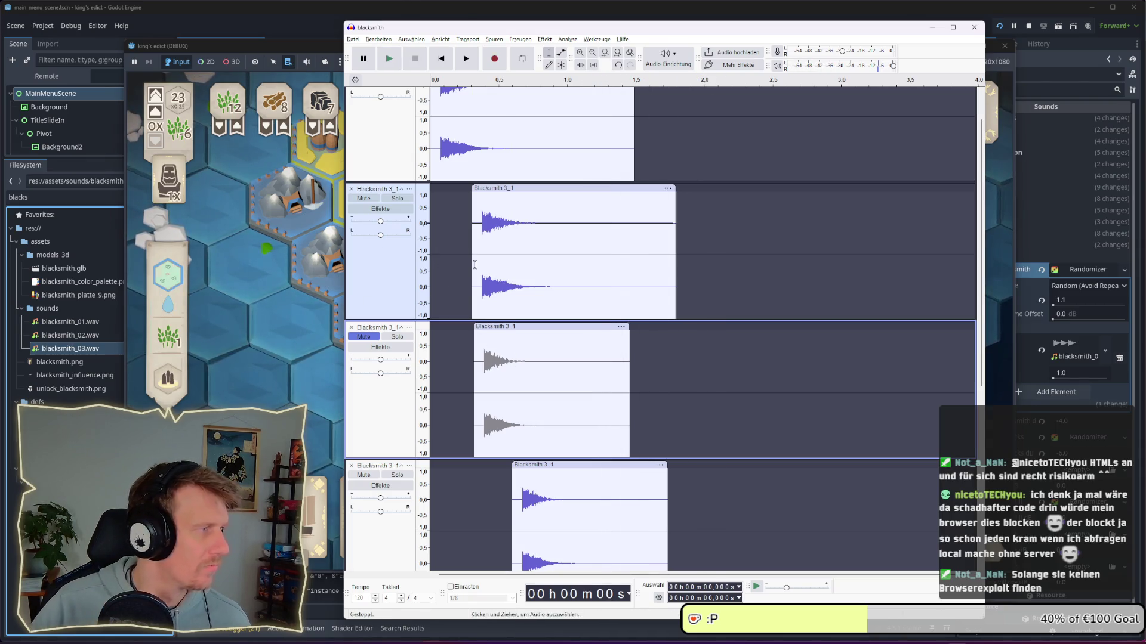
pyautogui.press('space')
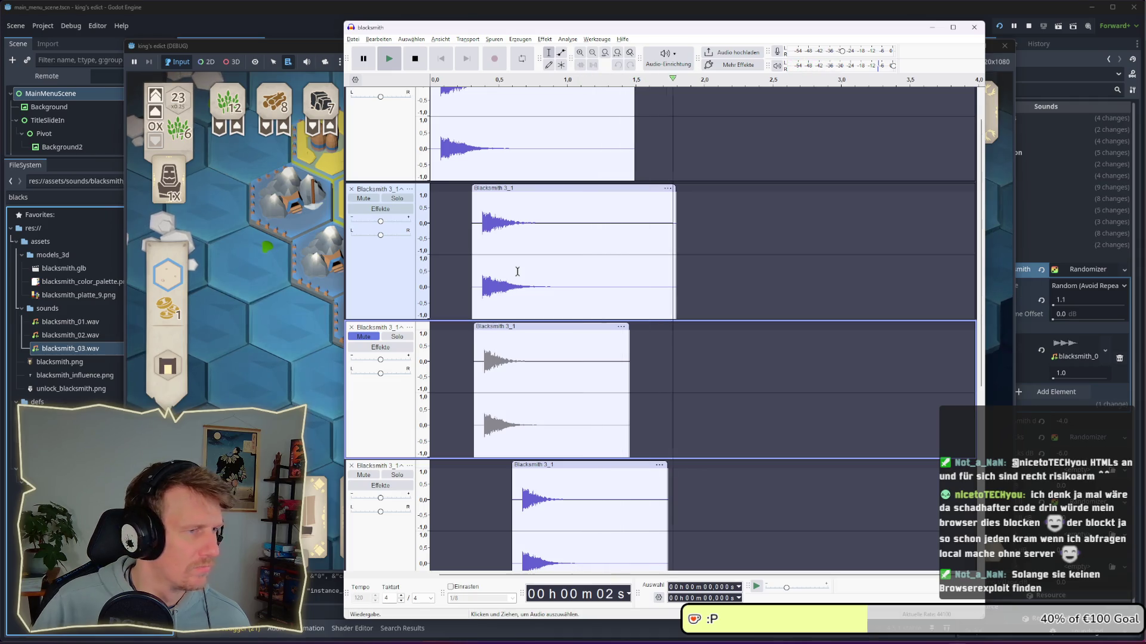
pyautogui.click(360, 41)
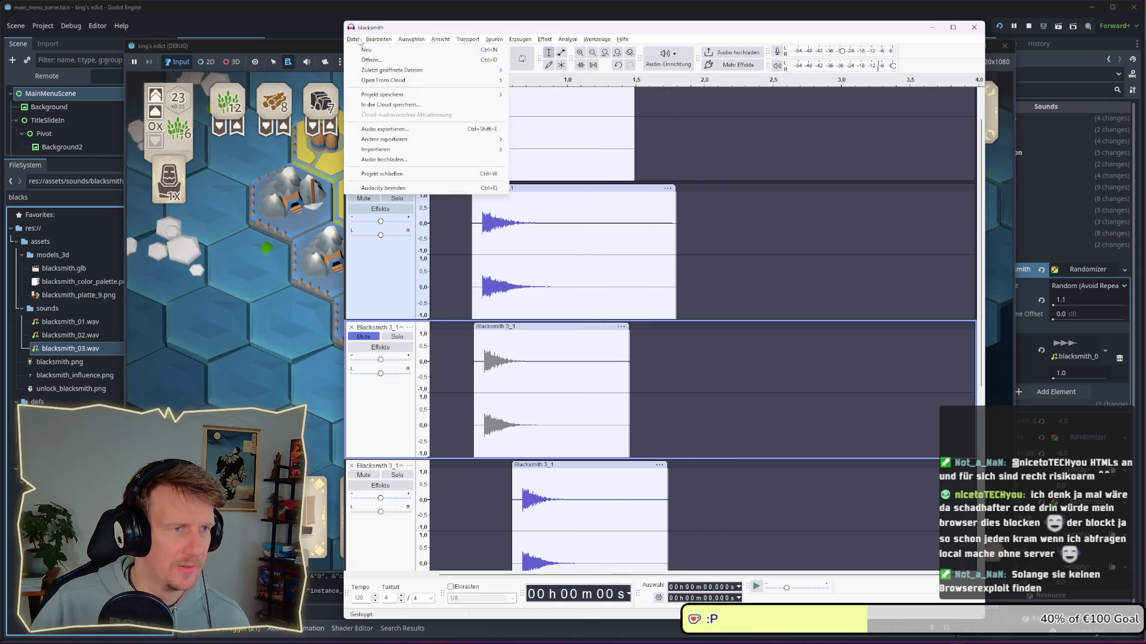
# Step: Export the mix as a 44100 Hz stereo 16-bit WAV with the default blacksmith_ file name
pyautogui.click(761, 215)
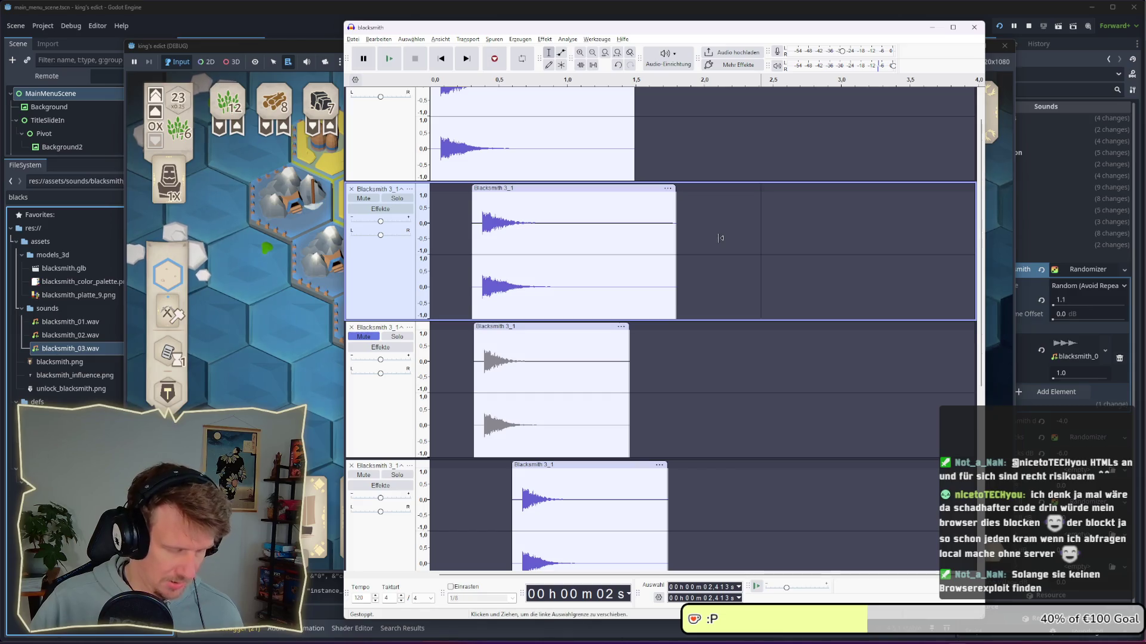
pyautogui.hotkey('ctrl', 'shift', 'e')
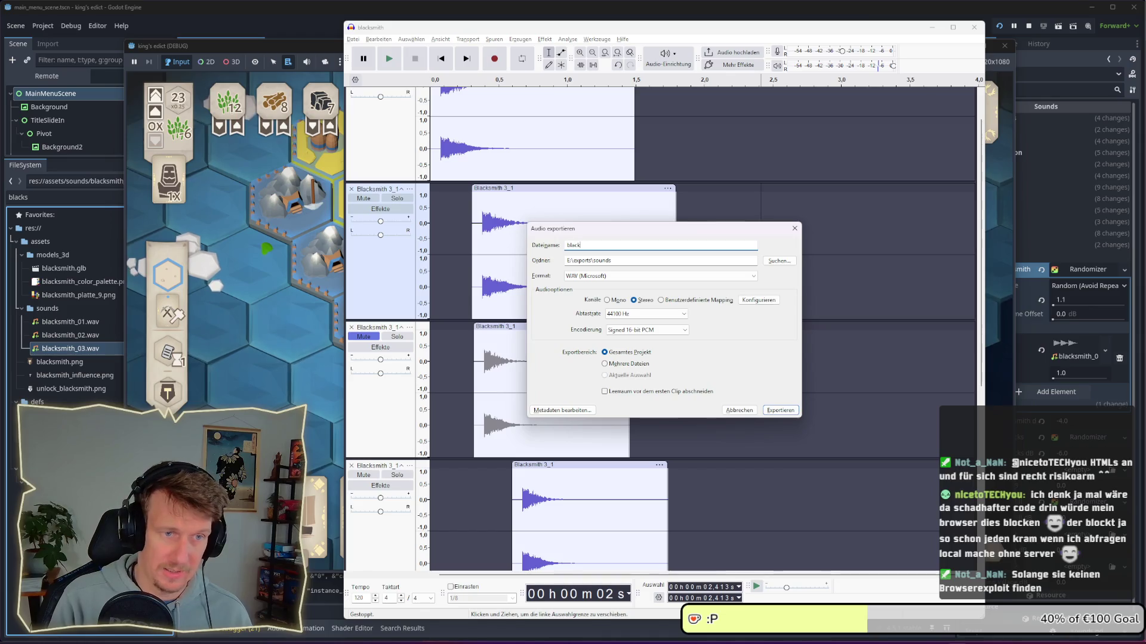
pyautogui.write('blacksmith_04')
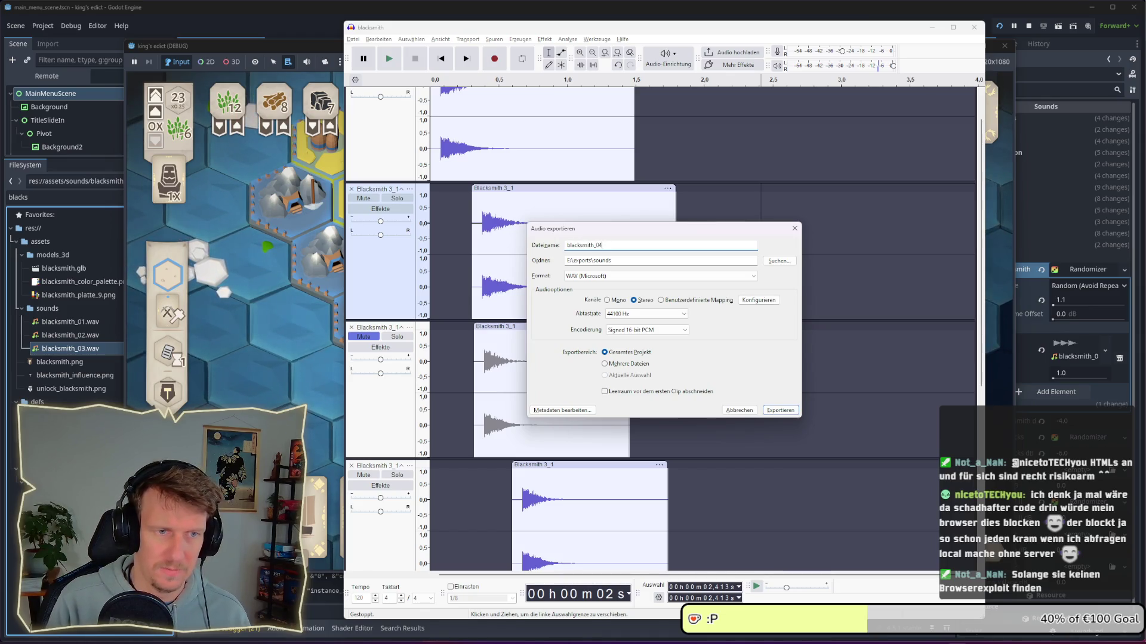
pyautogui.press('Return')
pyautogui.hotkey('alt', 'Tab')
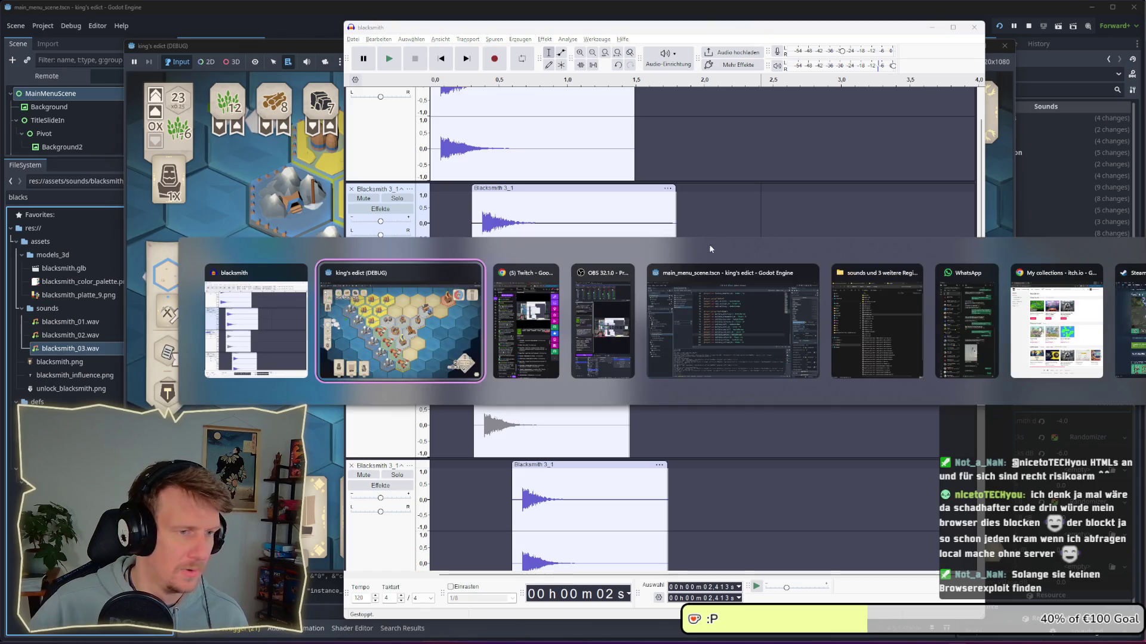
# Step: Copy blacksmith_04.wav from exports\sounds into Godot's res://assets/sounds folder
pyautogui.click(877, 322)
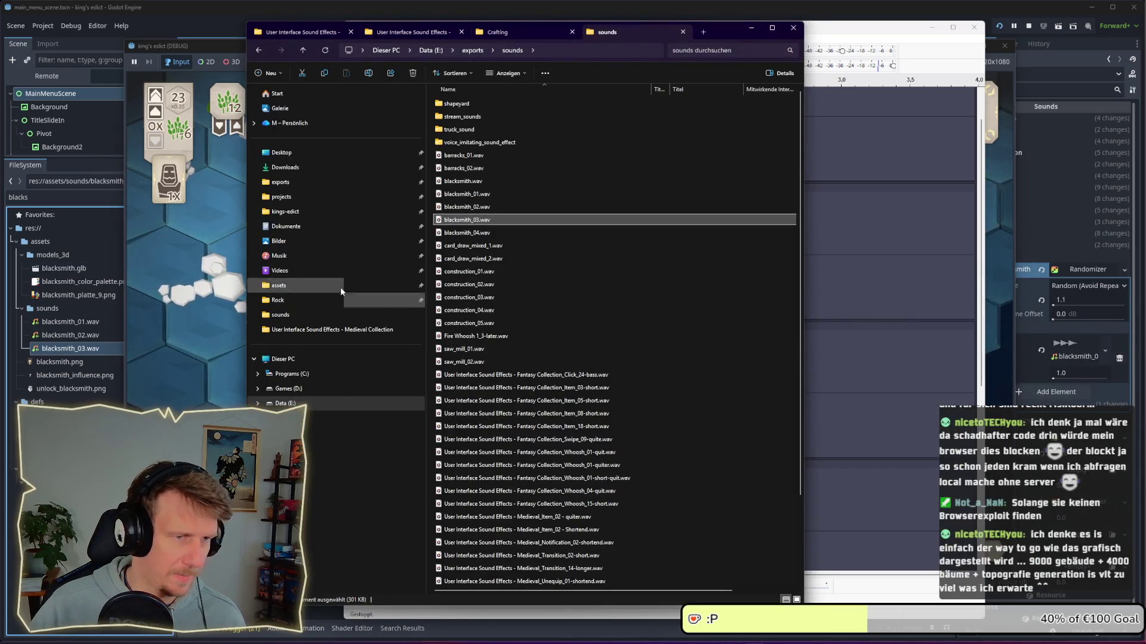
pyautogui.press('Down')
pyautogui.moveTo(296, 256)
pyautogui.mouseDown()
pyautogui.moveTo(64, 335)
pyautogui.moveTo(1054, 372)
pyautogui.moveTo(1074, 357)
pyautogui.mouseUp()
pyautogui.click(70, 362)
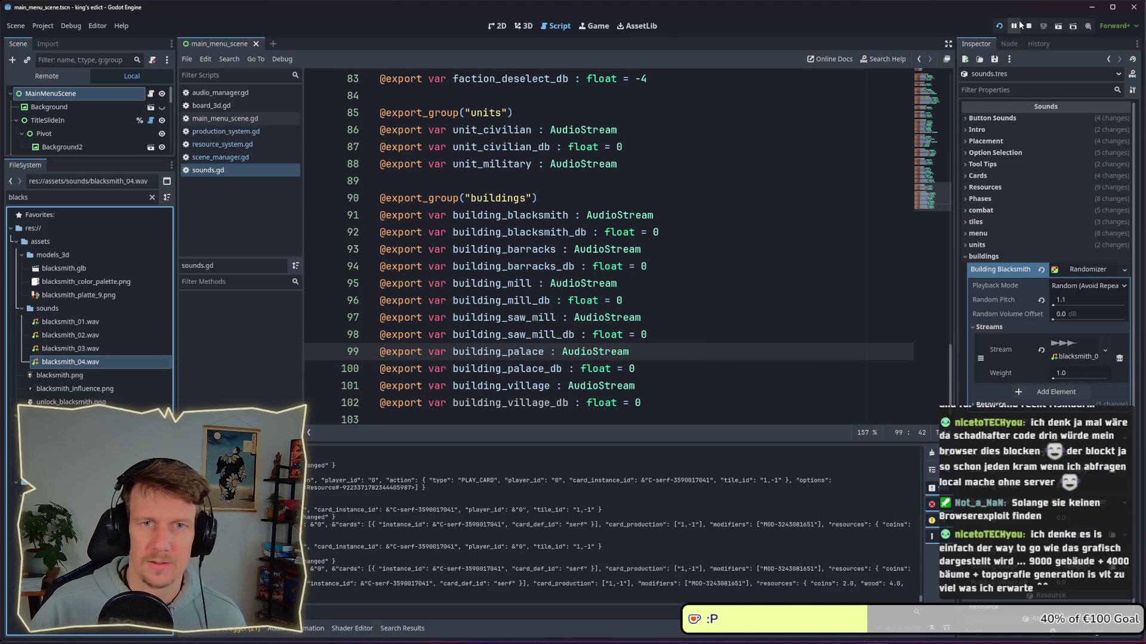
# Step: In the running game, buy the blacksmith's hammer upgrade, undo it, and buy it again
pyautogui.hotkey('alt', 'Tab')
pyautogui.hotkey('alt', 'Tab')
pyautogui.hotkey('alt', 'Tab')
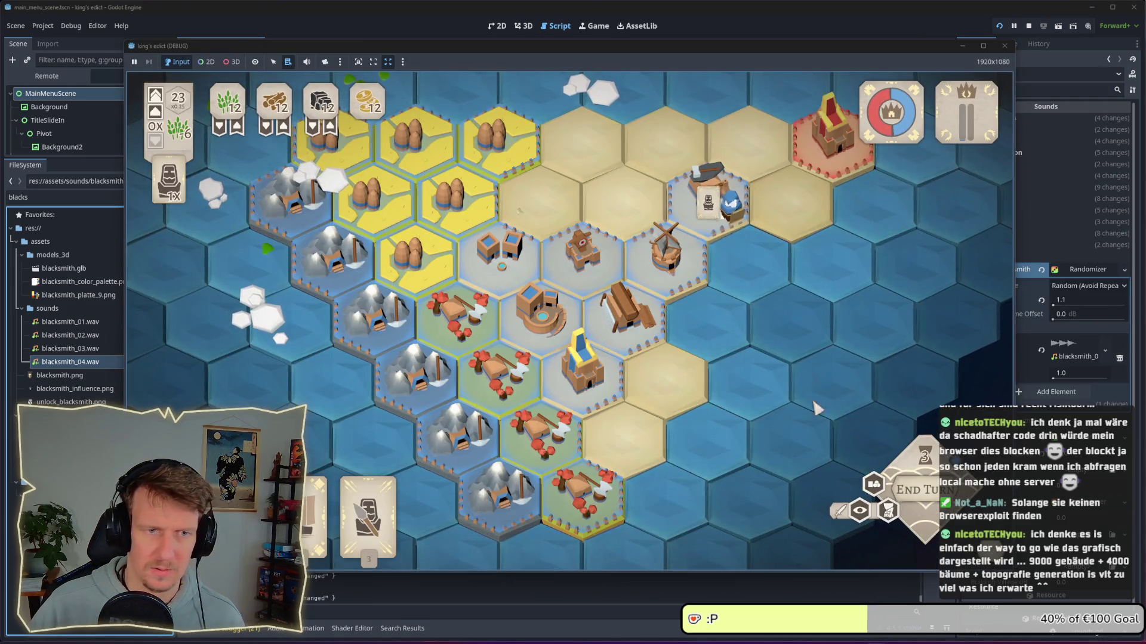
pyautogui.click(710, 203)
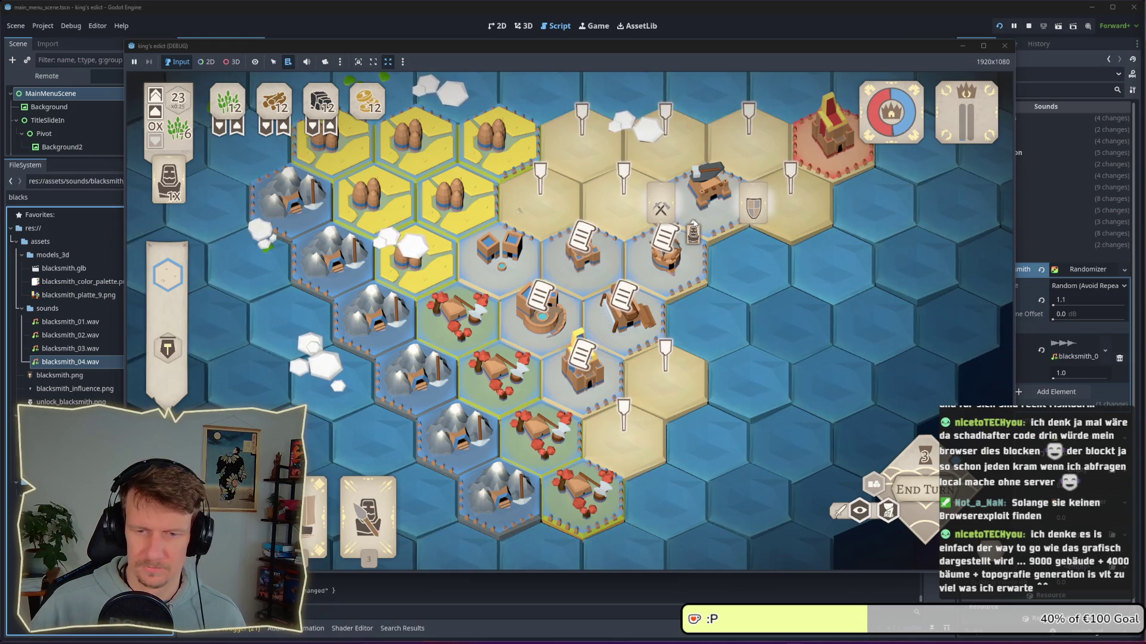
pyautogui.click(683, 222)
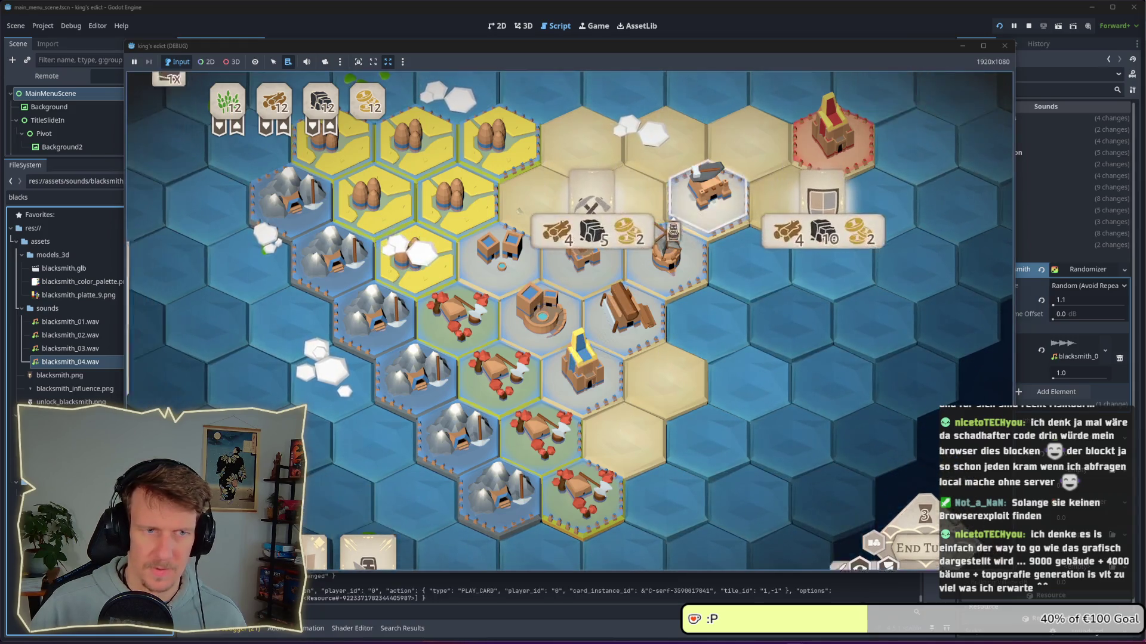
pyautogui.click(611, 218)
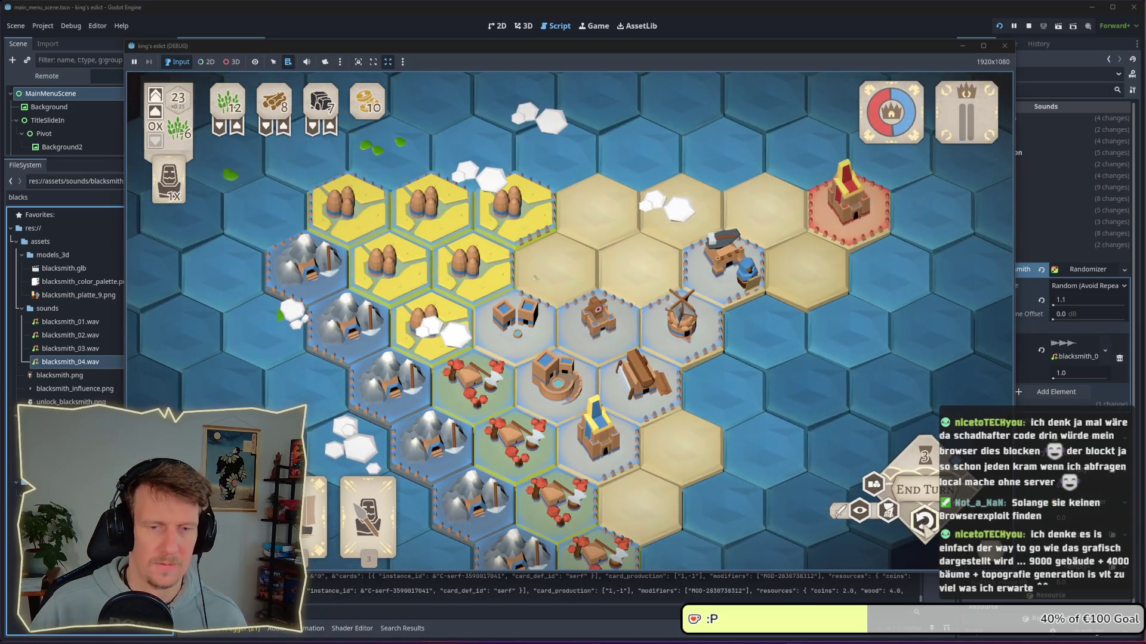
pyautogui.click(731, 293)
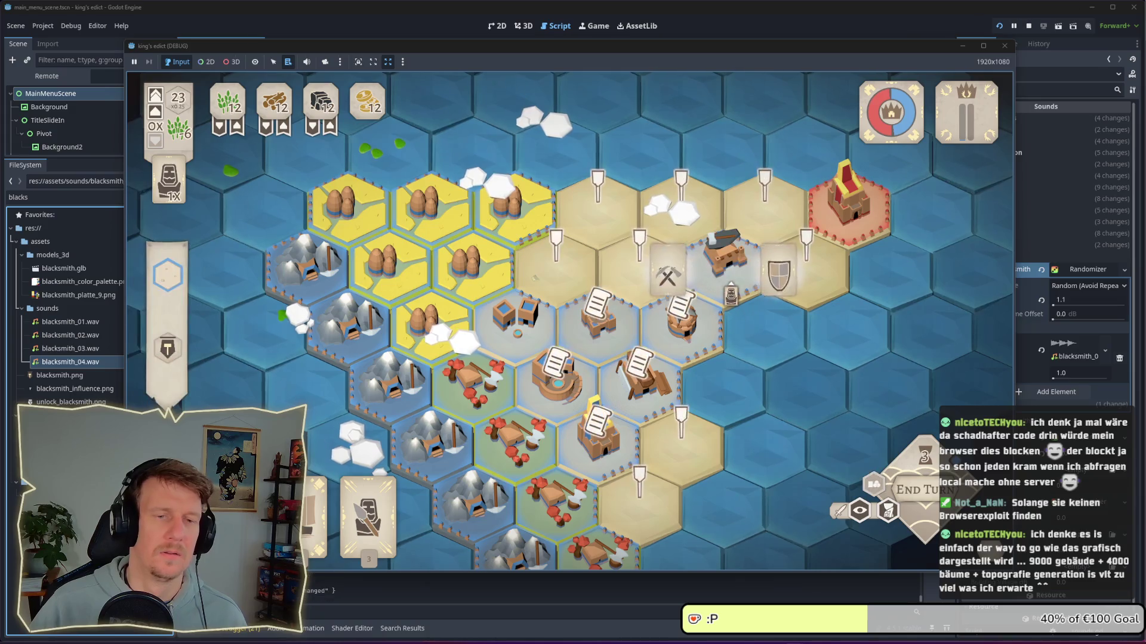
pyautogui.click(668, 278)
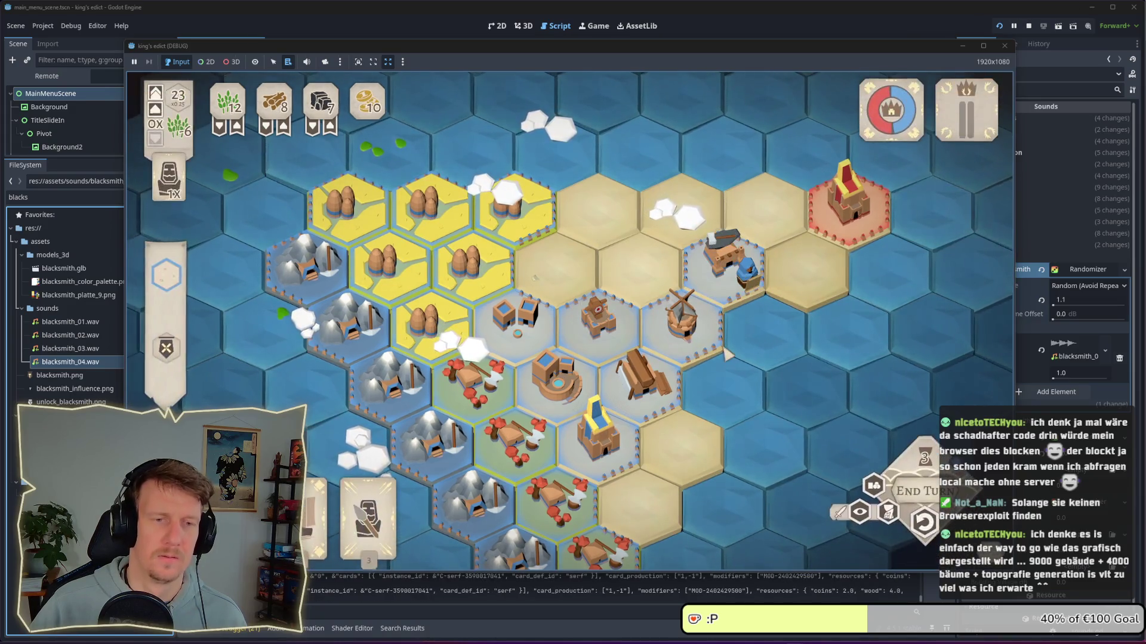
# Step: Change the Building Blacksmith Random Pitch from 1.1 to 1.03 in the Inspector
pyautogui.click(1074, 272)
pyautogui.click(1068, 301)
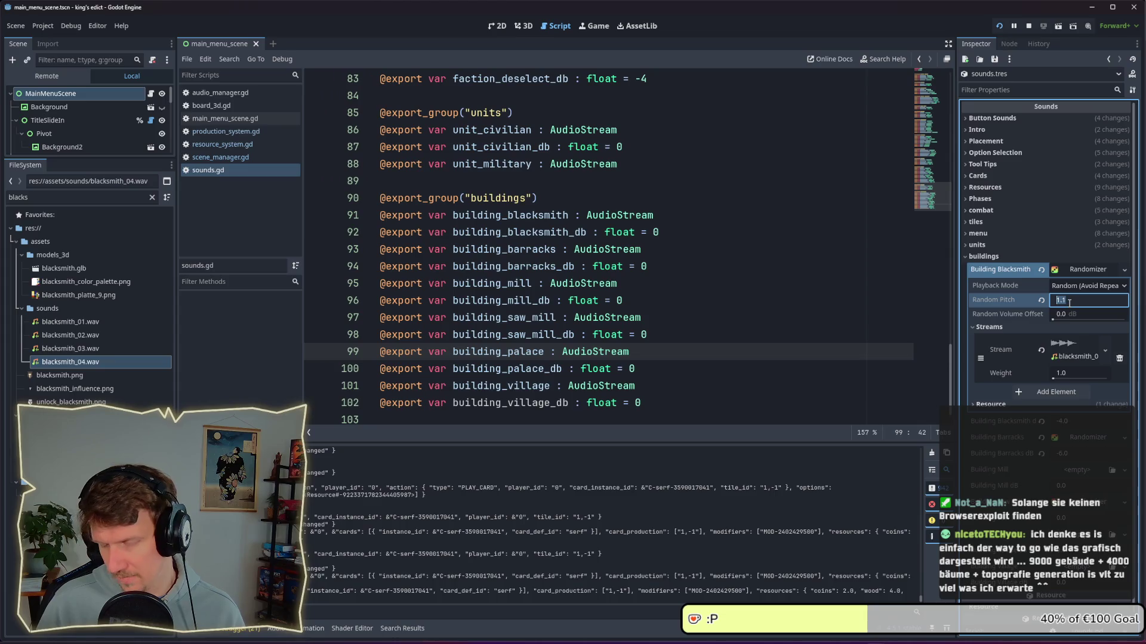
pyautogui.write('3')
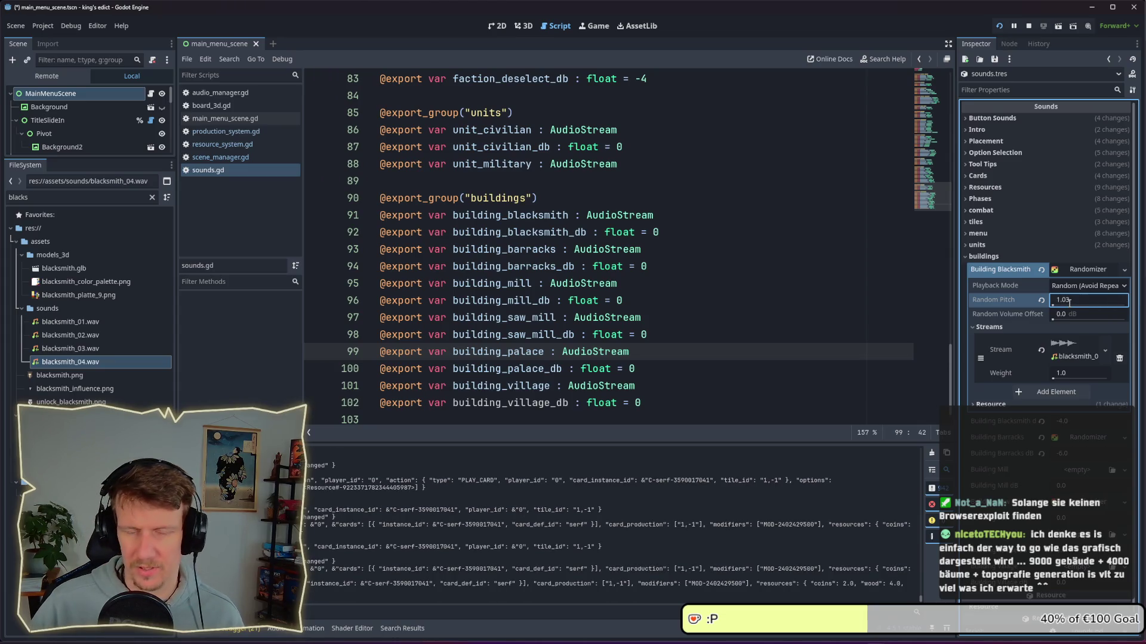
pyautogui.hotkey('alt', 'Tab')
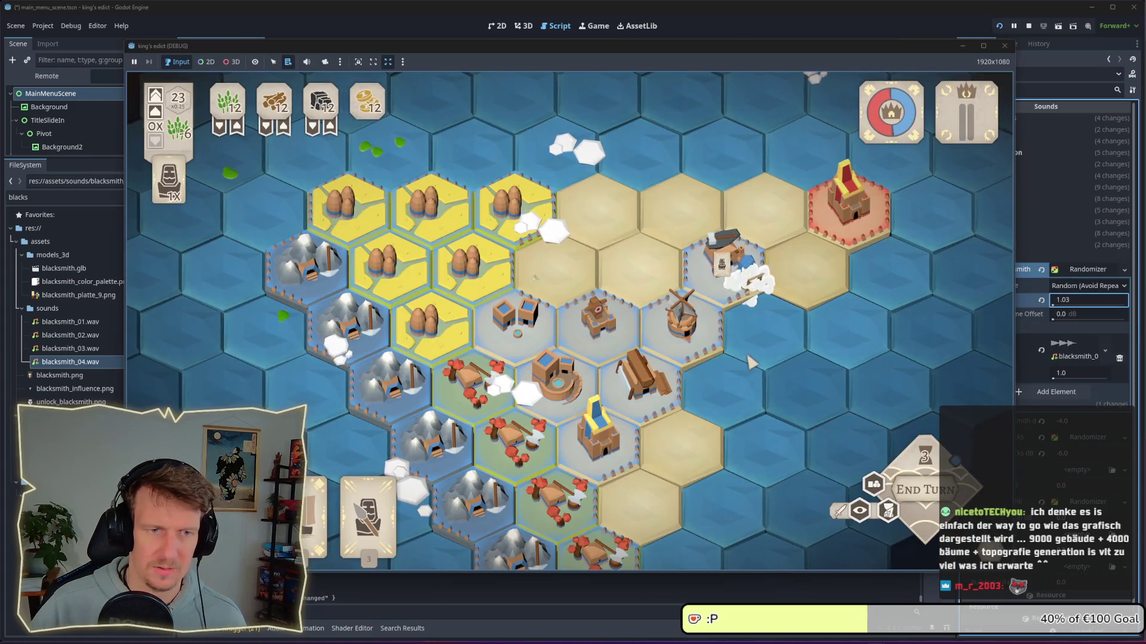
# Step: Repeatedly buy and undo the blacksmith's Tools upgrade to hear the new pitch
pyautogui.click(725, 262)
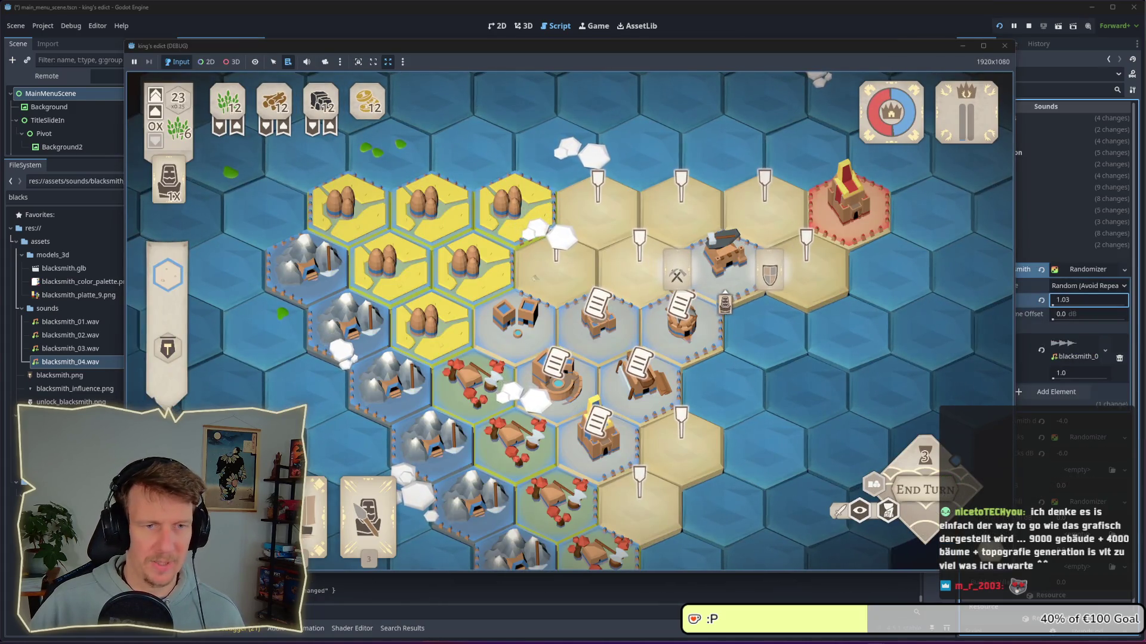
pyautogui.click(673, 274)
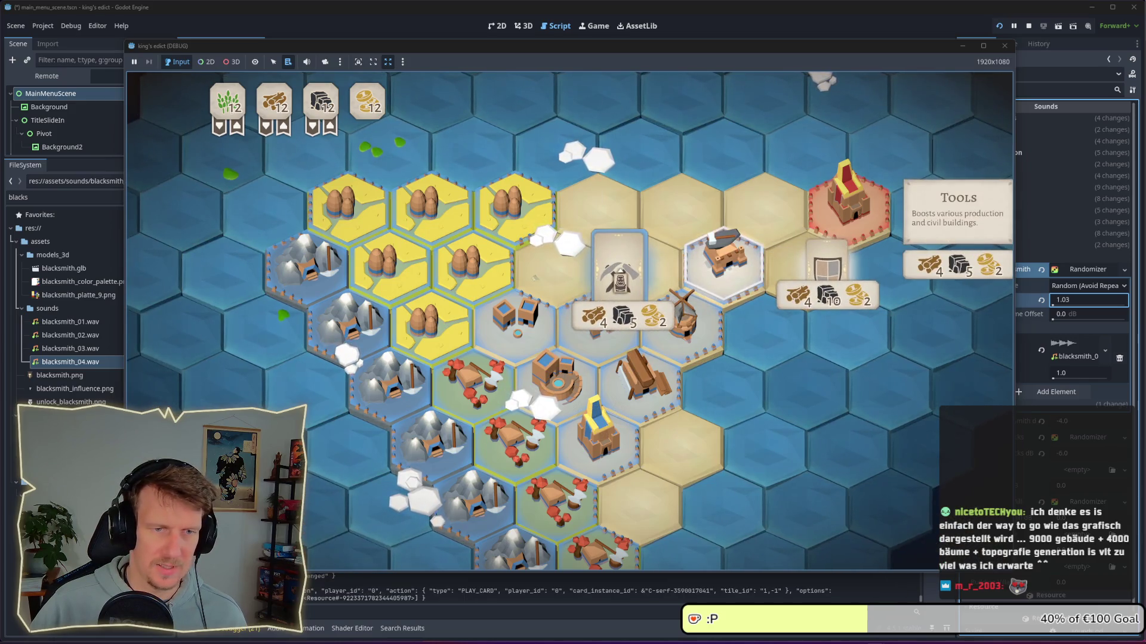
pyautogui.click(618, 269)
pyautogui.hotkey('ctrl', 'z')
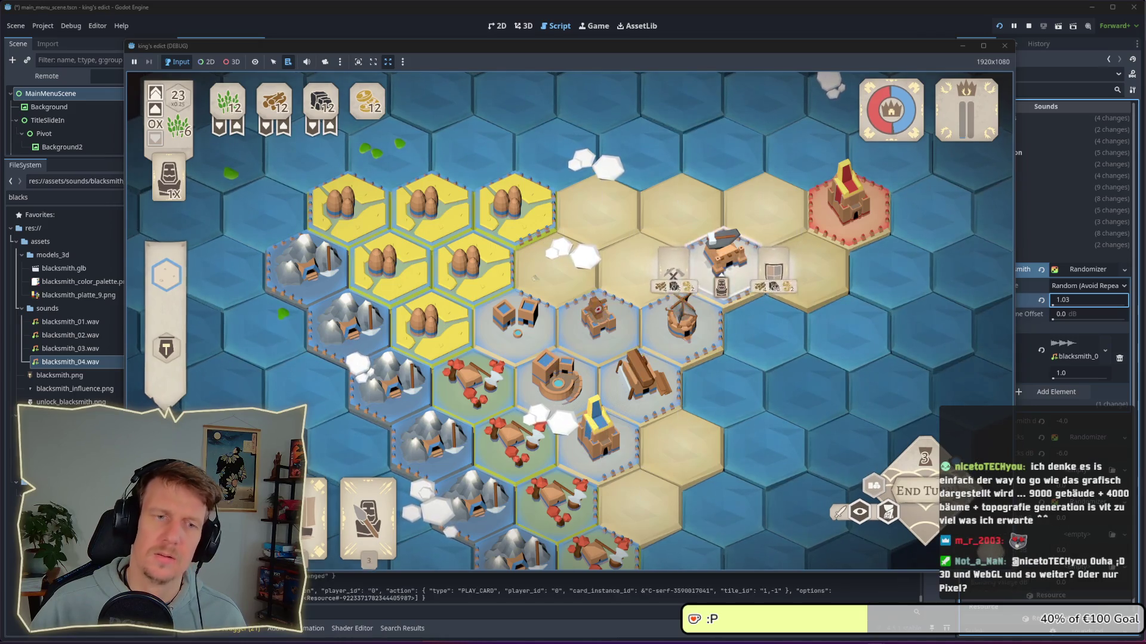
pyautogui.click(672, 274)
pyautogui.click(618, 268)
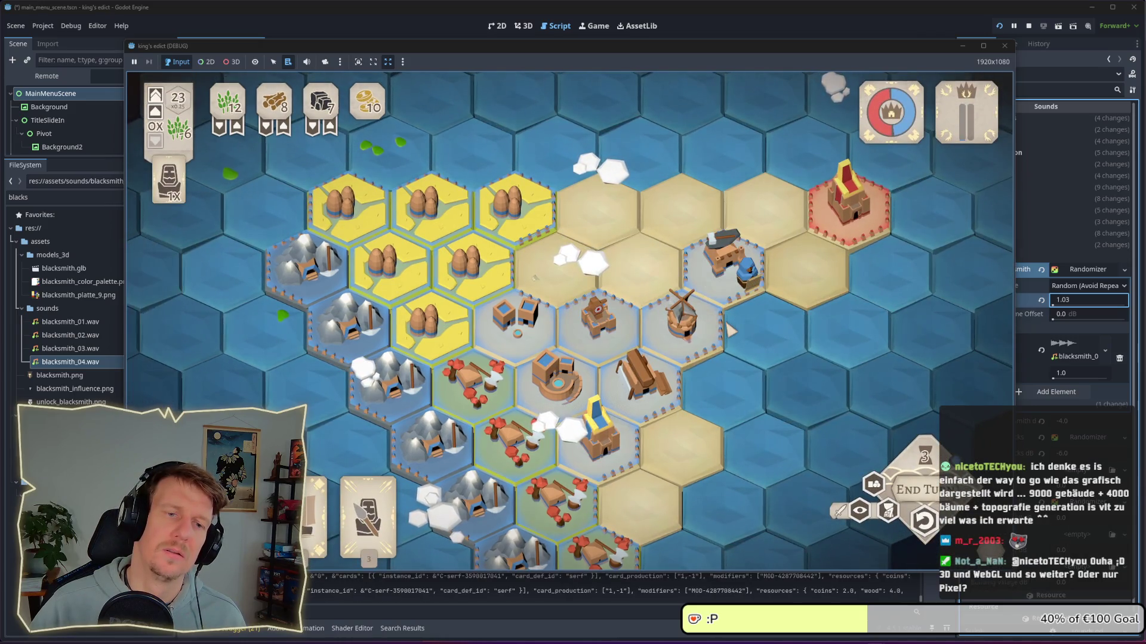
pyautogui.hotkey('ctrl', 'z')
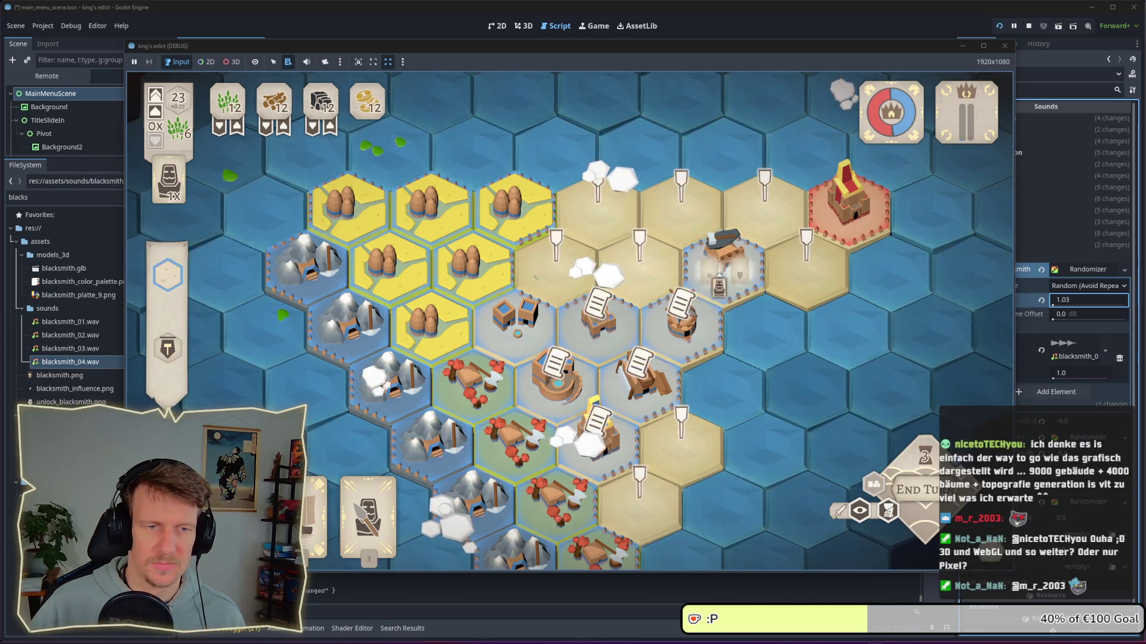
pyautogui.click(713, 269)
pyautogui.click(802, 440)
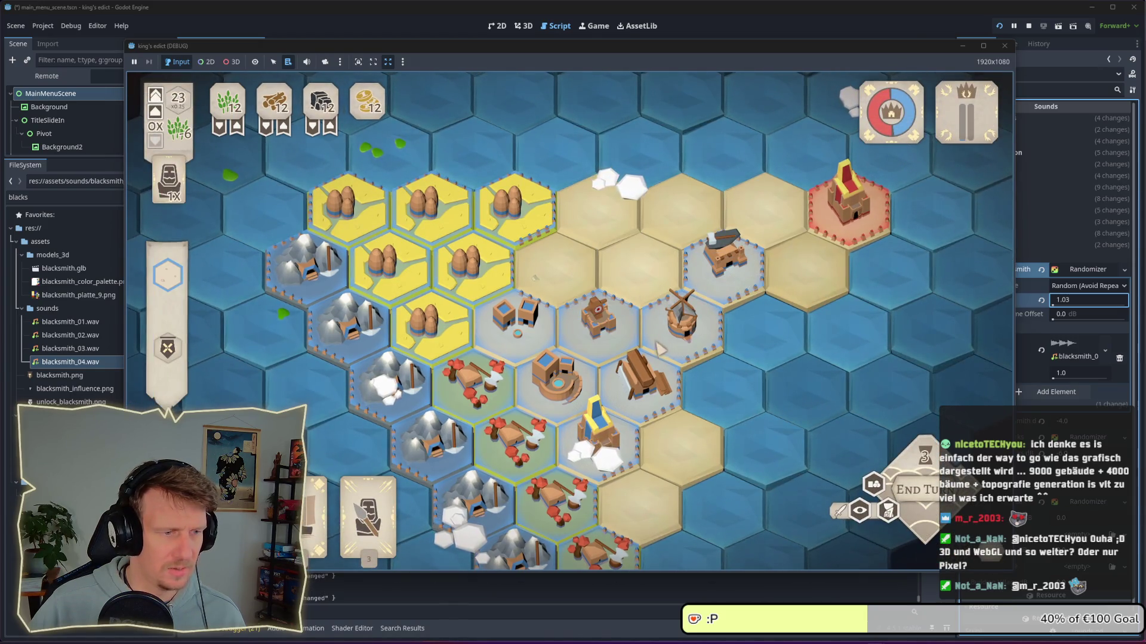
# Step: Place an Archer unit, undo it, and return to the Godot editor
pyautogui.click(543, 364)
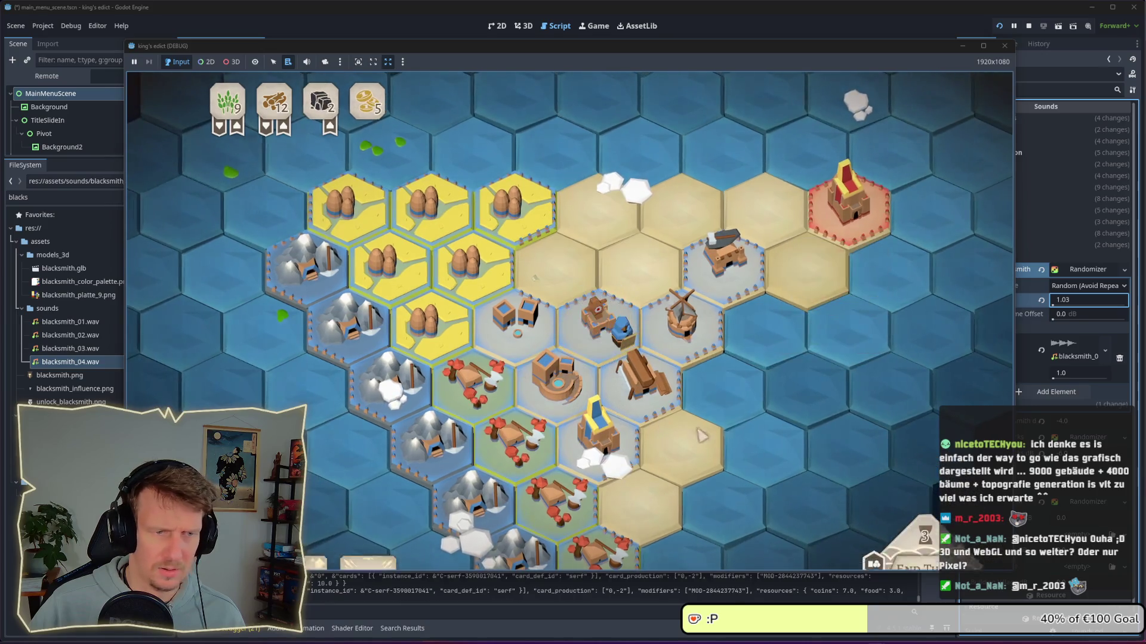
pyautogui.hotkey('ctrl', 'z')
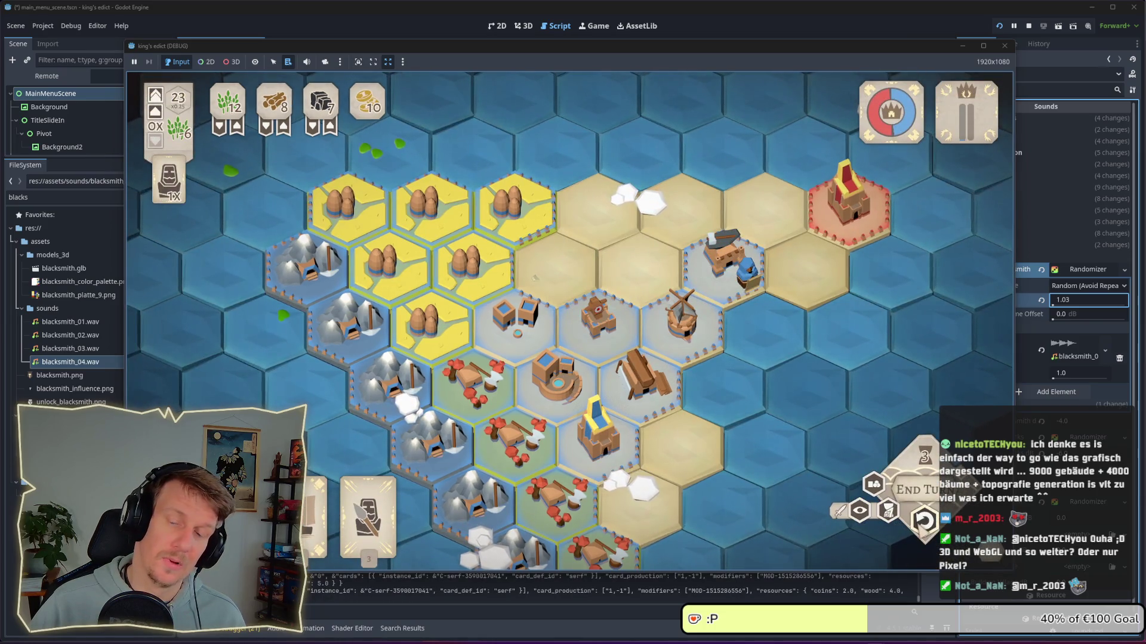
pyautogui.click(1062, 303)
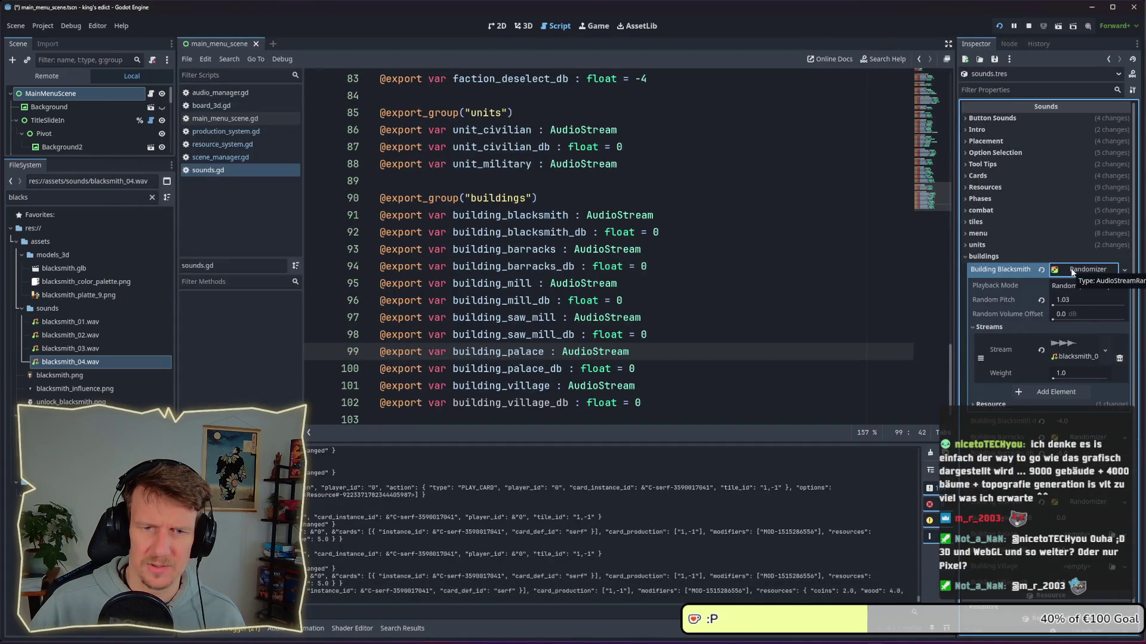
# Step: Set the Building Blacksmith volume to -2.0 dB
pyautogui.click(1073, 272)
pyautogui.click(1073, 286)
pyautogui.write('-2')
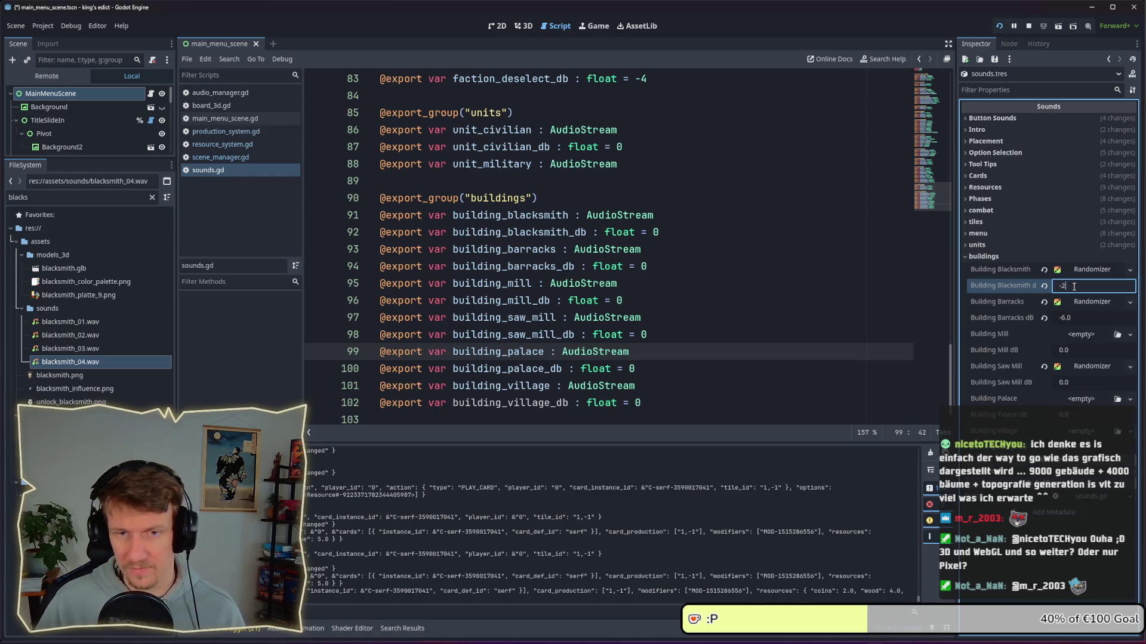
pyautogui.press('Return')
# Step: Test building, serf and worker placements in the game, undoing each, then return to the editor
pyautogui.hotkey('alt', 'Tab')
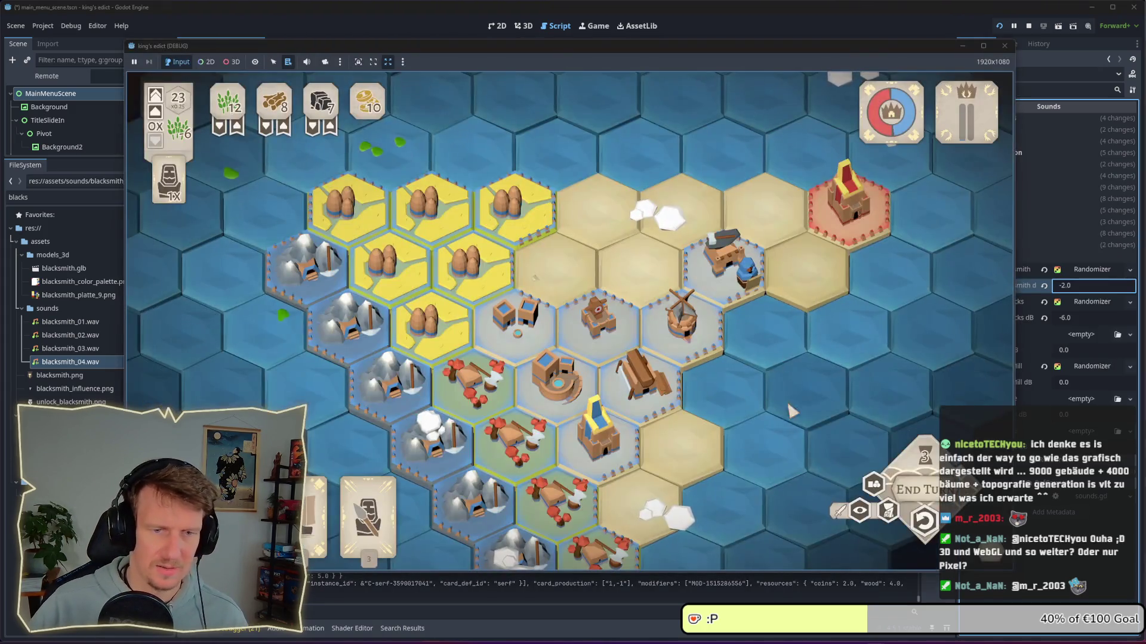
pyautogui.click(725, 262)
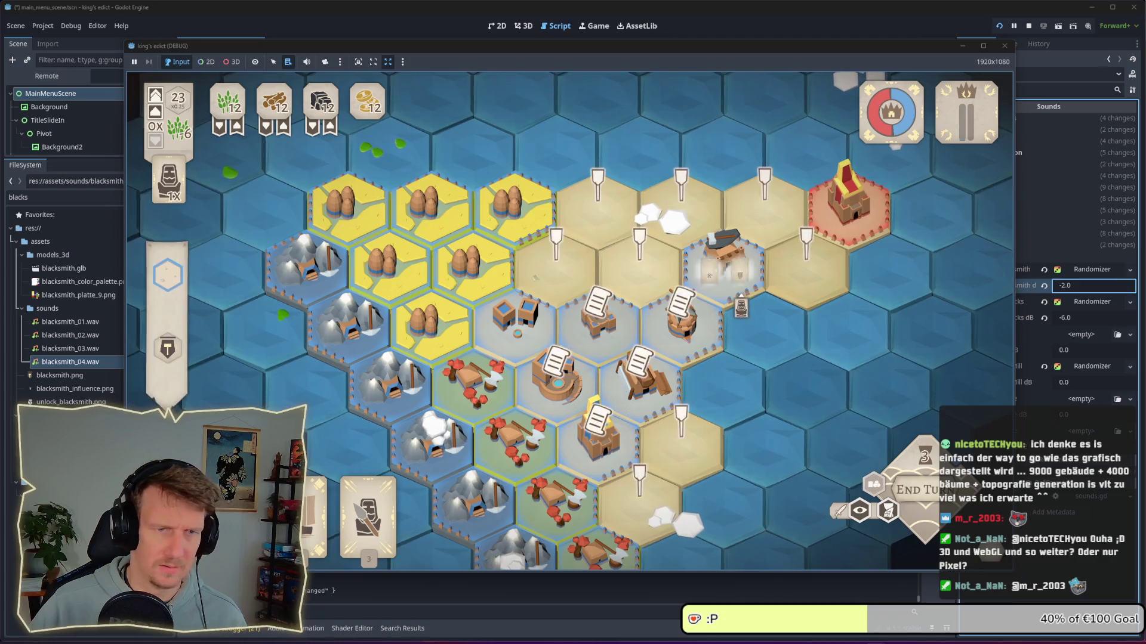
pyautogui.click(772, 276)
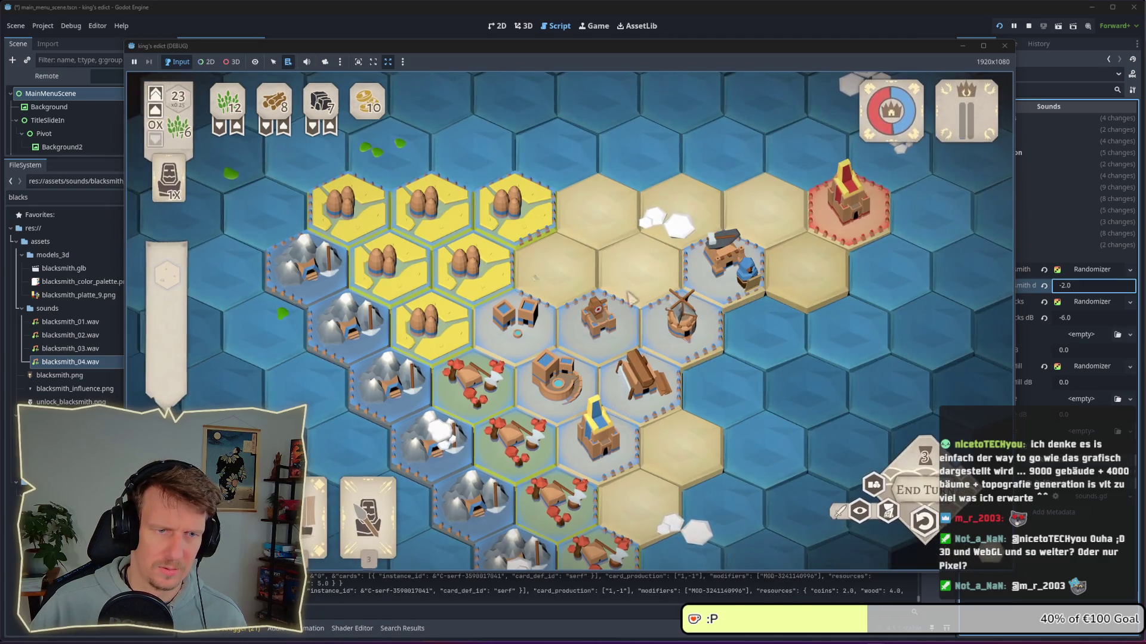
pyautogui.click(597, 325)
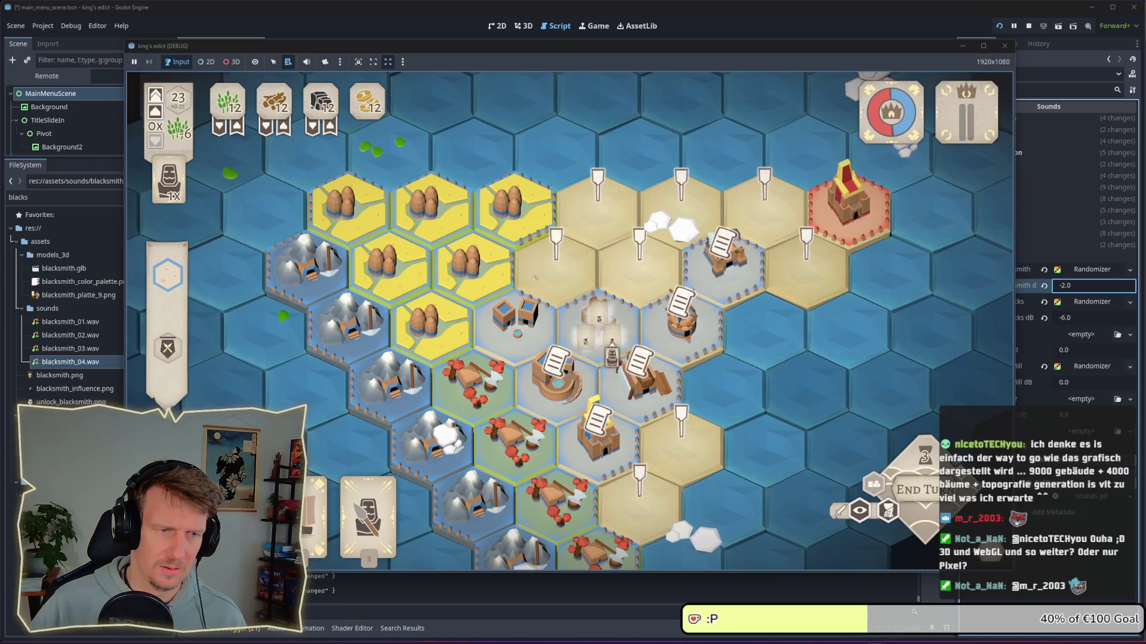
pyautogui.click(582, 349)
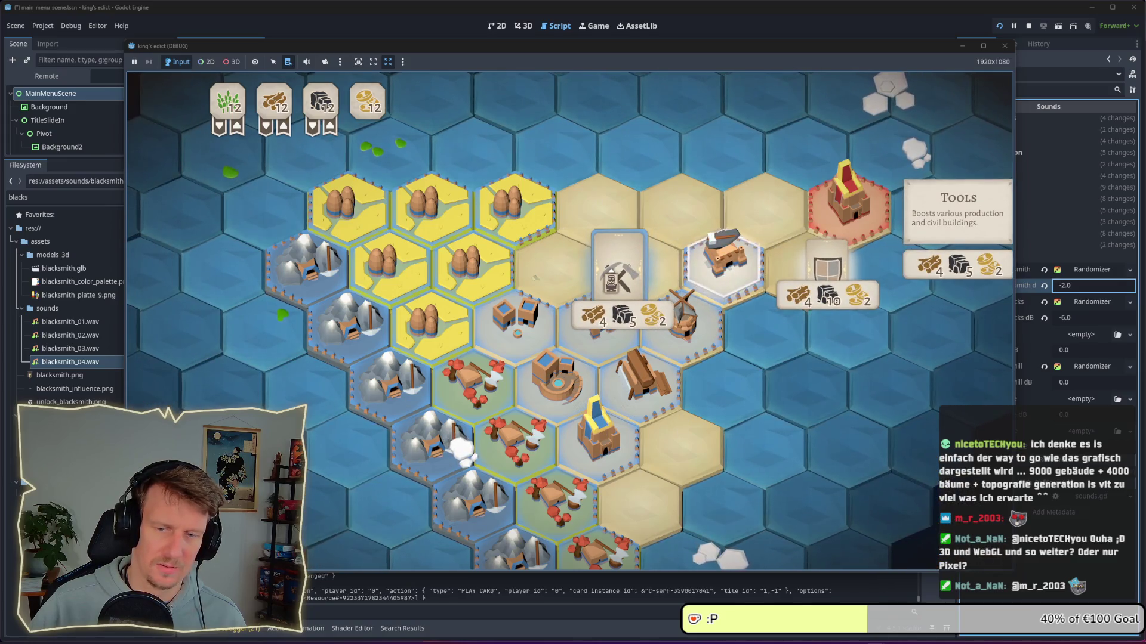
pyautogui.click(723, 263)
pyautogui.click(735, 294)
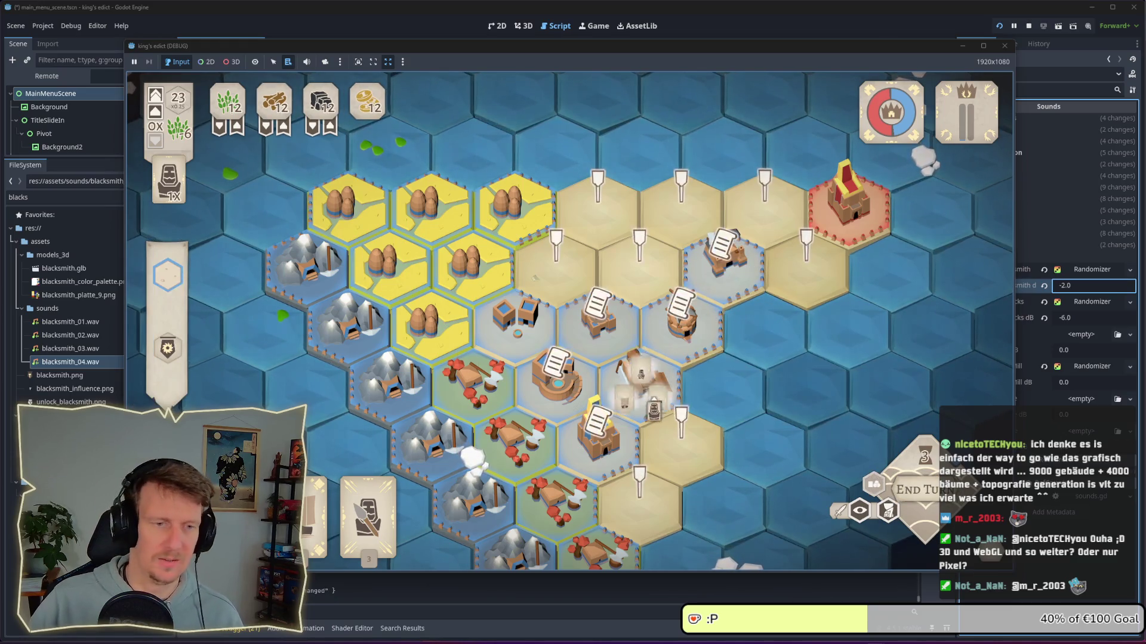
pyautogui.click(645, 375)
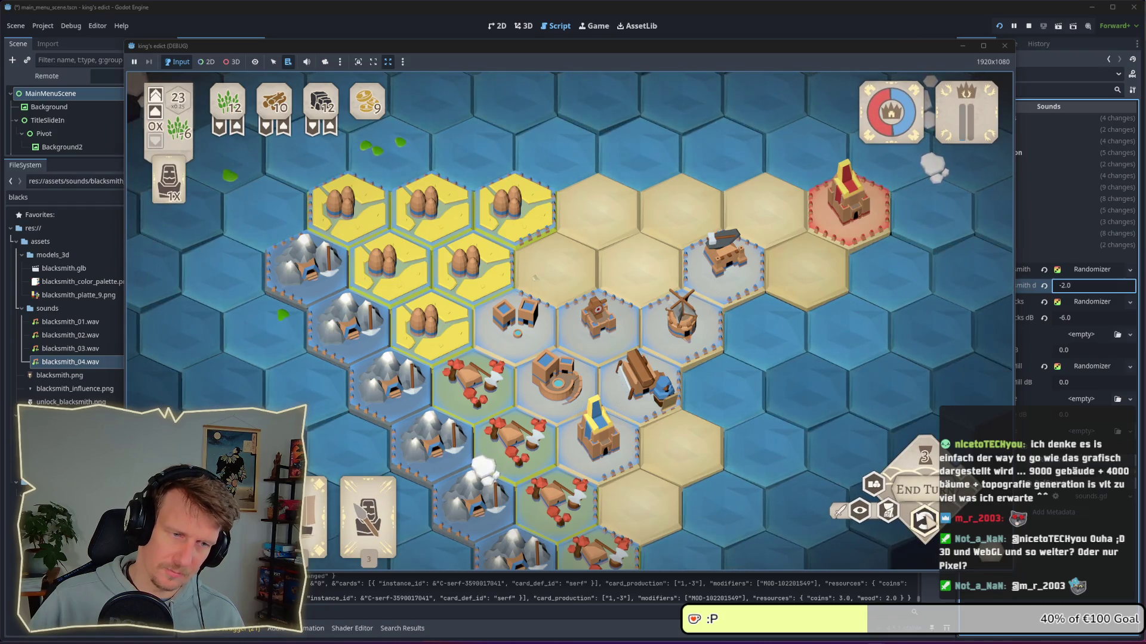
pyautogui.click(653, 385)
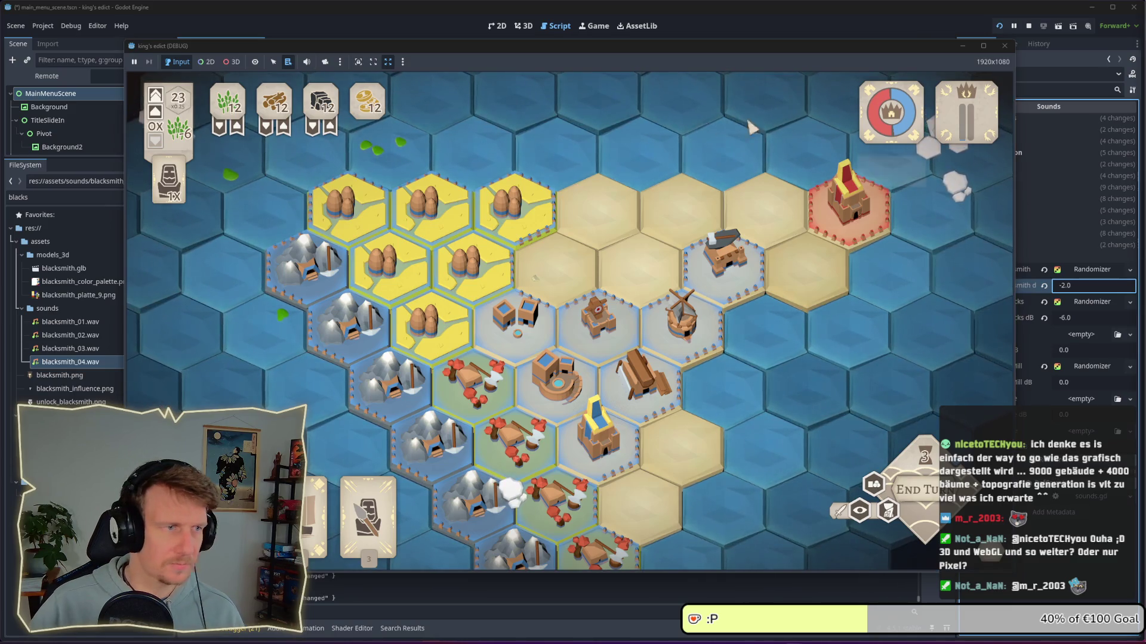
pyautogui.click(275, 13)
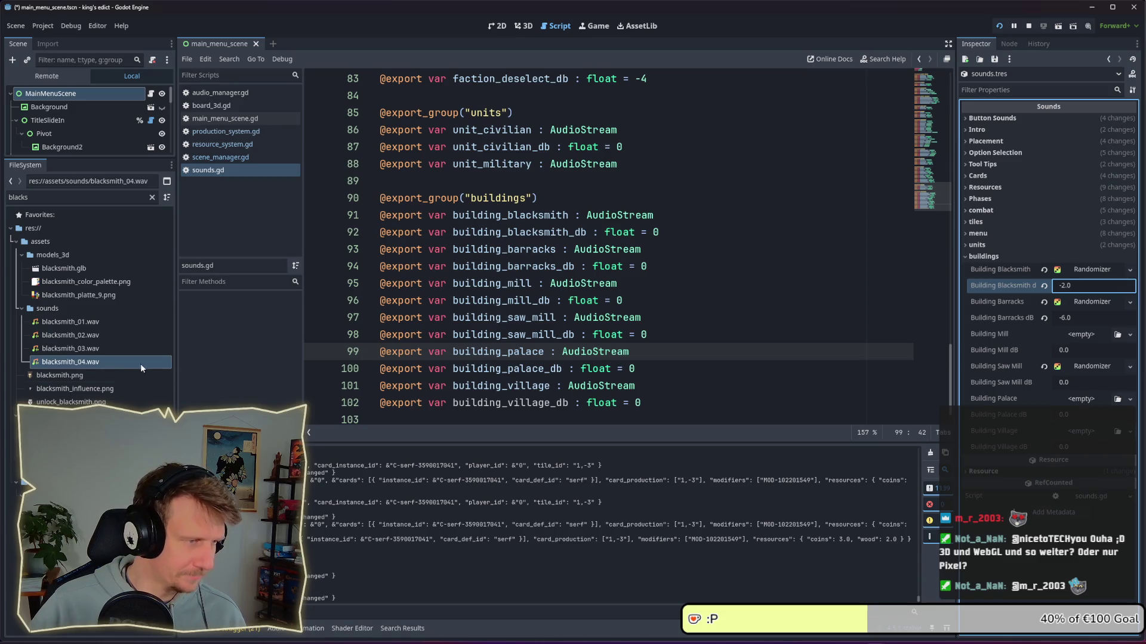
# Step: Recruit swordsmen on the centre tile, undo twice, then play a builder card there
pyautogui.hotkey('alt', 'Tab')
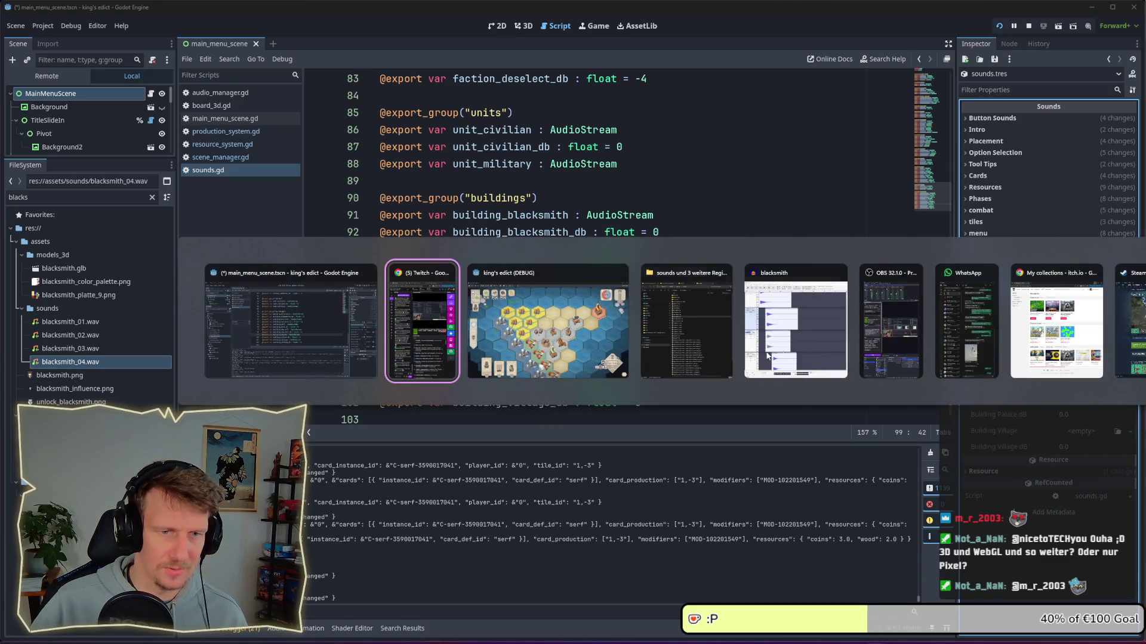
pyautogui.hotkey('alt', 'Tab')
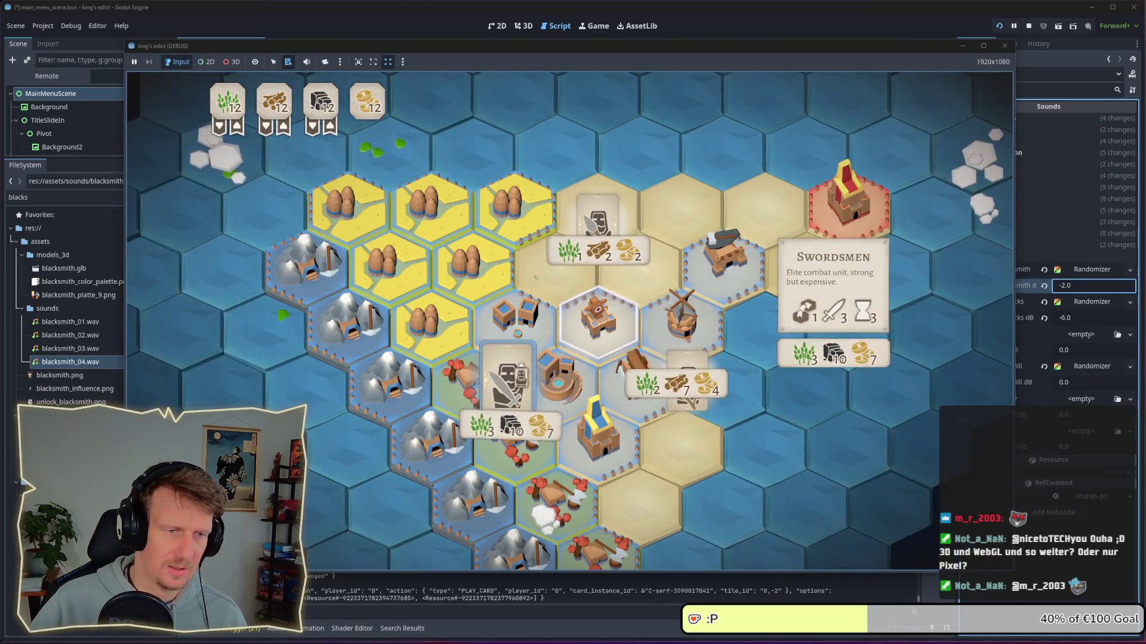
pyautogui.click(510, 381)
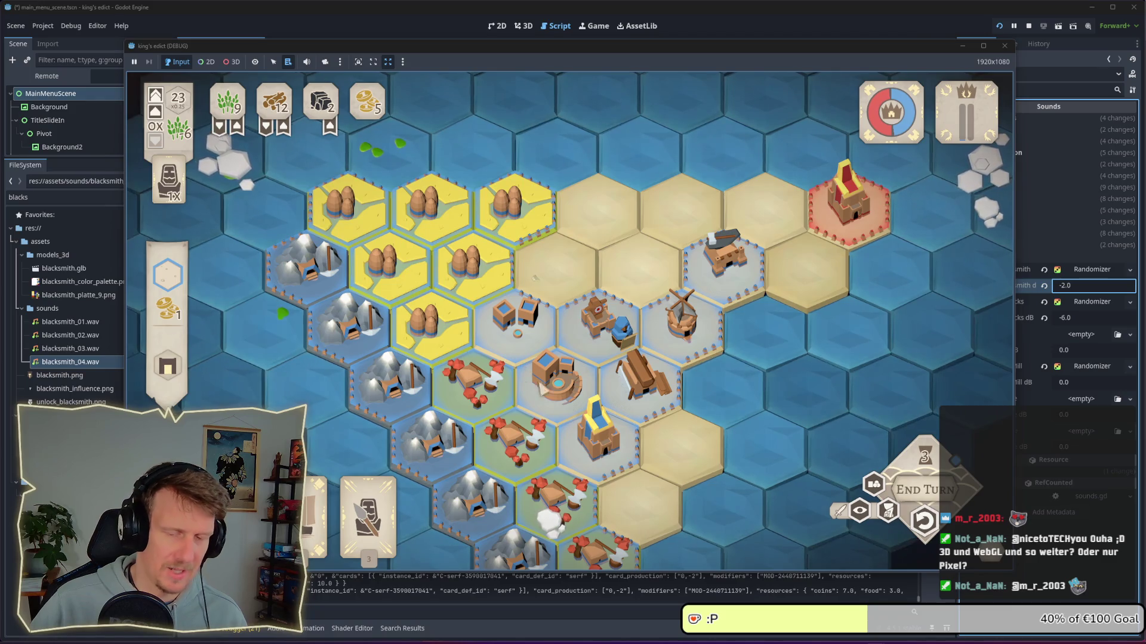
pyautogui.click(924, 520)
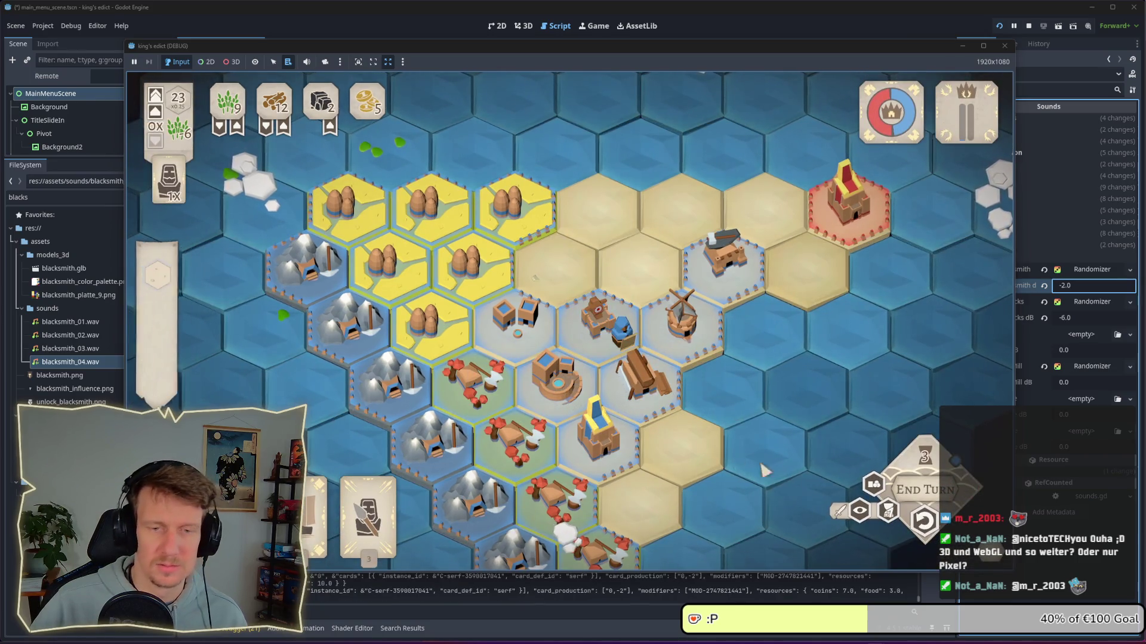
pyautogui.click(924, 520)
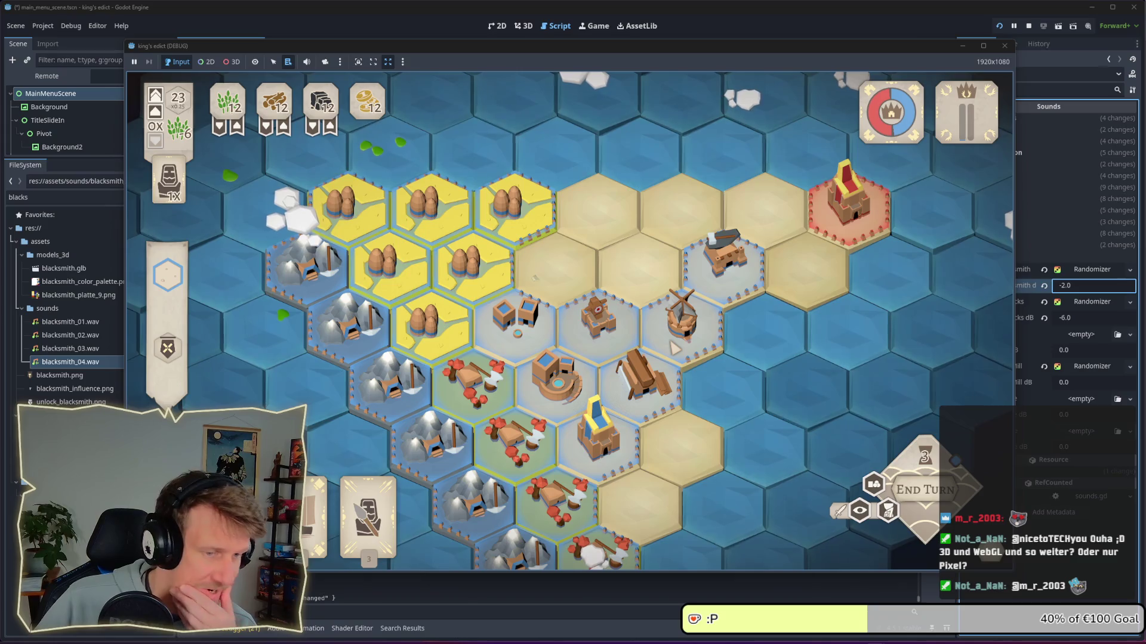
pyautogui.click(576, 388)
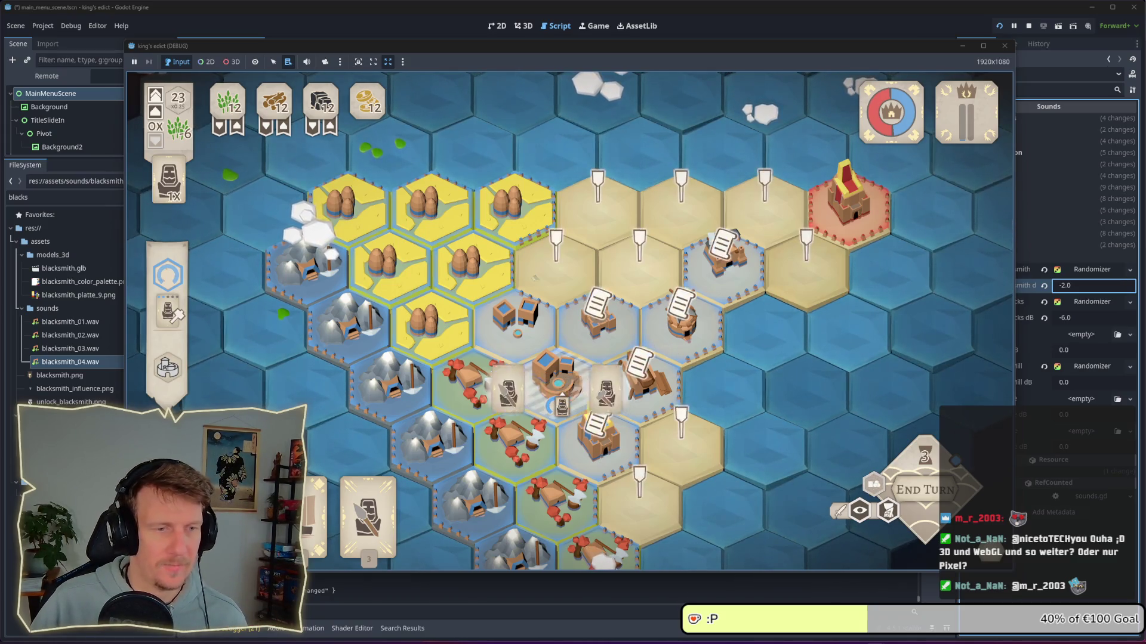
pyautogui.click(561, 391)
pyautogui.click(660, 391)
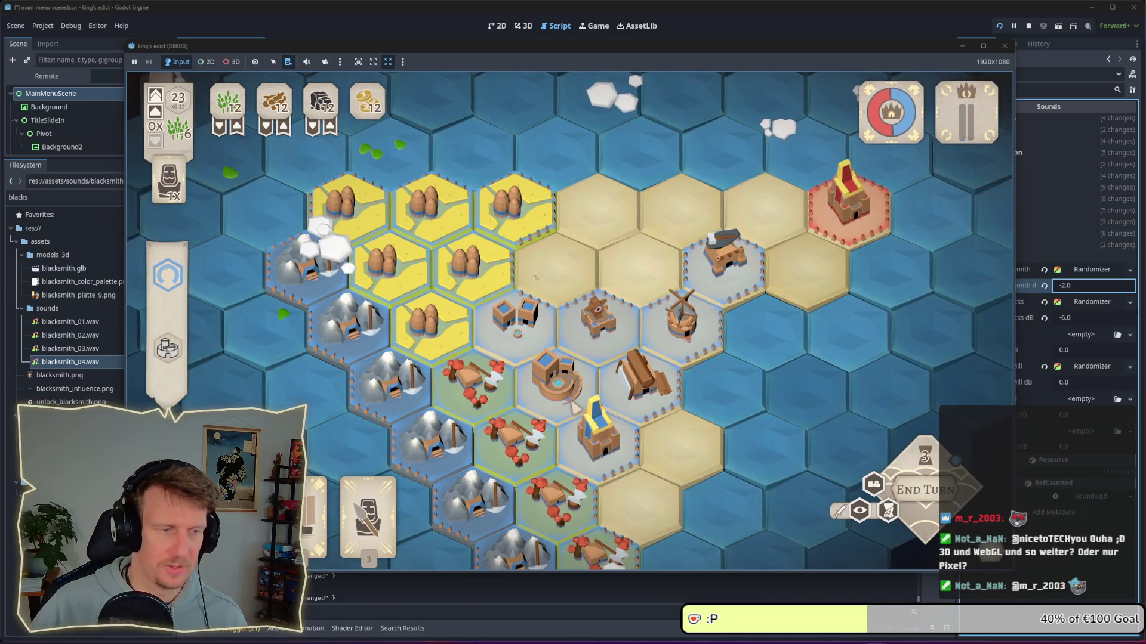
# Step: Bring the Audacity blacksmith project window to the front
pyautogui.hotkey('alt', 'Tab')
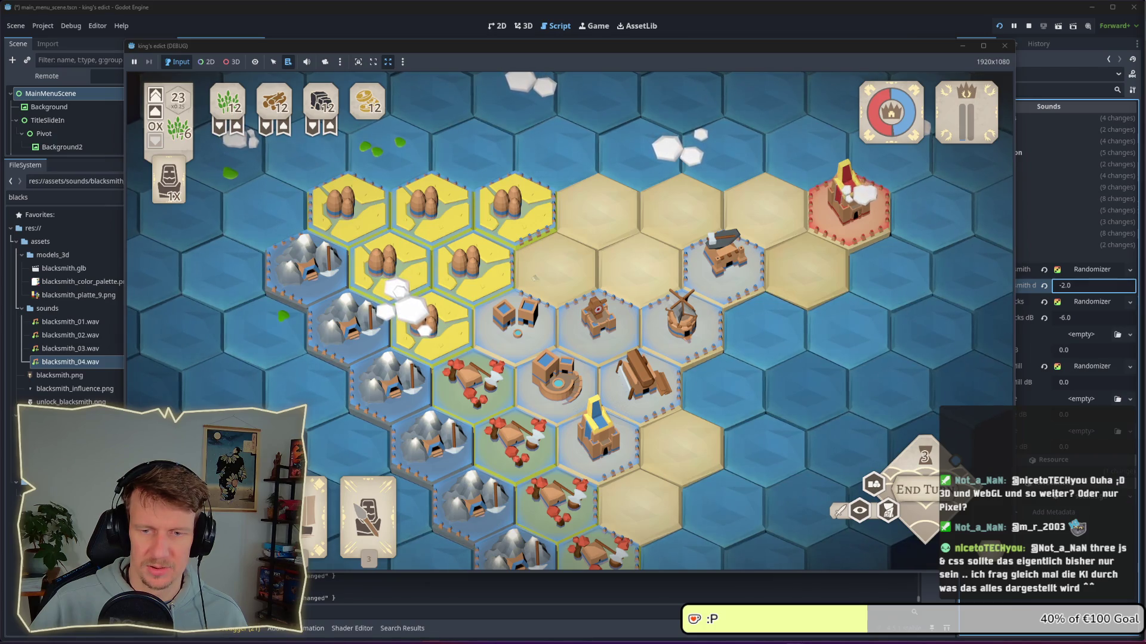
pyautogui.moveTo(645, 290)
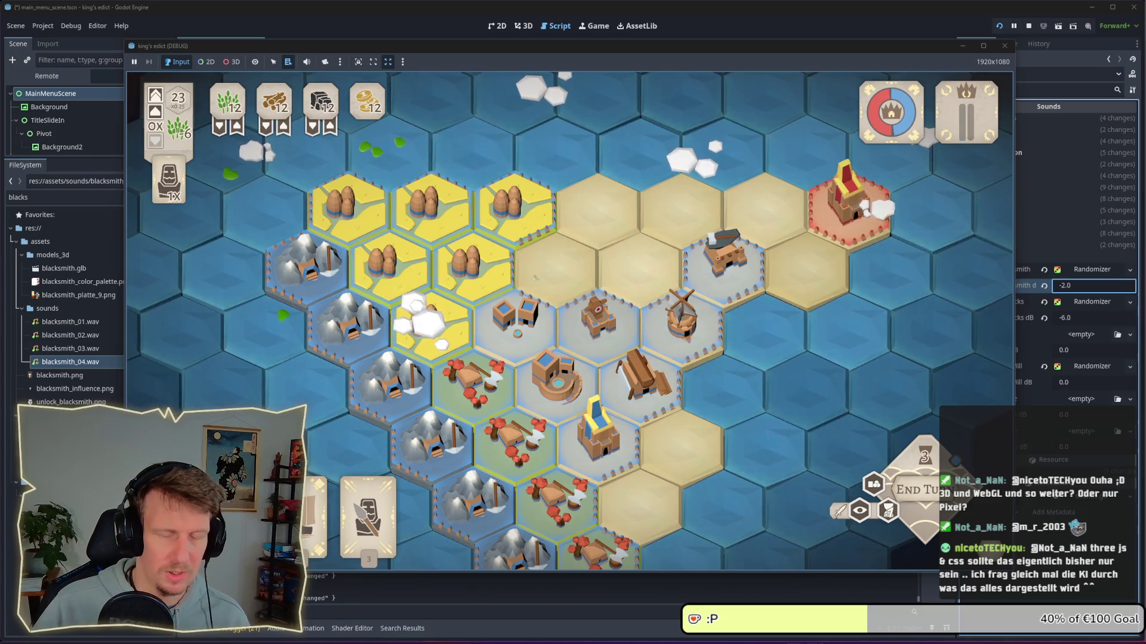
pyautogui.moveTo(795, 636)
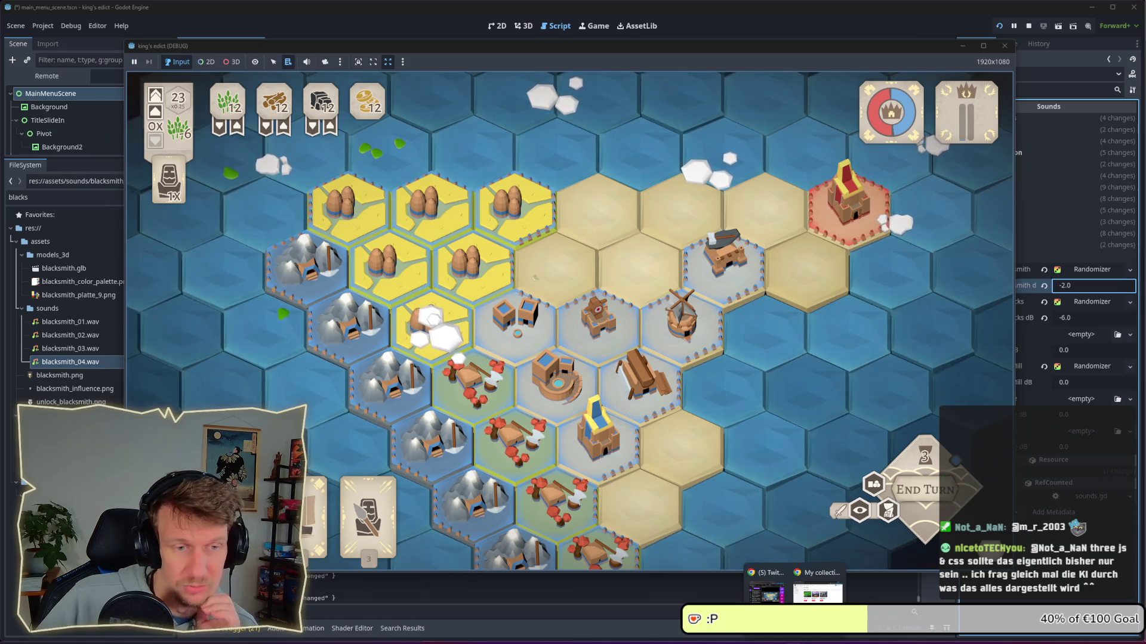
pyautogui.moveTo(895, 636)
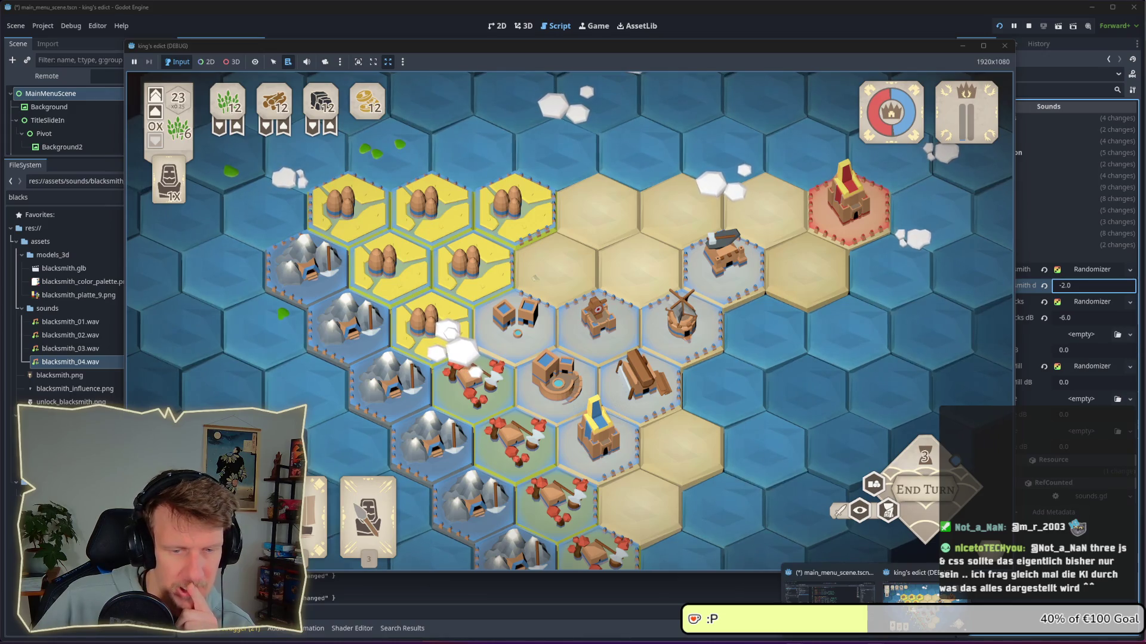
pyautogui.moveTo(958, 636)
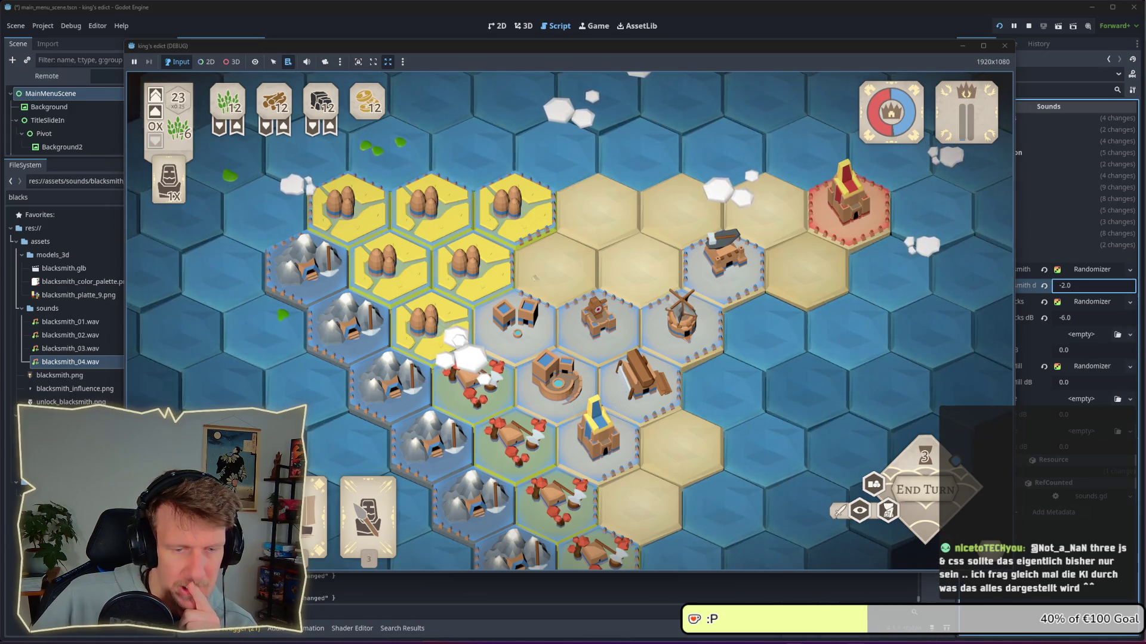
pyautogui.hotkey('alt', 'Tab')
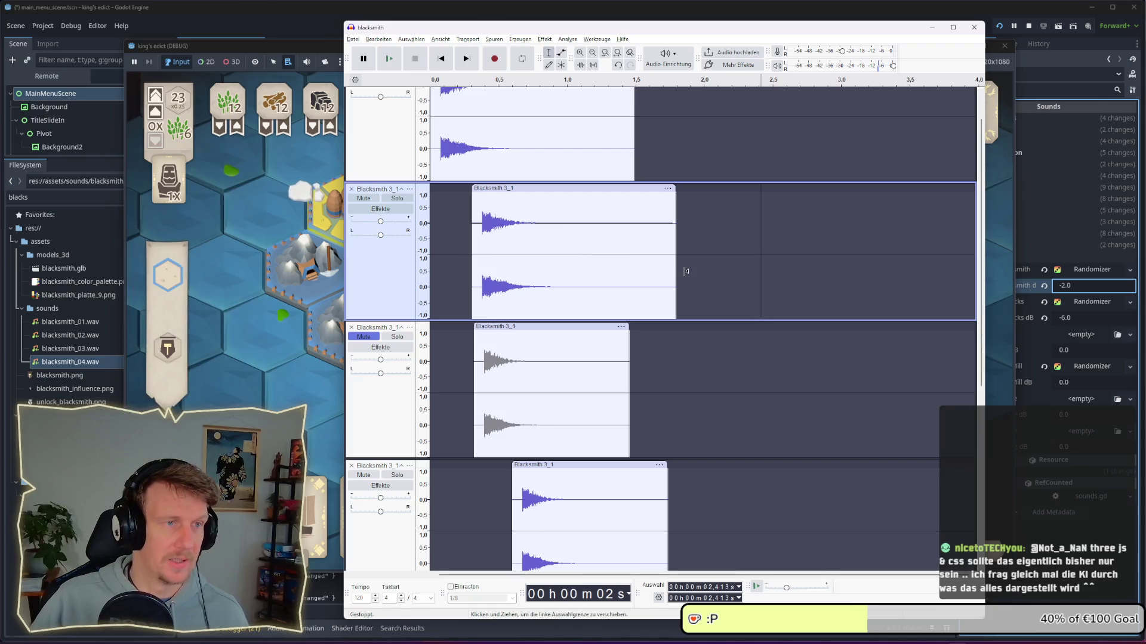
# Step: Create a new empty Audacity project, close the blacksmith project, and bring up the sounds folder
pyautogui.click(353, 39)
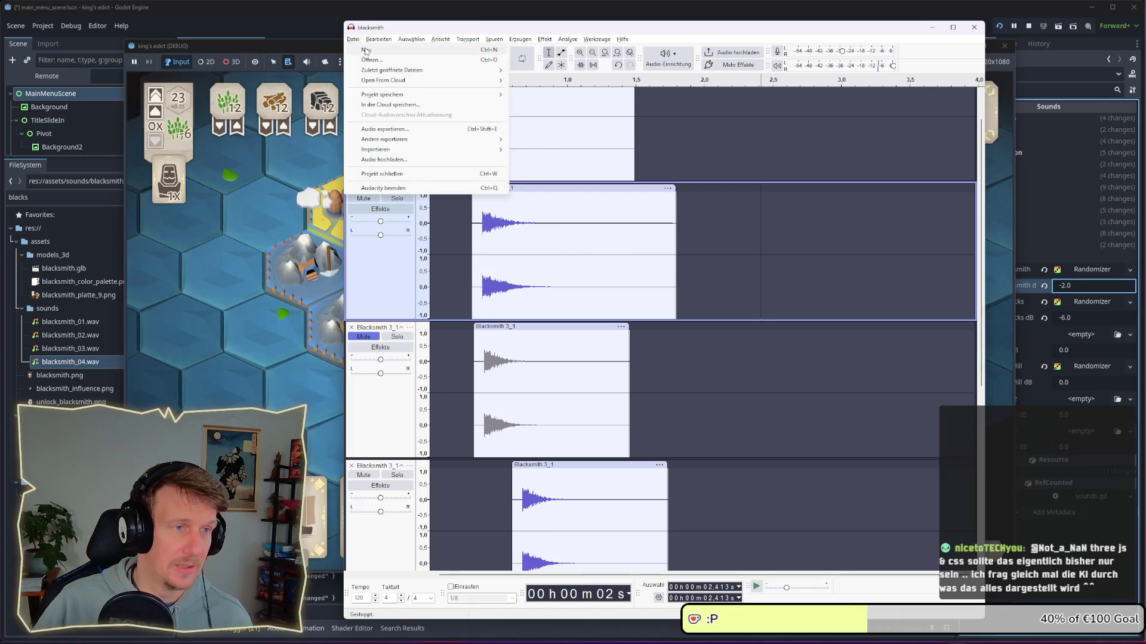
pyautogui.click(373, 50)
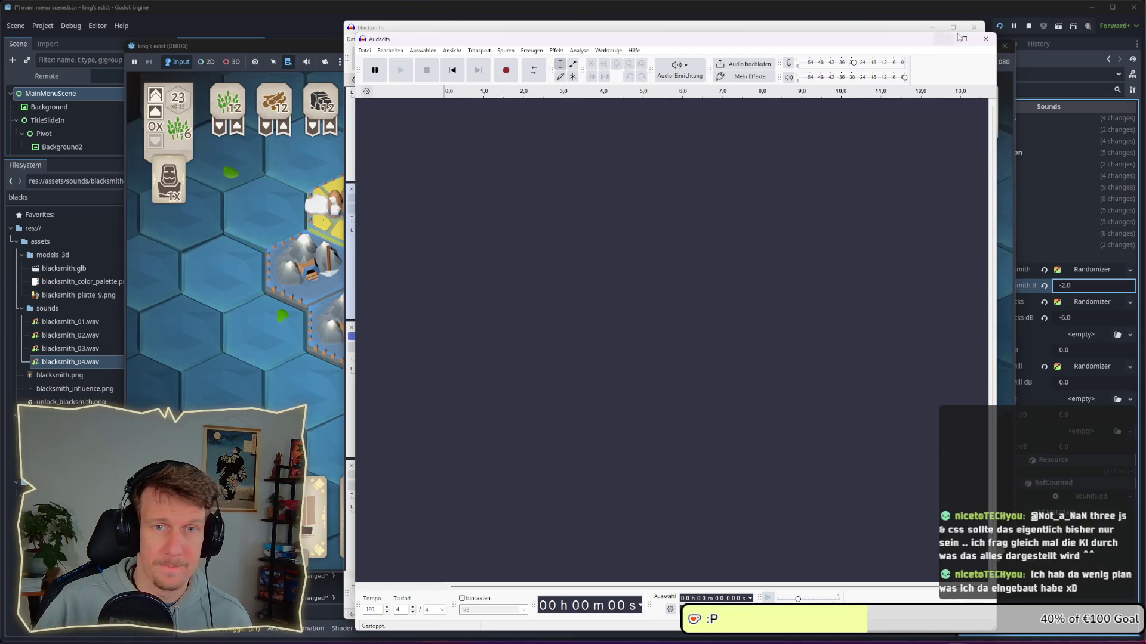
pyautogui.click(974, 27)
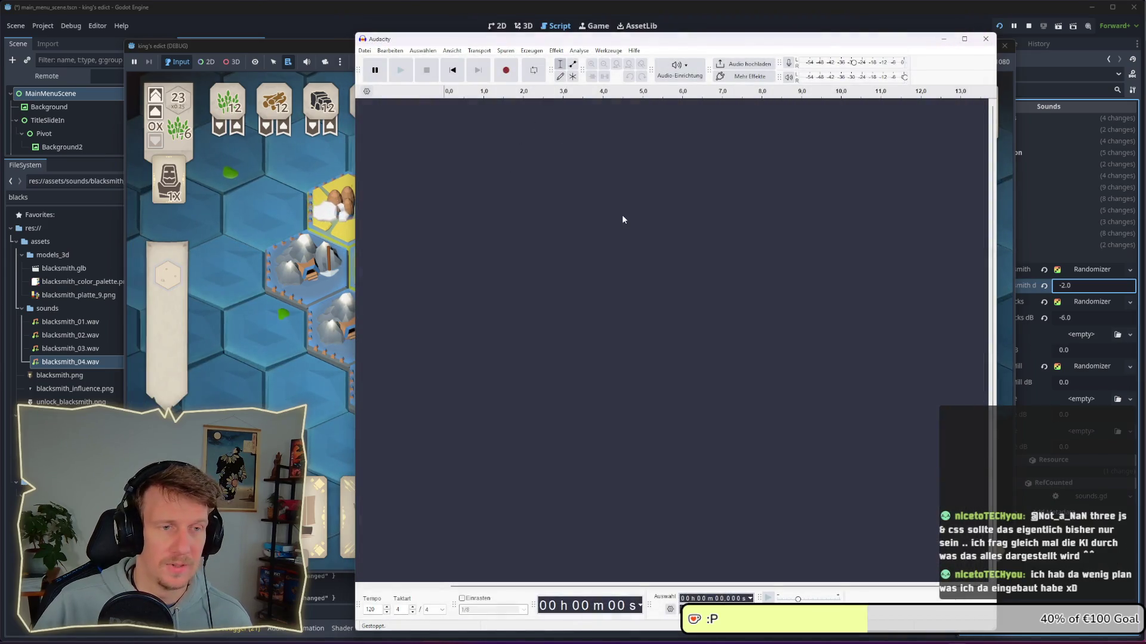
pyautogui.hotkey('alt', 'Tab')
pyautogui.click(794, 319)
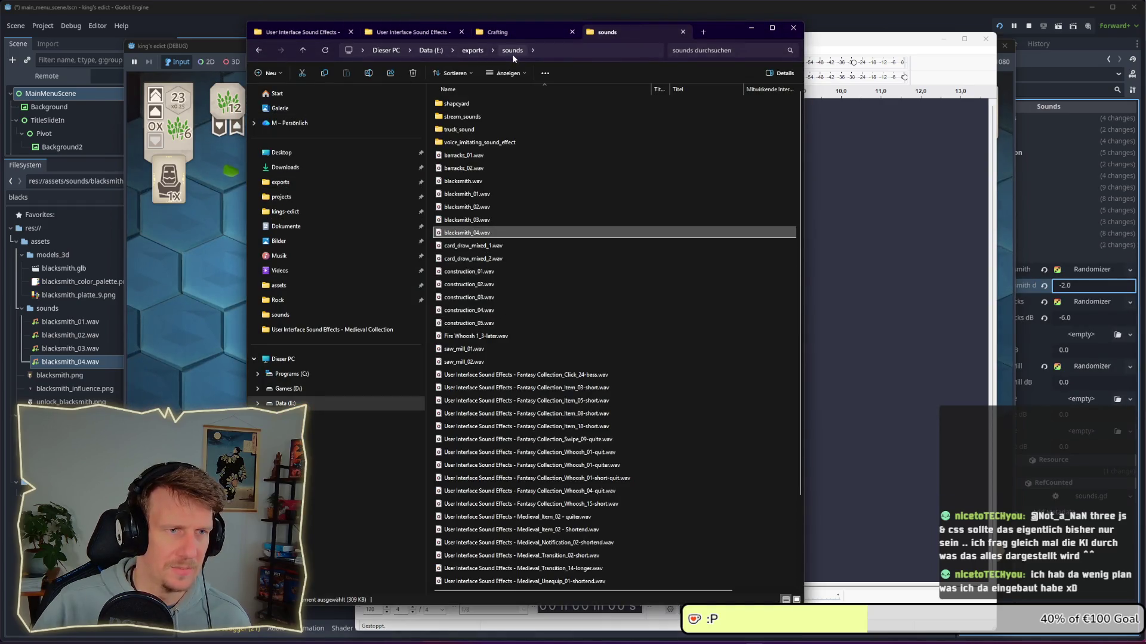
# Step: Navigate to the Environment Sounds > Rock folder
pyautogui.click(490, 32)
pyautogui.click(259, 50)
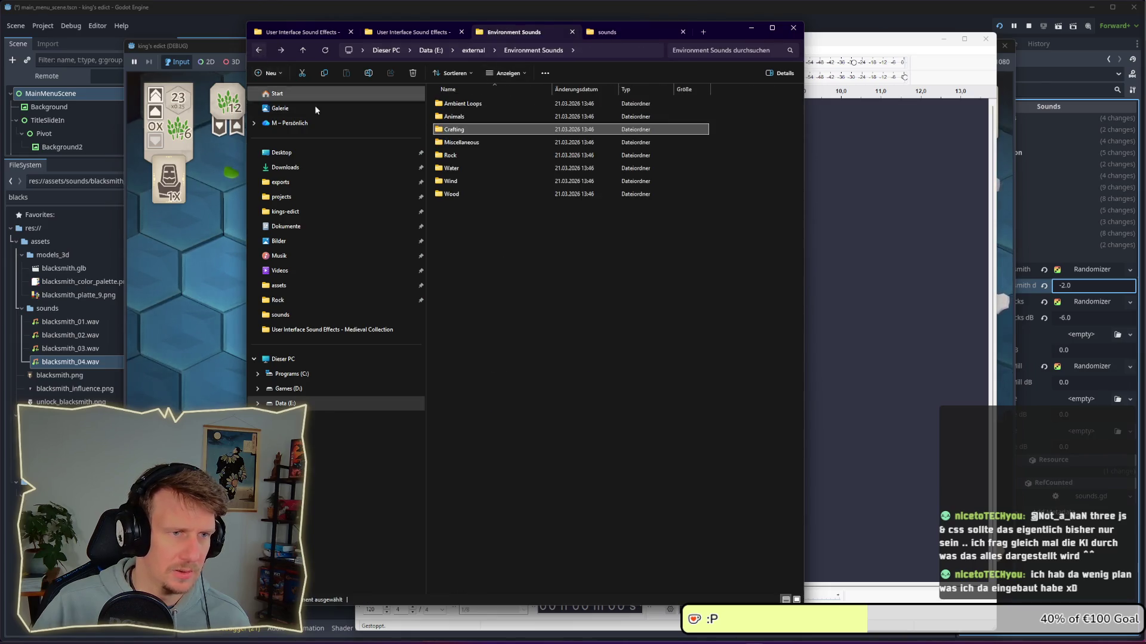
pyautogui.doubleClick(451, 155)
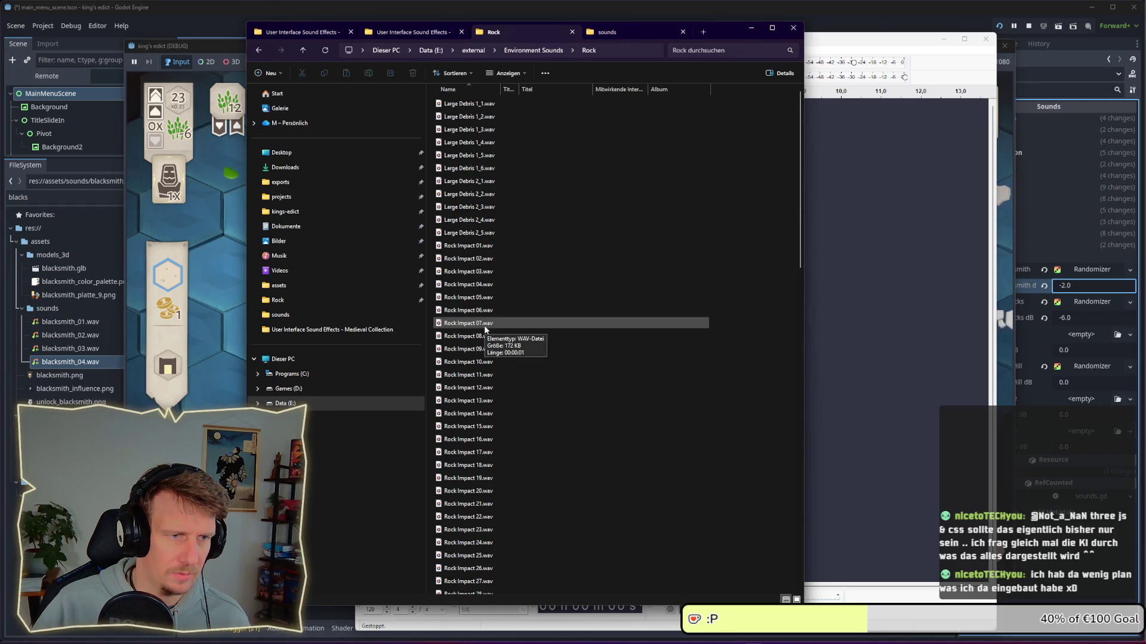
pyautogui.scroll(-10, 484, 327)
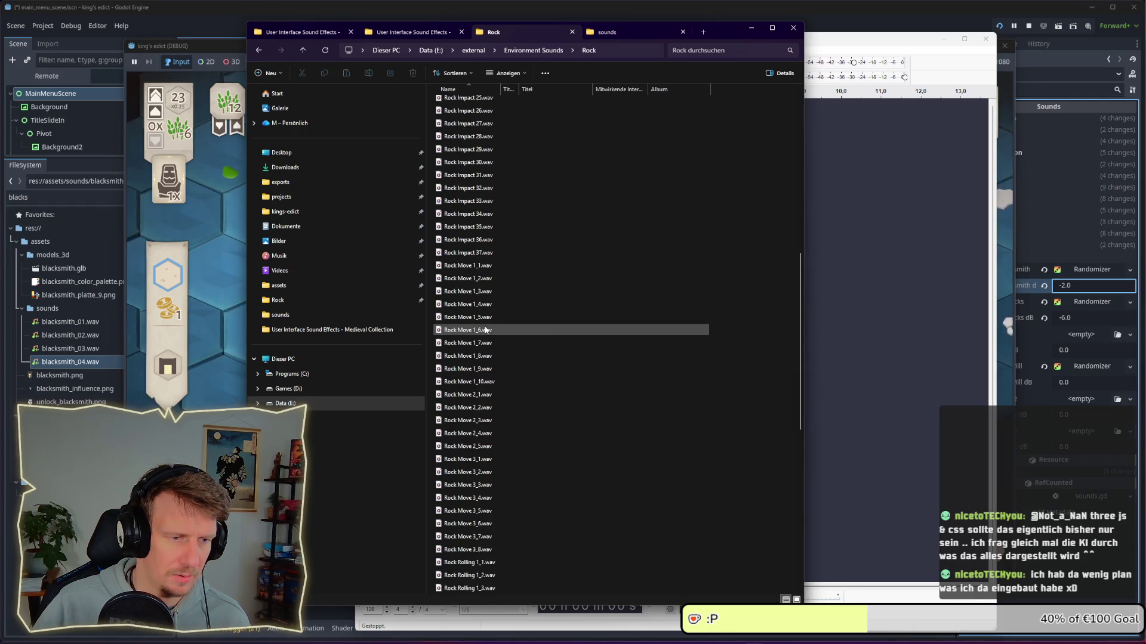
# Step: Play Rock Move 1_1 through 3_8 in the media player and shorten its window
pyautogui.click(472, 267)
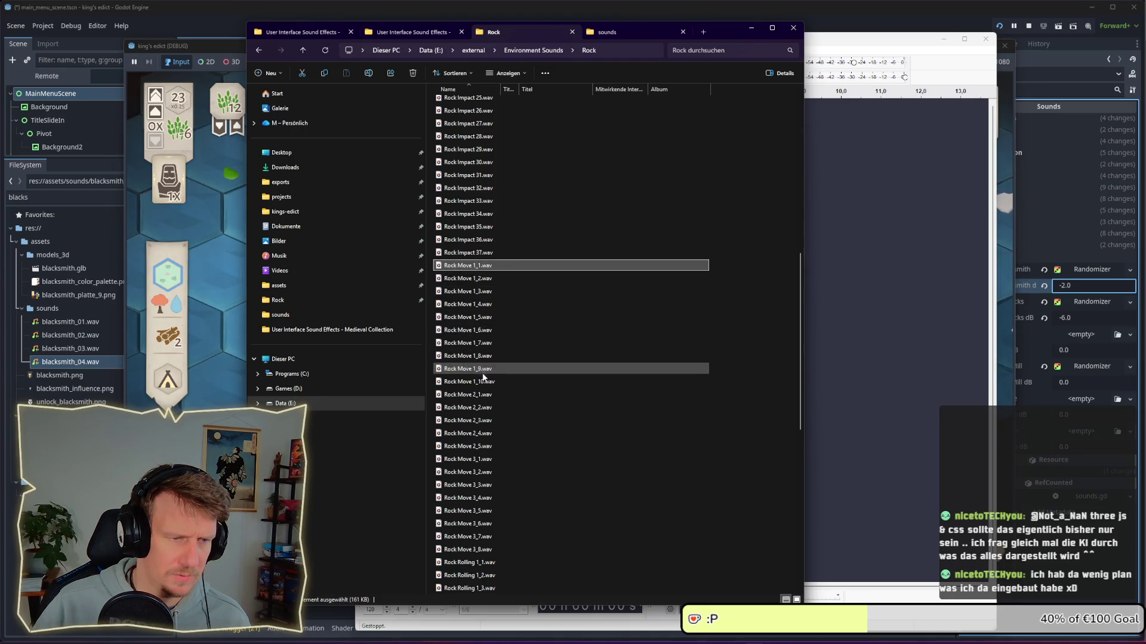
pyautogui.scroll(-2, 483, 379)
pyautogui.keyDown('shift'); pyautogui.click(471, 472); pyautogui.keyUp('shift')
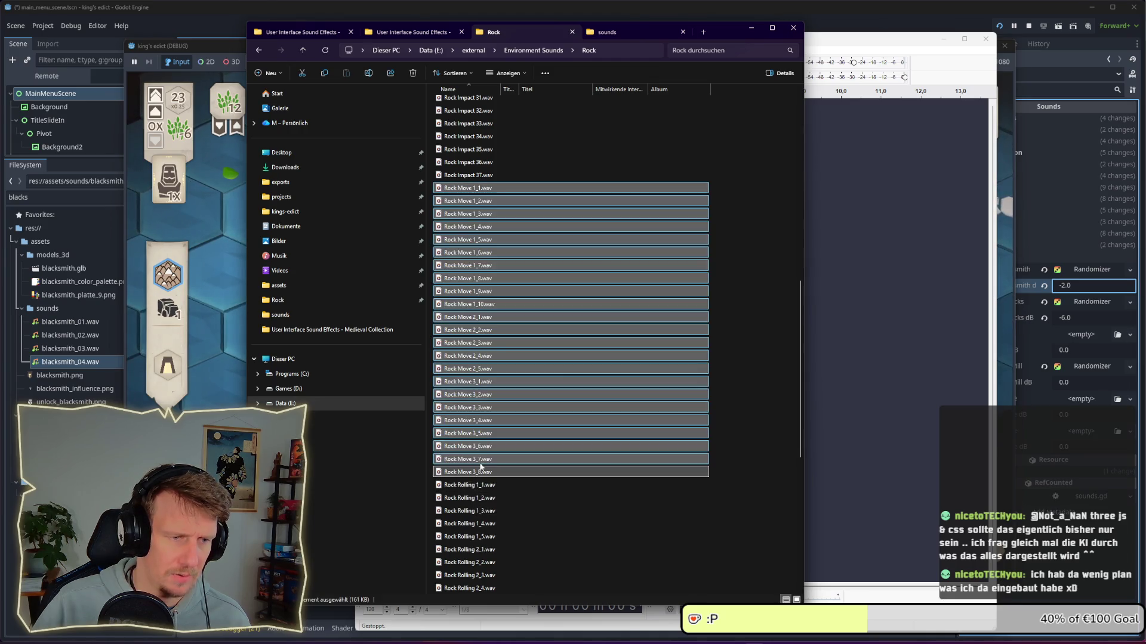
pyautogui.rightClick(471, 187)
pyautogui.click(513, 231)
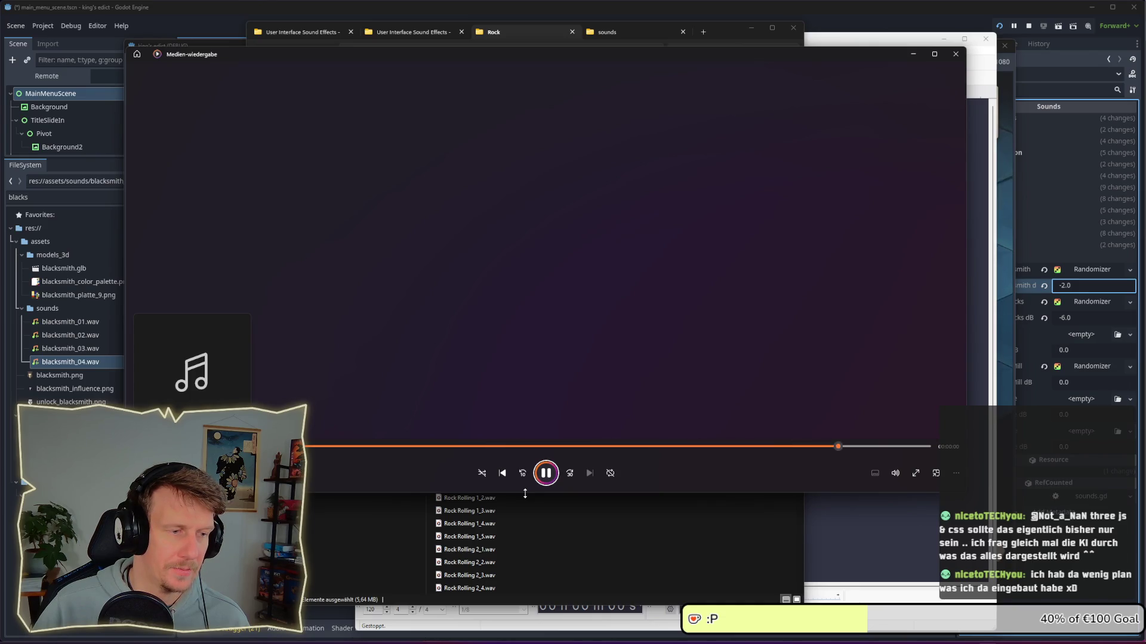
pyautogui.moveTo(525, 493); pyautogui.dragTo(527, 384)
# Step: Play Rock Move 2_1 through 2_5 in the media player
pyautogui.click(528, 459)
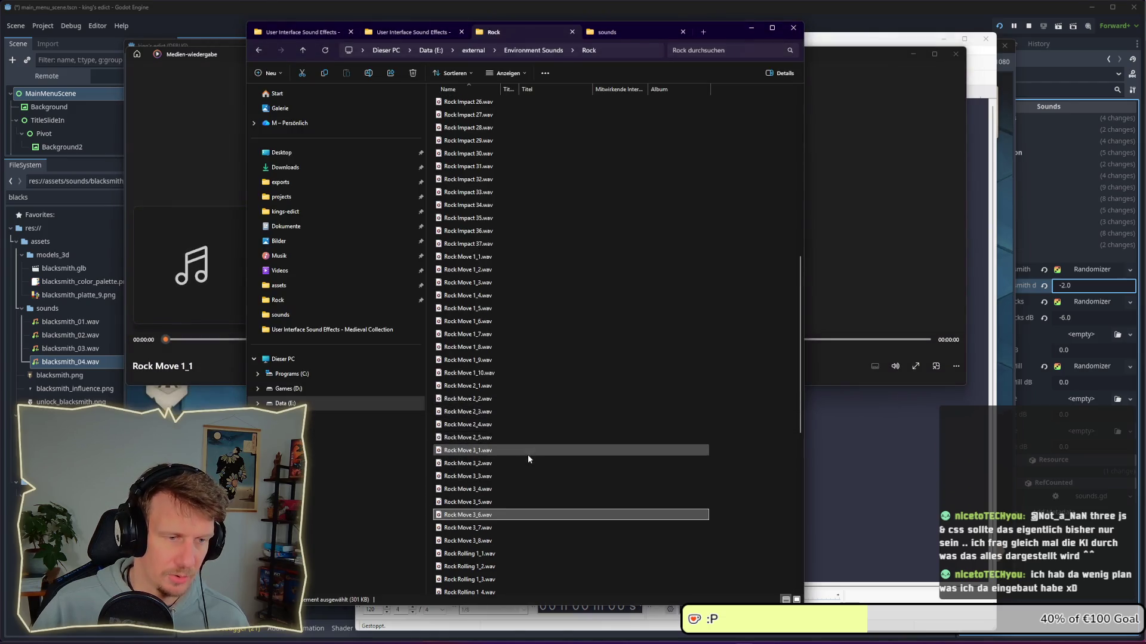
pyautogui.click(495, 438)
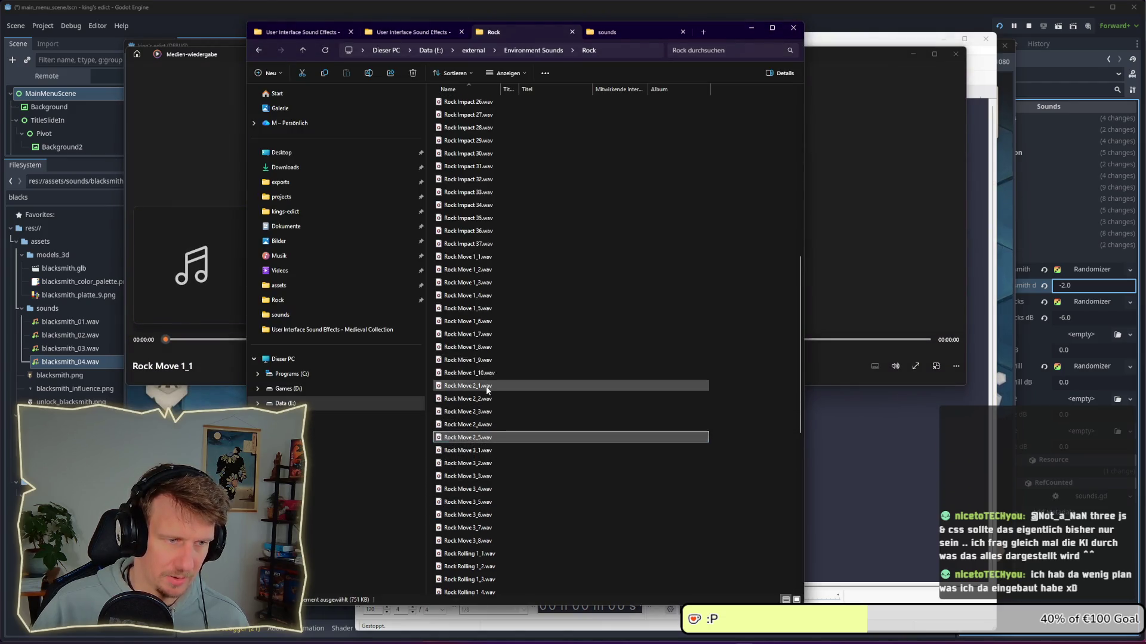
pyautogui.keyDown('shift'); pyautogui.click(486, 385); pyautogui.keyUp('shift')
pyautogui.rightClick(513, 425)
pyautogui.click(526, 433)
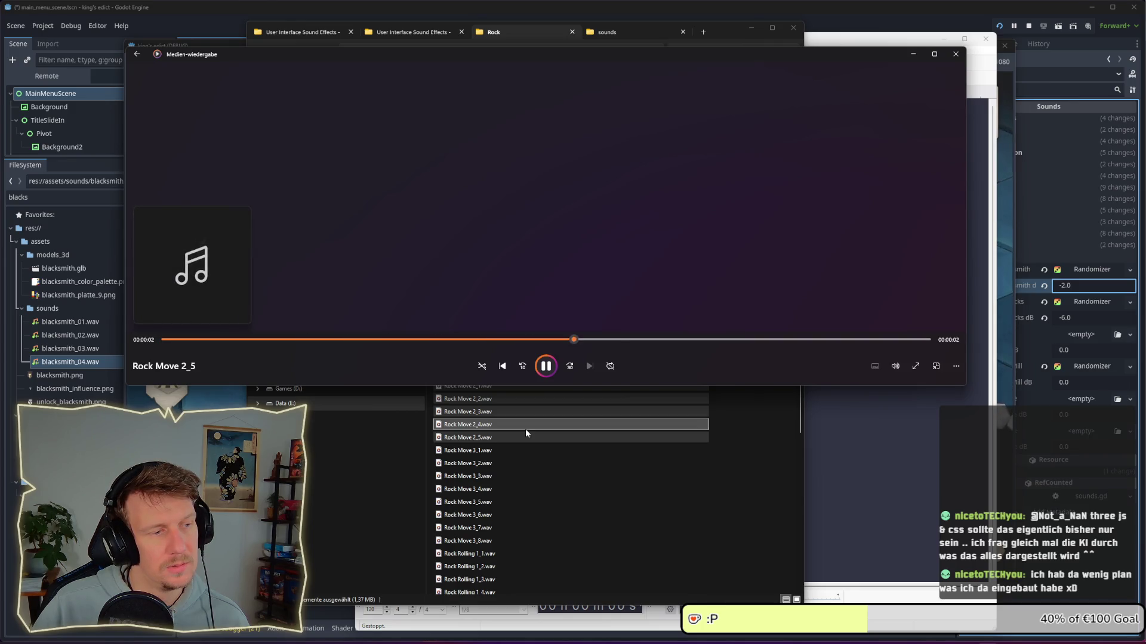
# Step: Preview Rock Move 2_3 alone and open it in Audacity
pyautogui.click(502, 413)
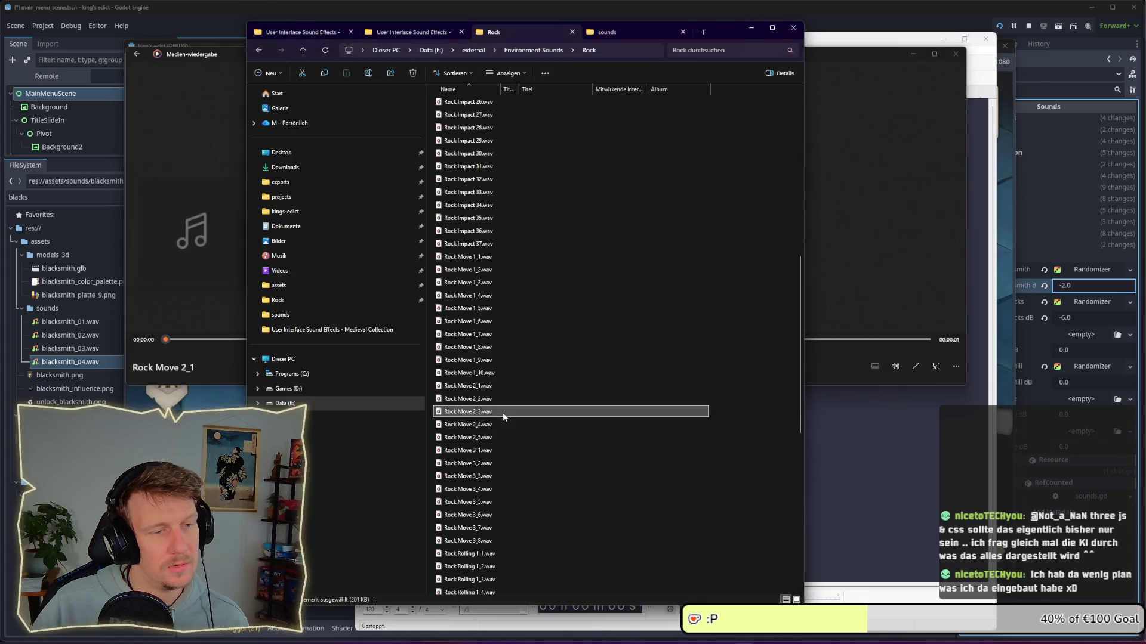
pyautogui.doubleClick(502, 413)
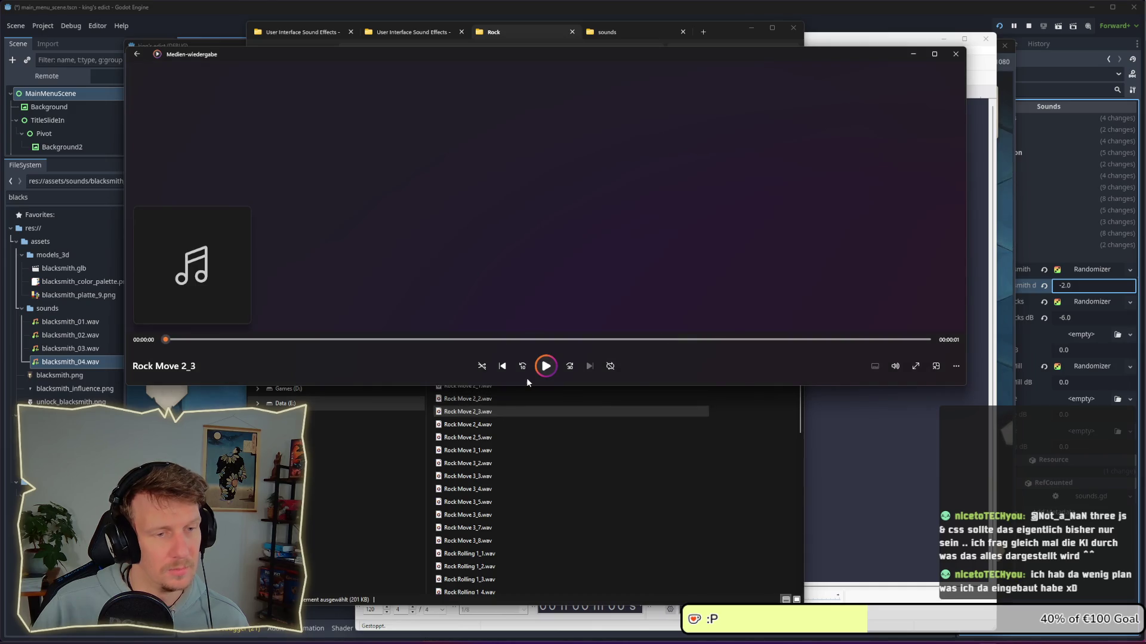
pyautogui.moveTo(514, 411)
pyautogui.mouseDown()
pyautogui.moveTo(857, 522)
pyautogui.moveTo(565, 414)
pyautogui.mouseUp()
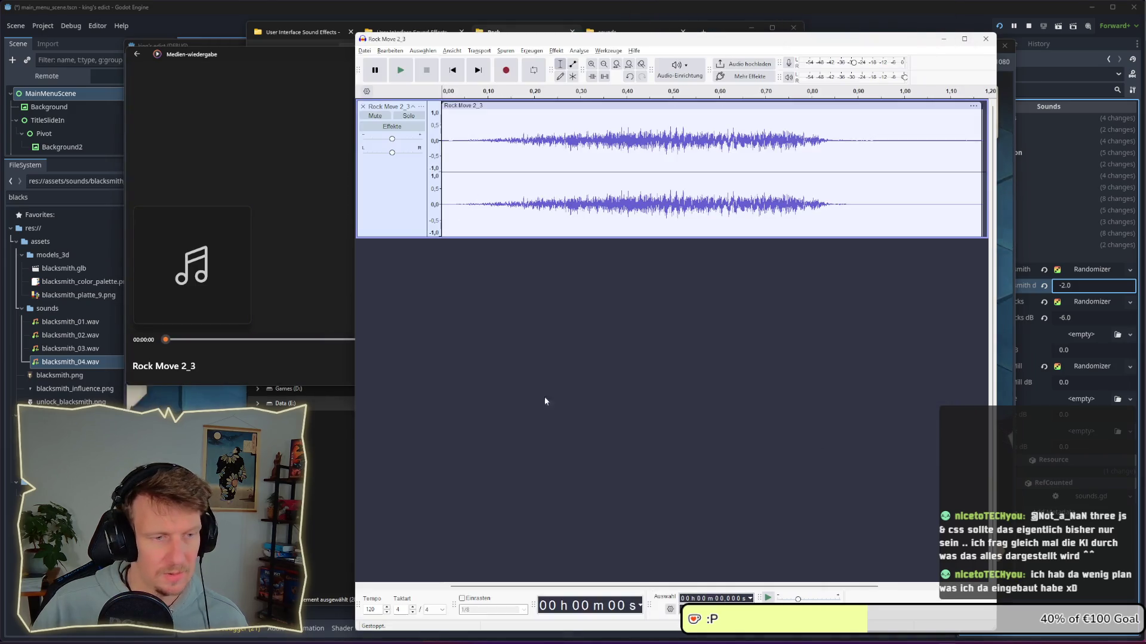
pyautogui.click(305, 316)
# Step: Preview Rock Move 3_6 and Rock Move 3_5 individually
pyautogui.click(332, 477)
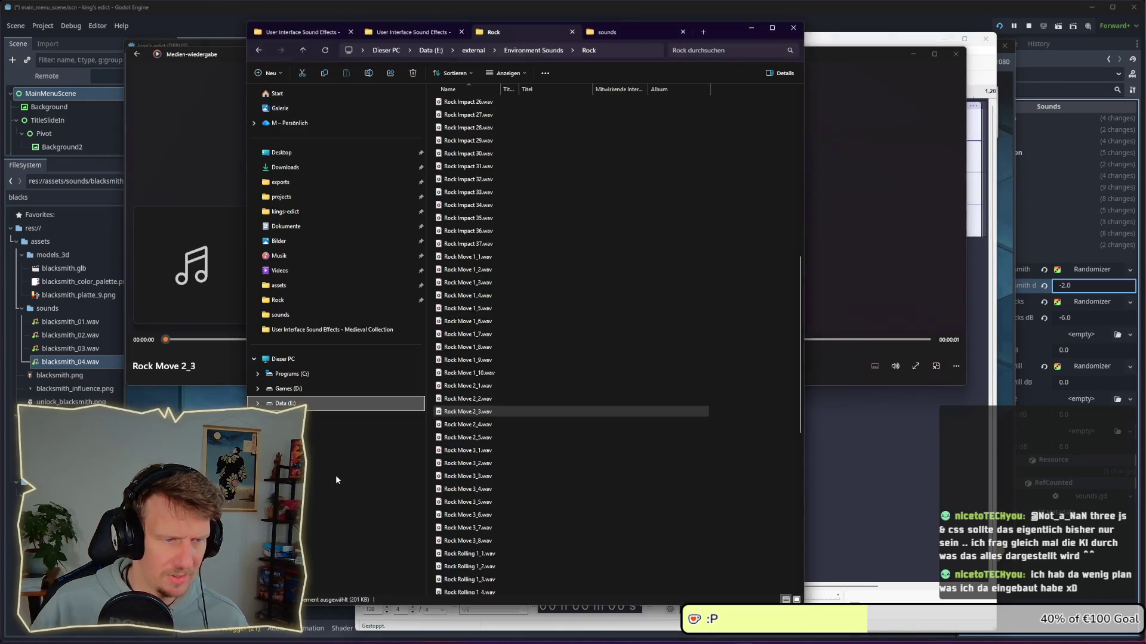
pyautogui.click(478, 446)
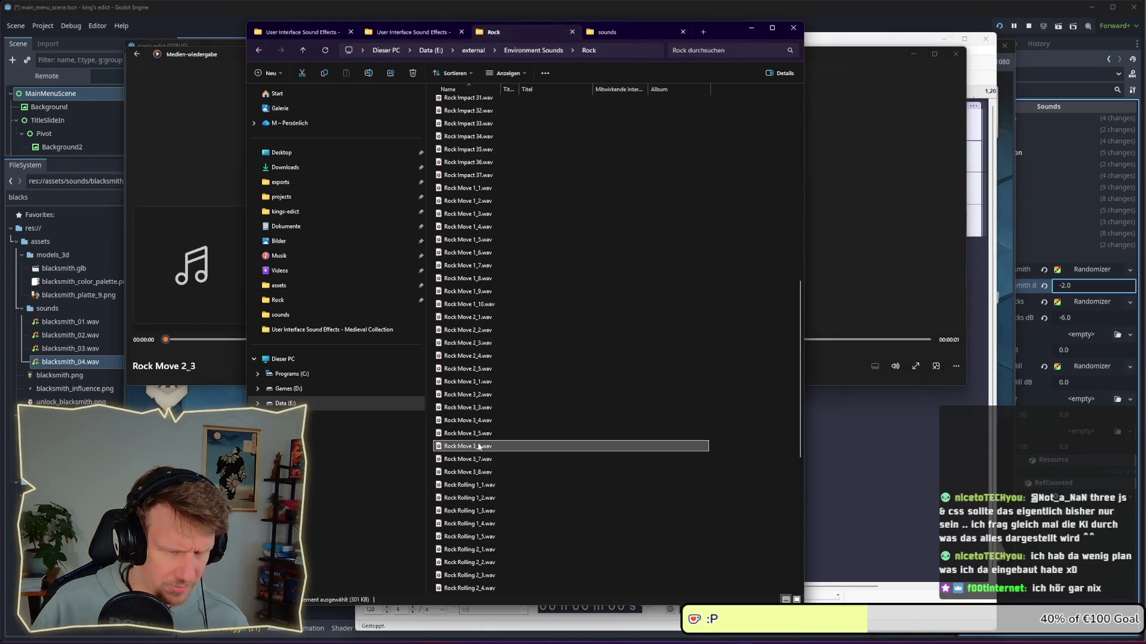
pyautogui.rightClick(479, 450)
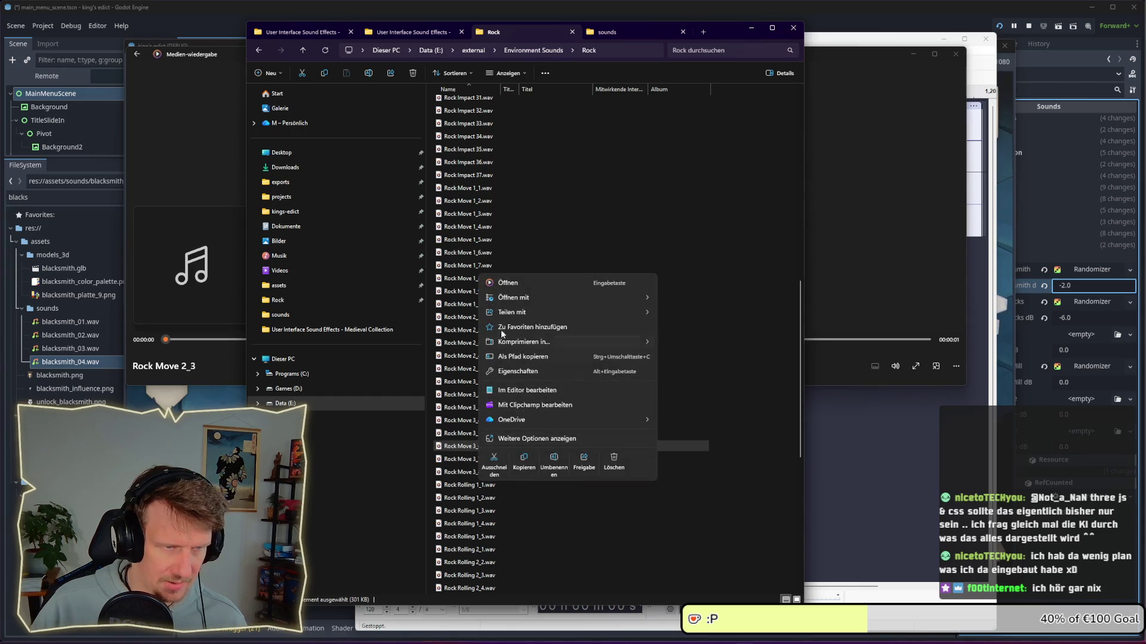
pyautogui.click(509, 290)
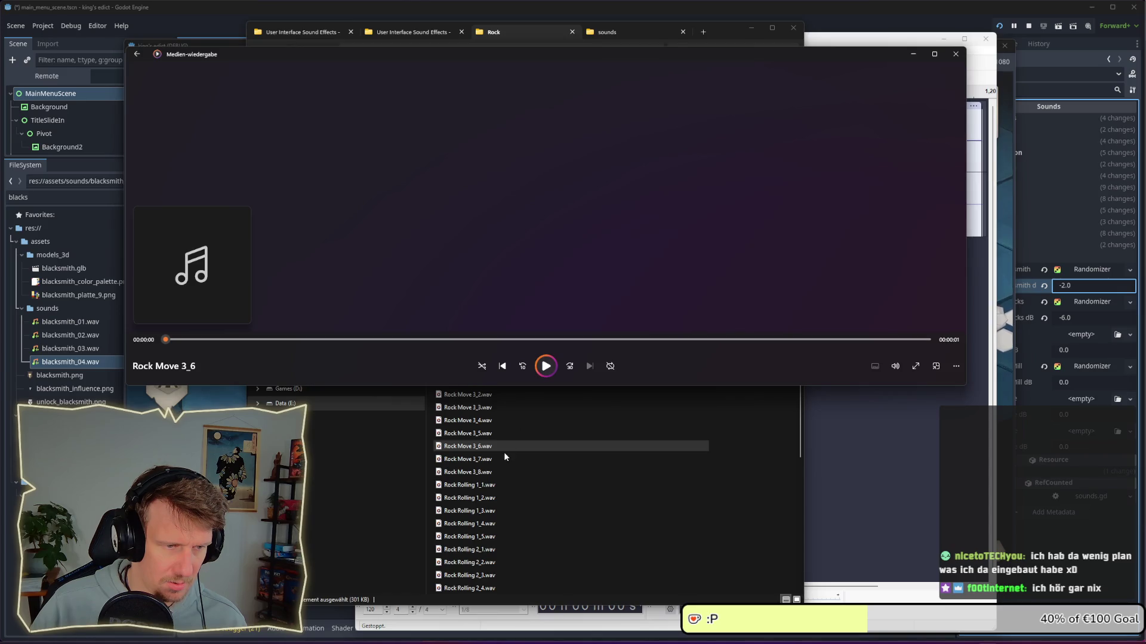
pyautogui.rightClick(494, 437)
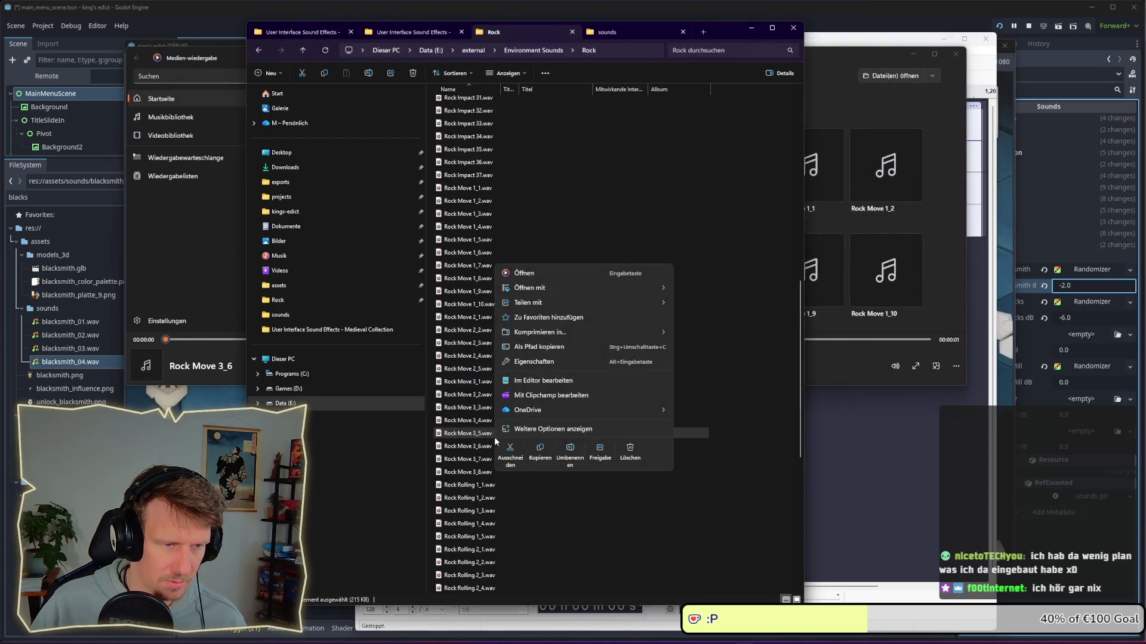
pyautogui.click(528, 274)
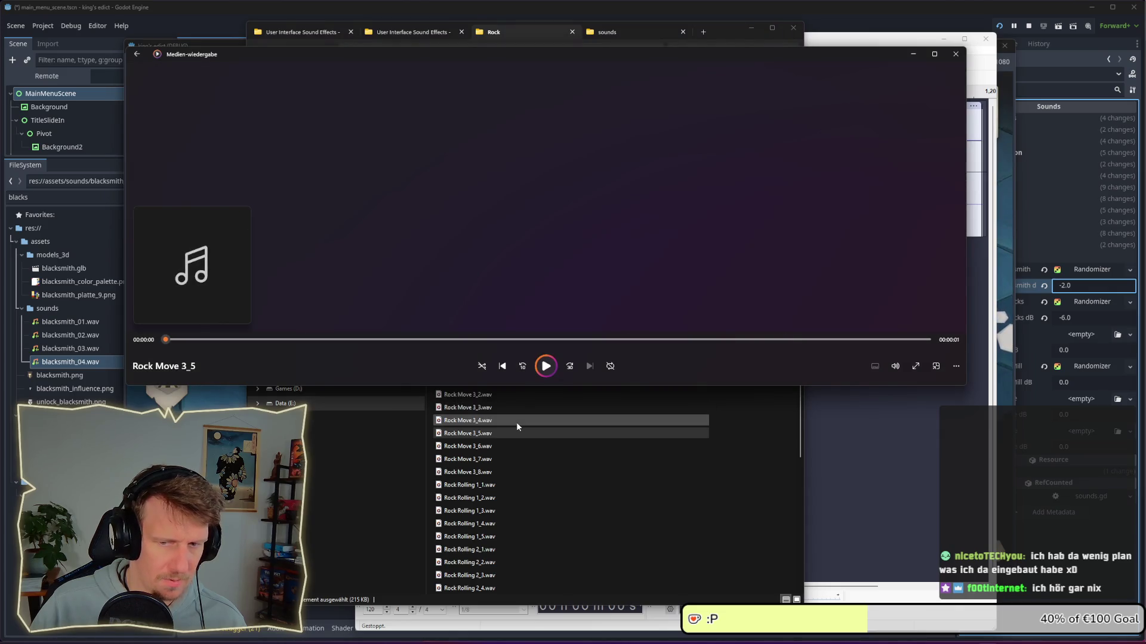
pyautogui.click(543, 372)
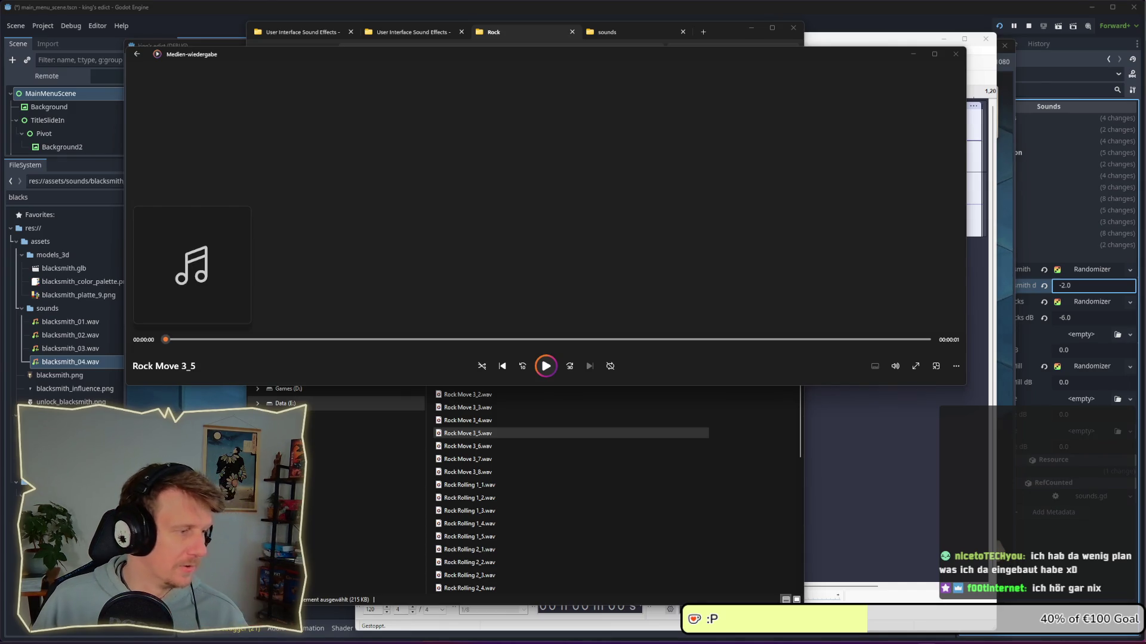
pyautogui.doubleClick(494, 435)
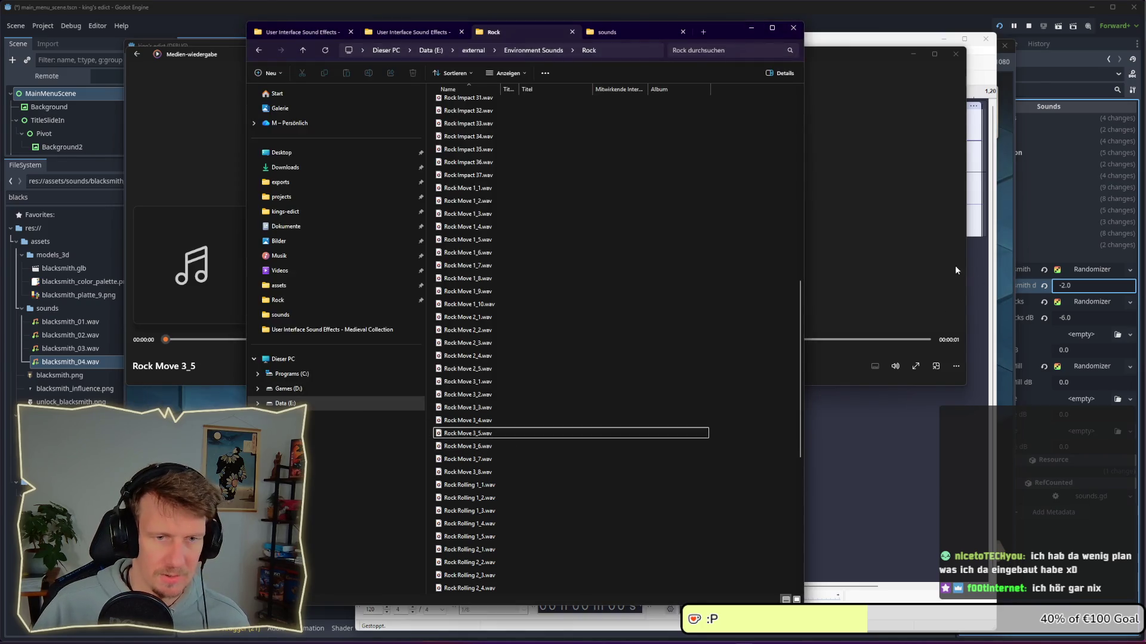
pyautogui.scroll(4, 555, 429)
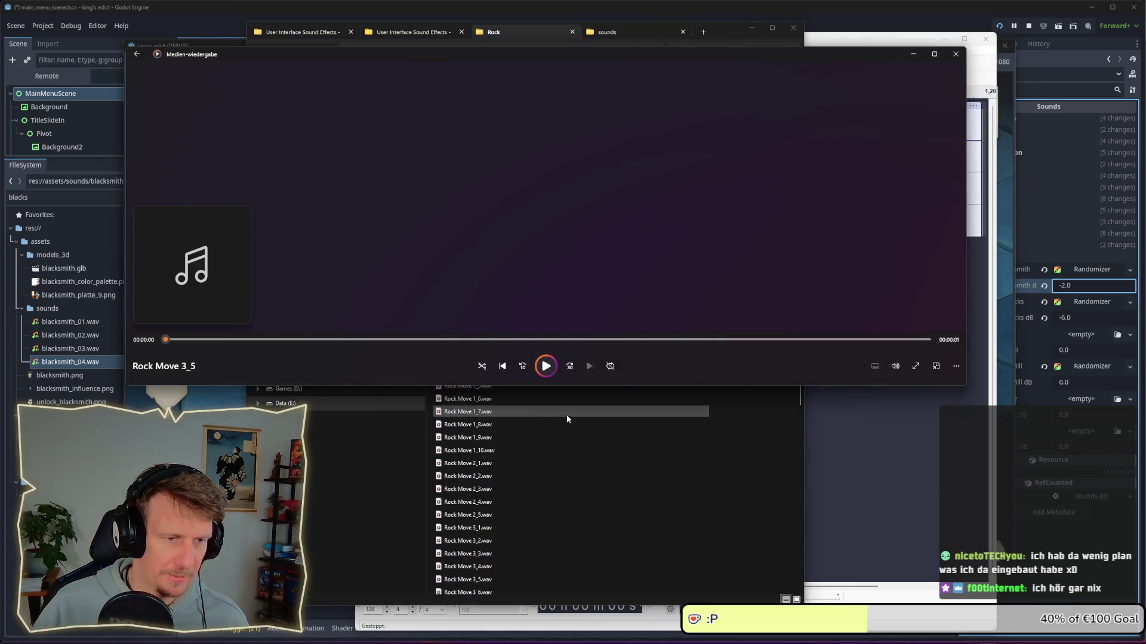
# Step: Reselect Rock Move 1_1 through 3_8, play them all, then bring the Rock folder forward
pyautogui.click(575, 424)
pyautogui.scroll(3, 574, 424)
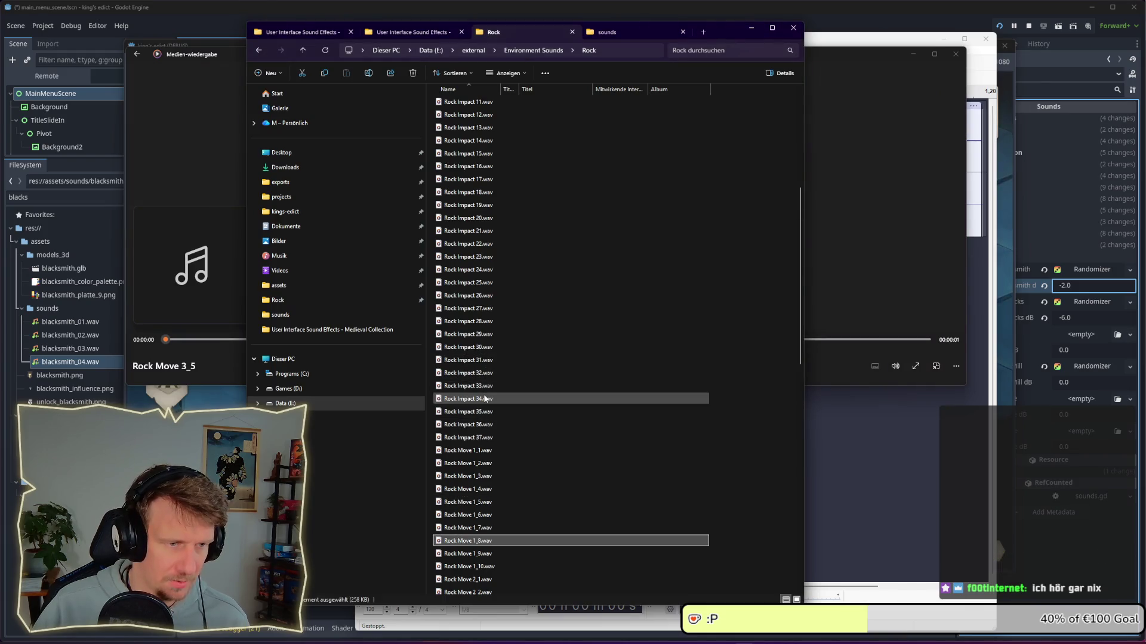
pyautogui.scroll(-7, 472, 400)
pyautogui.click(480, 331)
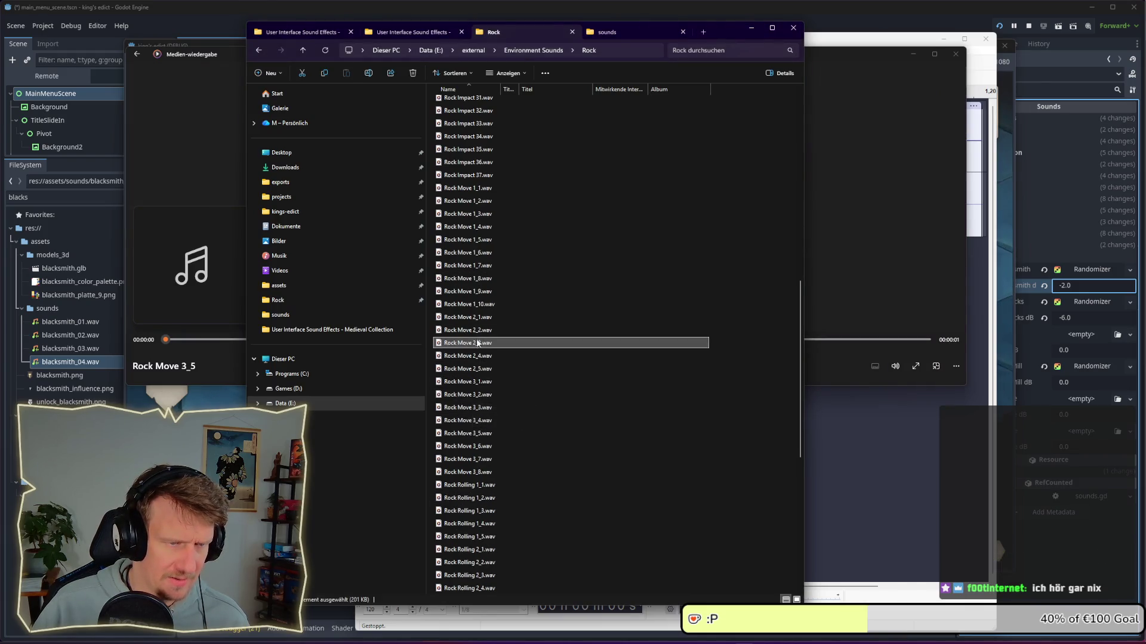
pyautogui.click(471, 188)
pyautogui.scroll(-2, 494, 409)
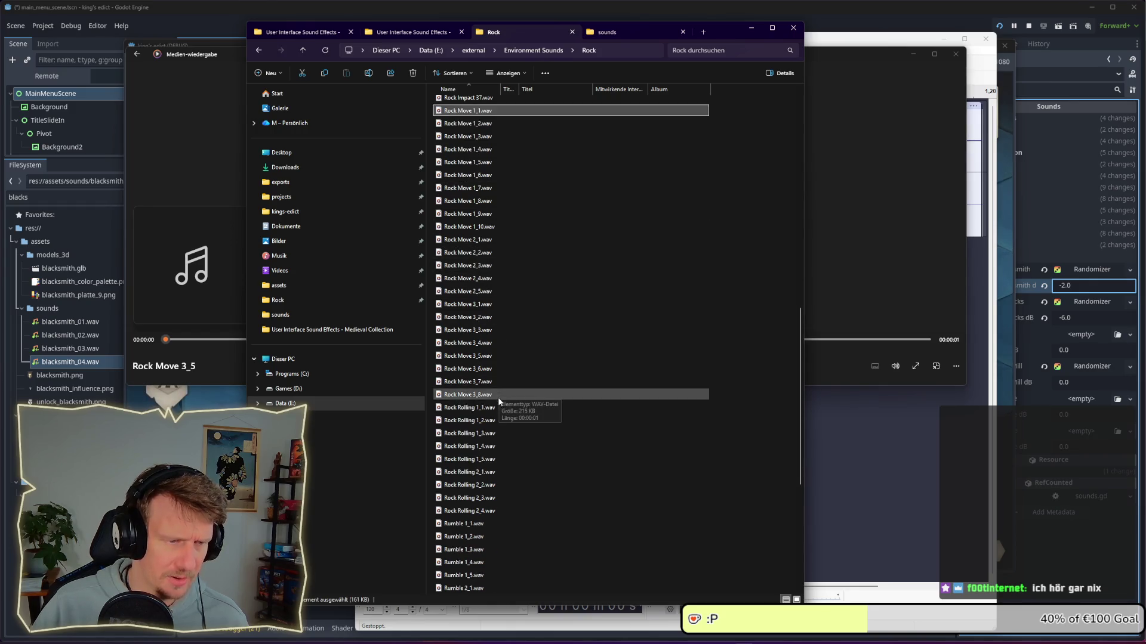
pyautogui.keyDown('shift'); pyautogui.click(498, 391); pyautogui.keyUp('shift')
pyautogui.scroll(1, 513, 124)
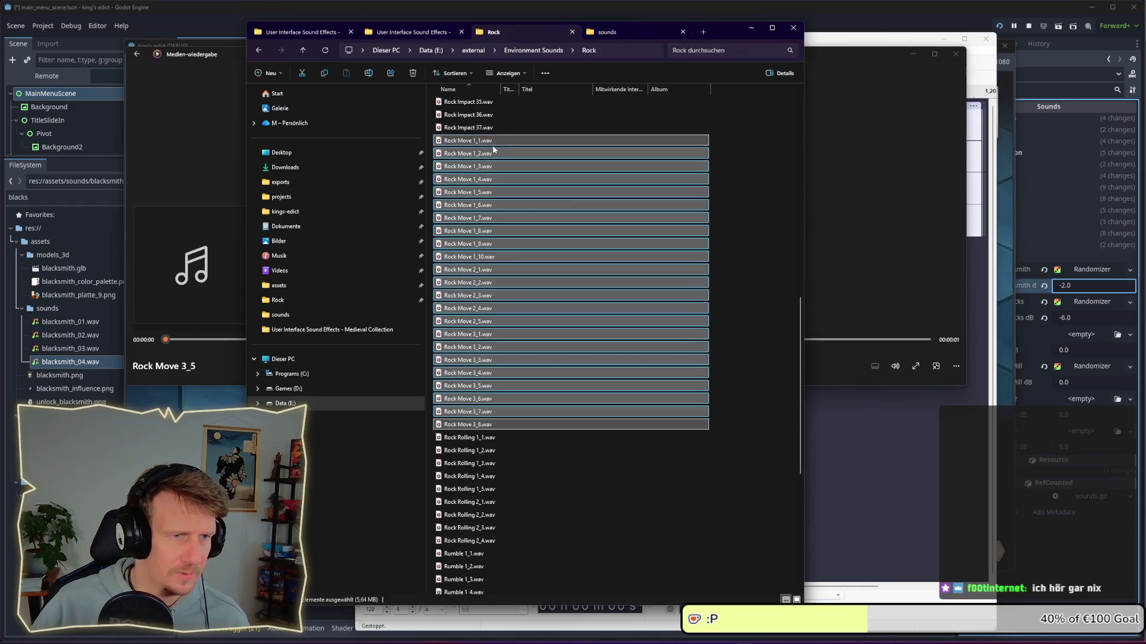
pyautogui.rightClick(516, 173)
pyautogui.click(525, 185)
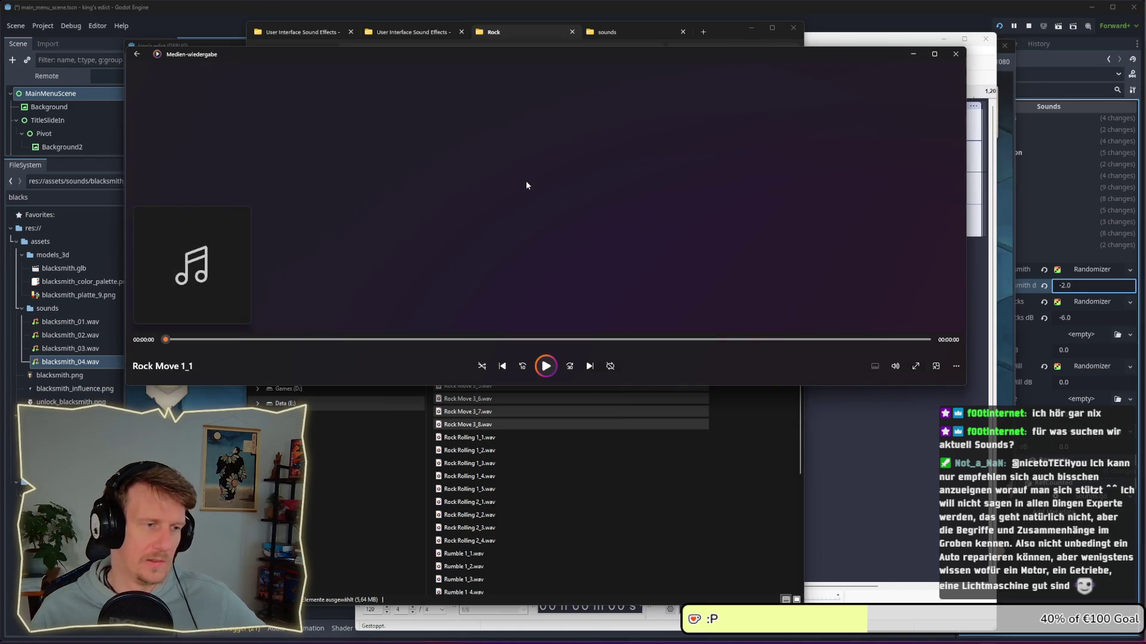
pyautogui.click(524, 427)
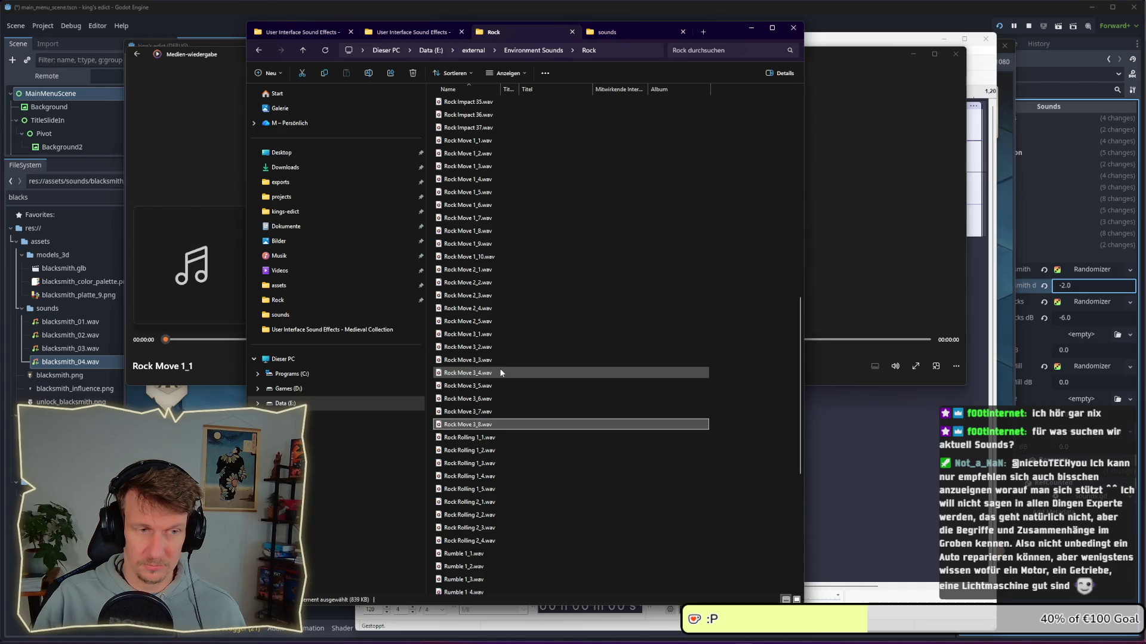
# Step: Select Rock Move 2_1 through 2_5 in File Explorer and play them together
pyautogui.scroll(1, 500, 373)
pyautogui.click(498, 385)
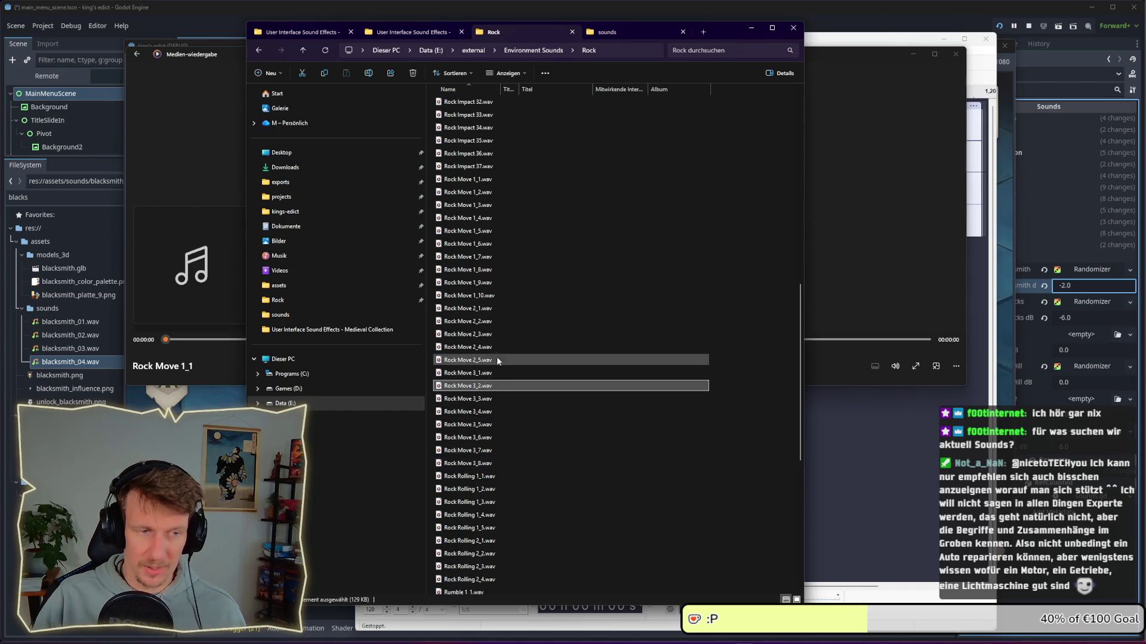
pyautogui.click(477, 308)
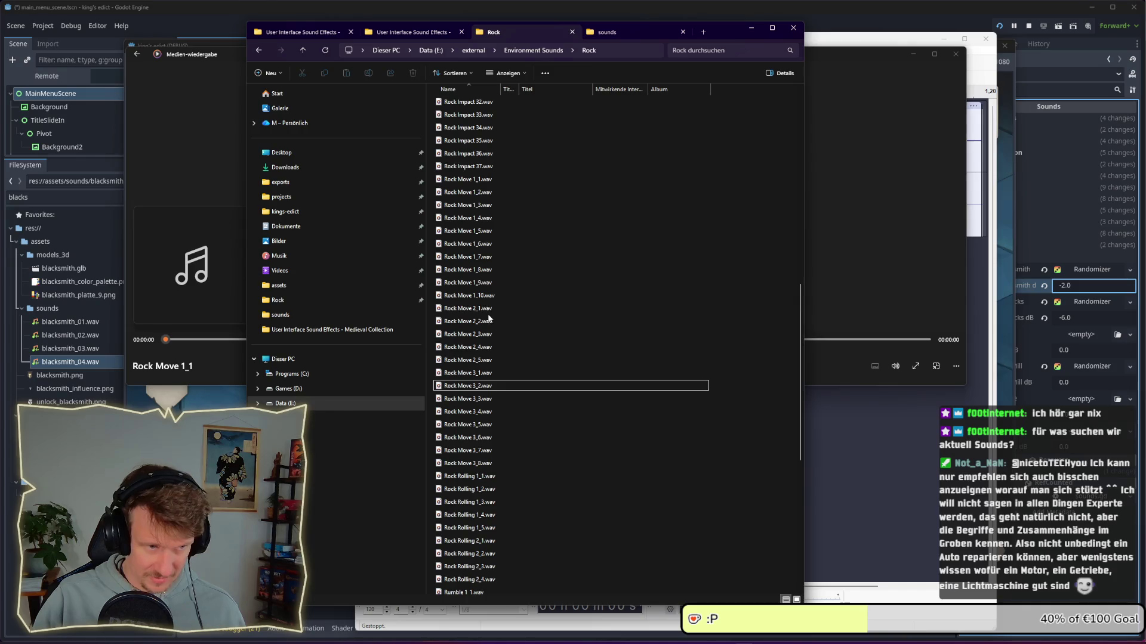
pyautogui.keyDown('shift'); pyautogui.click(486, 360); pyautogui.keyUp('shift')
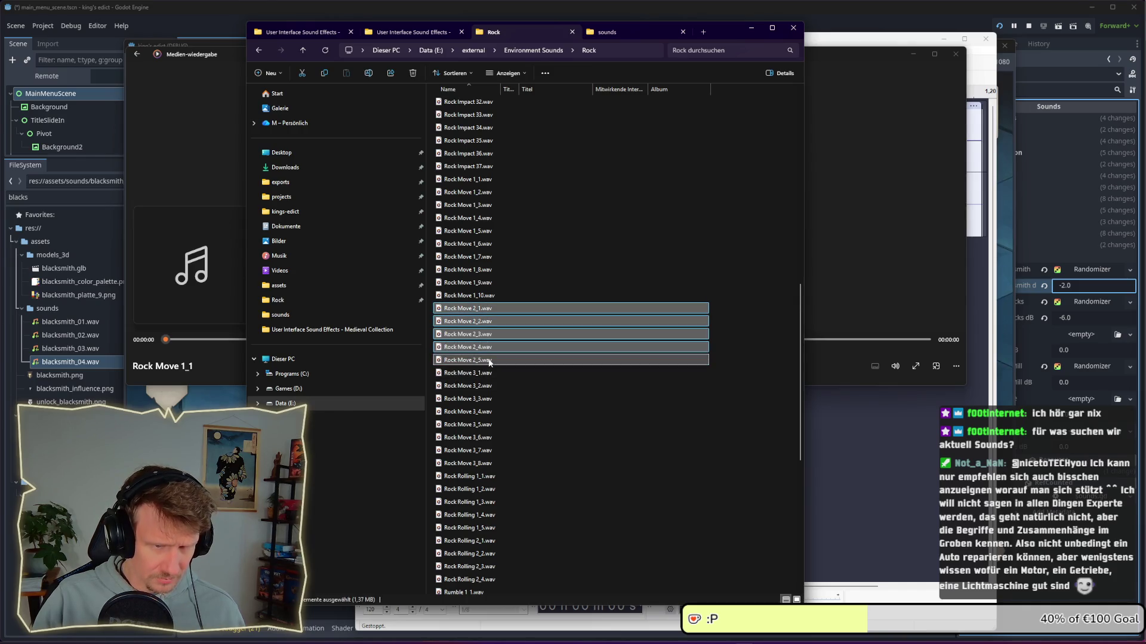
pyautogui.rightClick(485, 335)
pyautogui.click(506, 355)
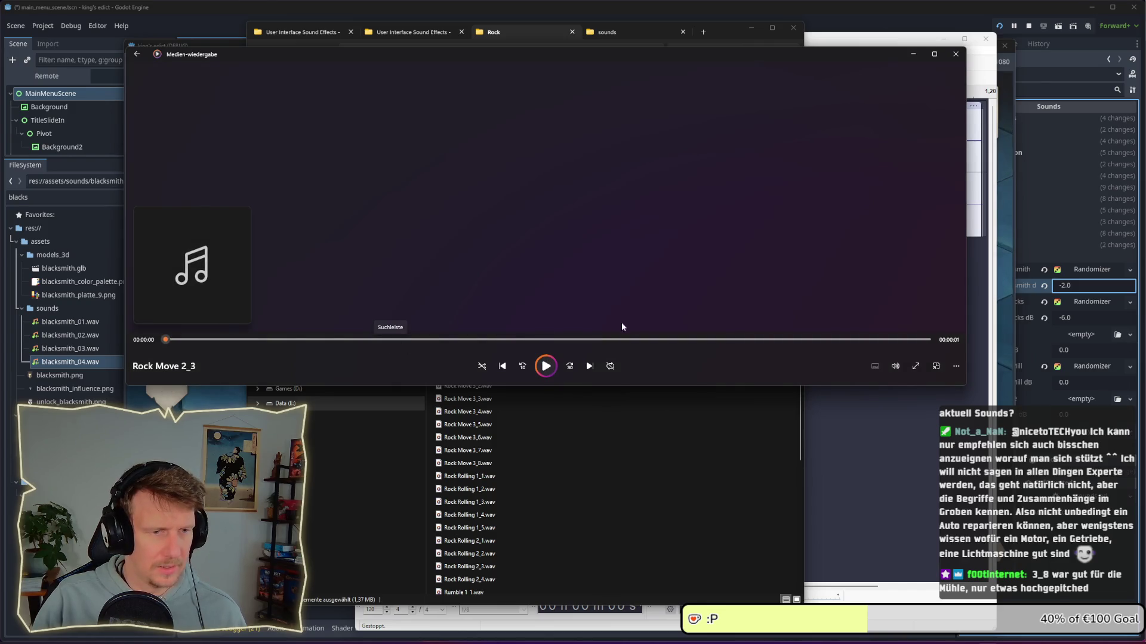
# Step: Play Rock Move 3_8 on its own, then bring the Audacity window with Rock Move 2_3 forward
pyautogui.click(477, 438)
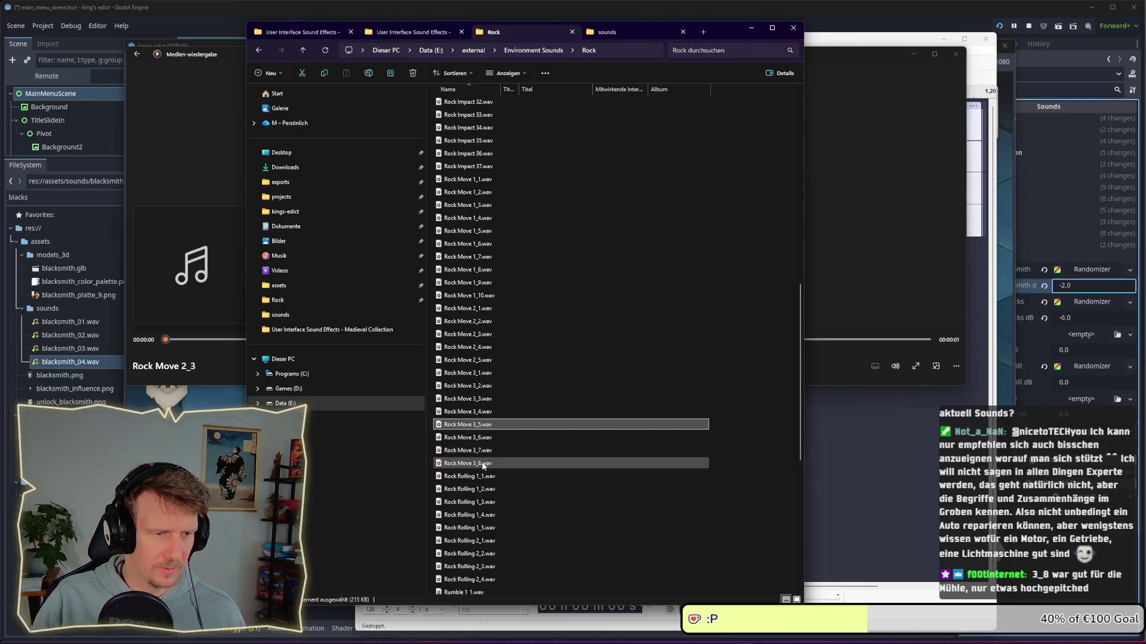
pyautogui.doubleClick(484, 464)
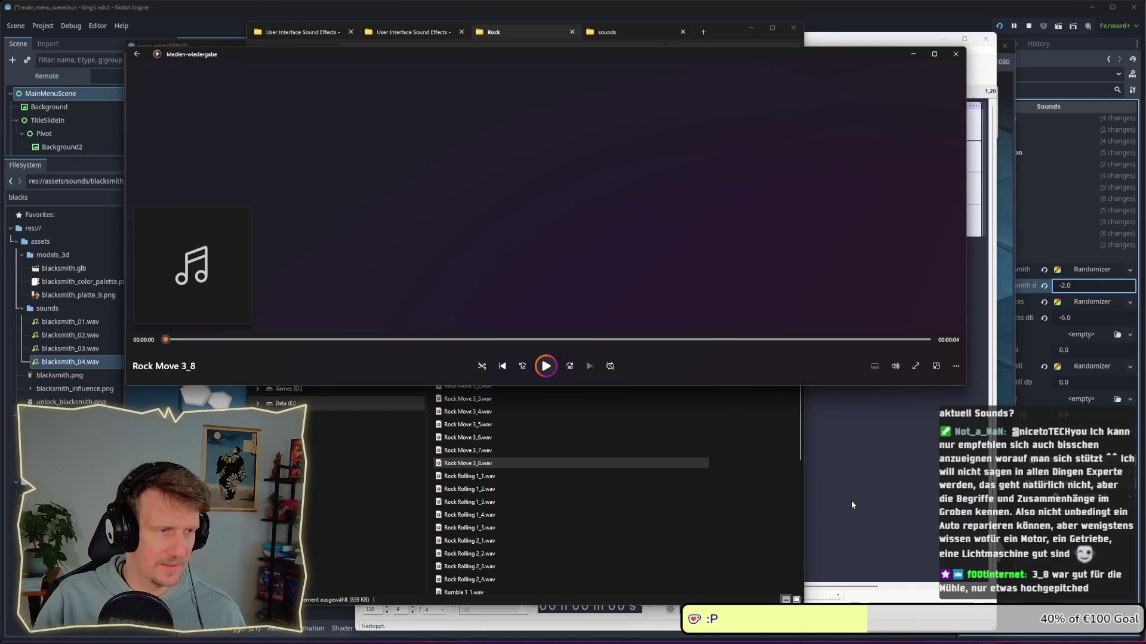
pyautogui.click(836, 488)
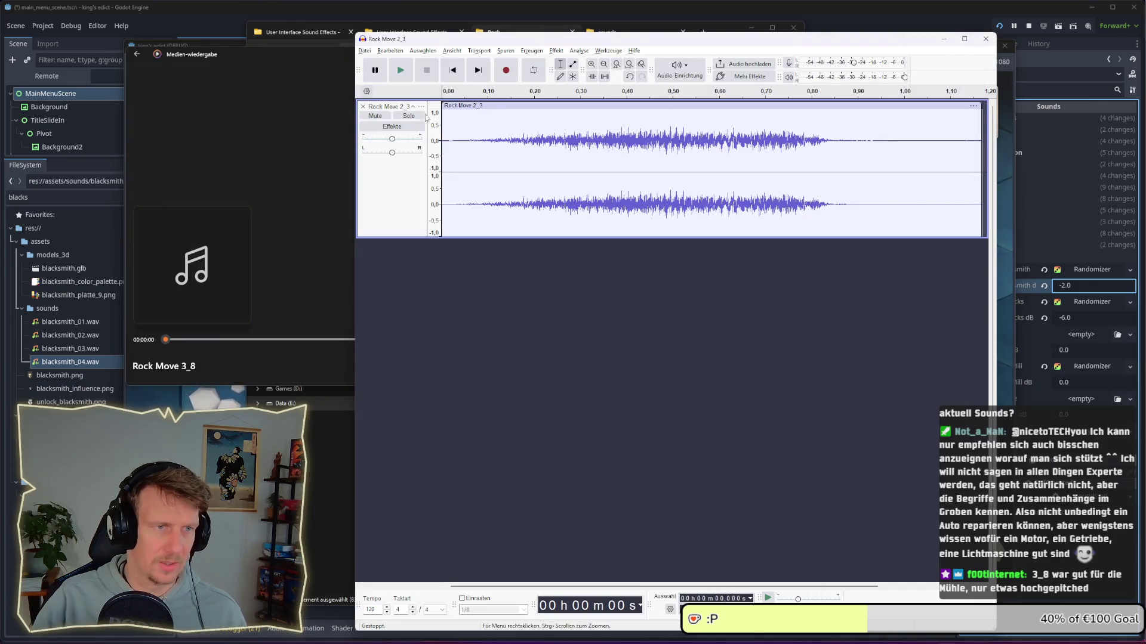
# Step: Swap the Rock Move 2_3 track for Rock Move 3_8.wav and play it from the start
pyautogui.click(363, 106)
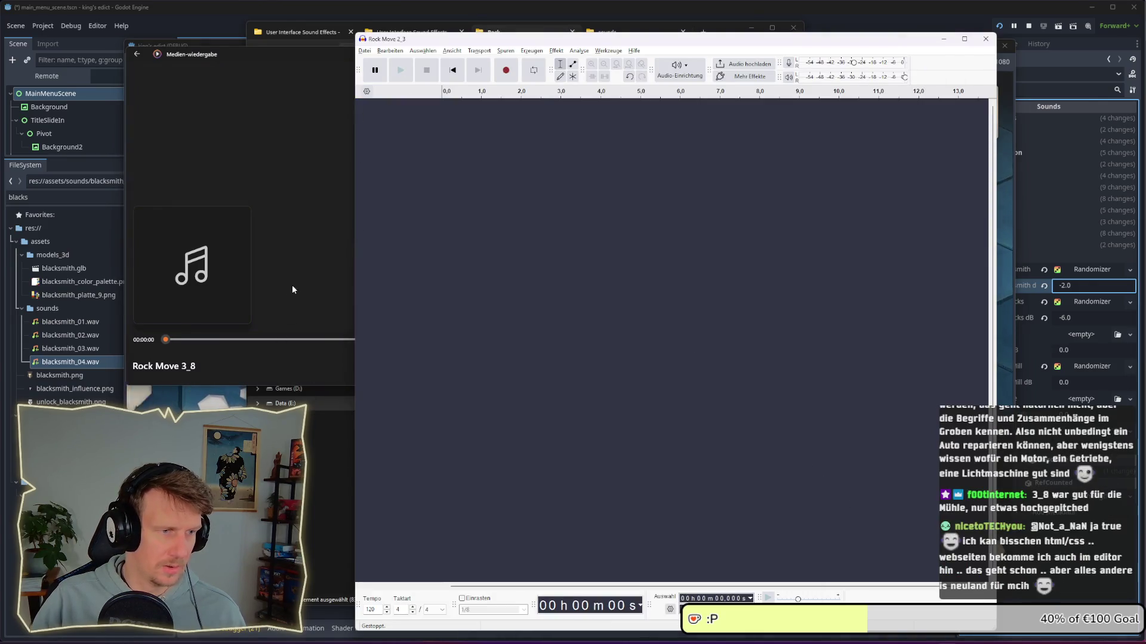
pyautogui.click(327, 514)
pyautogui.moveTo(469, 464)
pyautogui.mouseDown()
pyautogui.moveTo(854, 449)
pyautogui.moveTo(859, 459)
pyautogui.mouseUp()
pyautogui.click(438, 202)
pyautogui.press('space')
pyautogui.press('space')
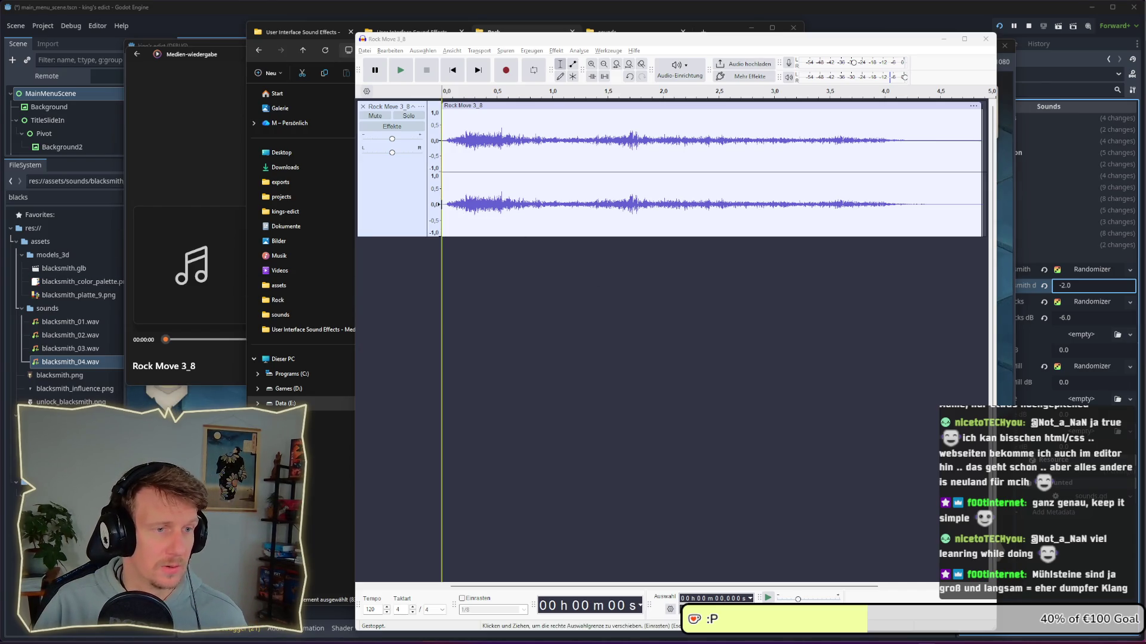
# Step: Play the Rock Move 3_8 clip from its start to find the fade point
pyautogui.click(441, 206)
pyautogui.press('space')
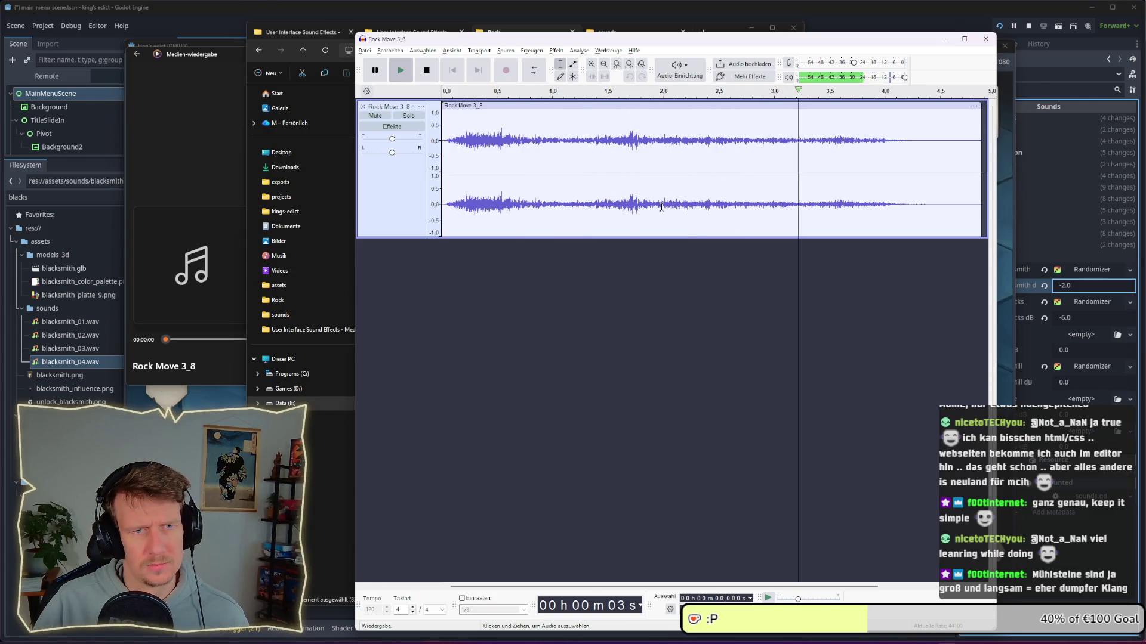
pyautogui.click(440, 206)
pyautogui.press('space')
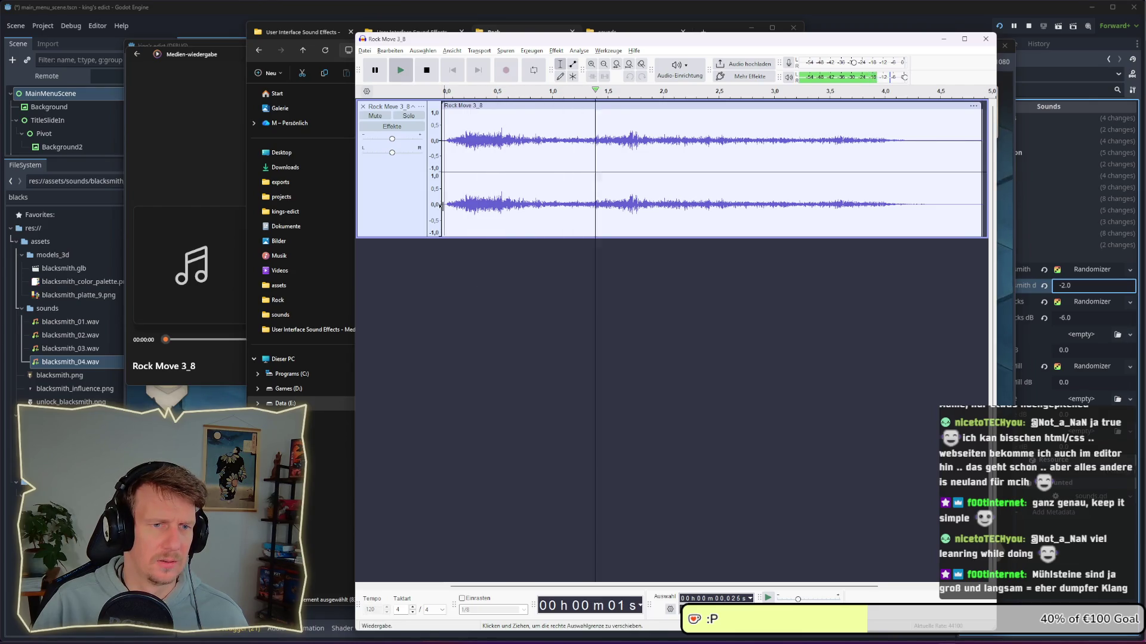
pyautogui.press('space')
# Step: Apply a fade out (Ausblenden) to the region from about 1.89 to 2.1 seconds
pyautogui.moveTo(649, 202); pyautogui.dragTo(682, 200)
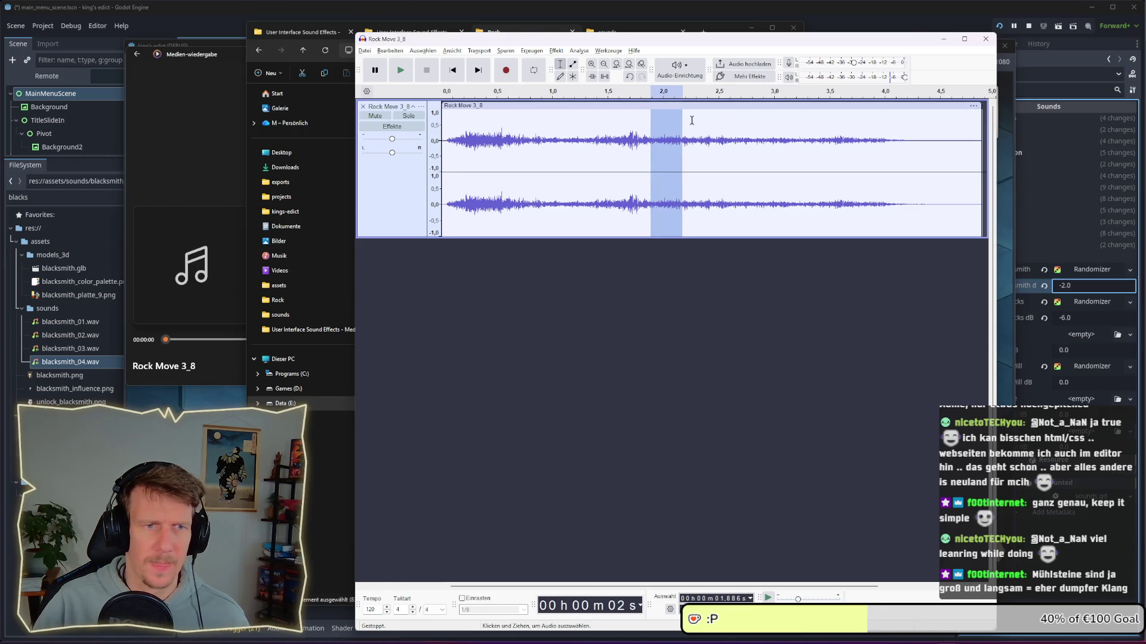
pyautogui.rightClick(665, 130)
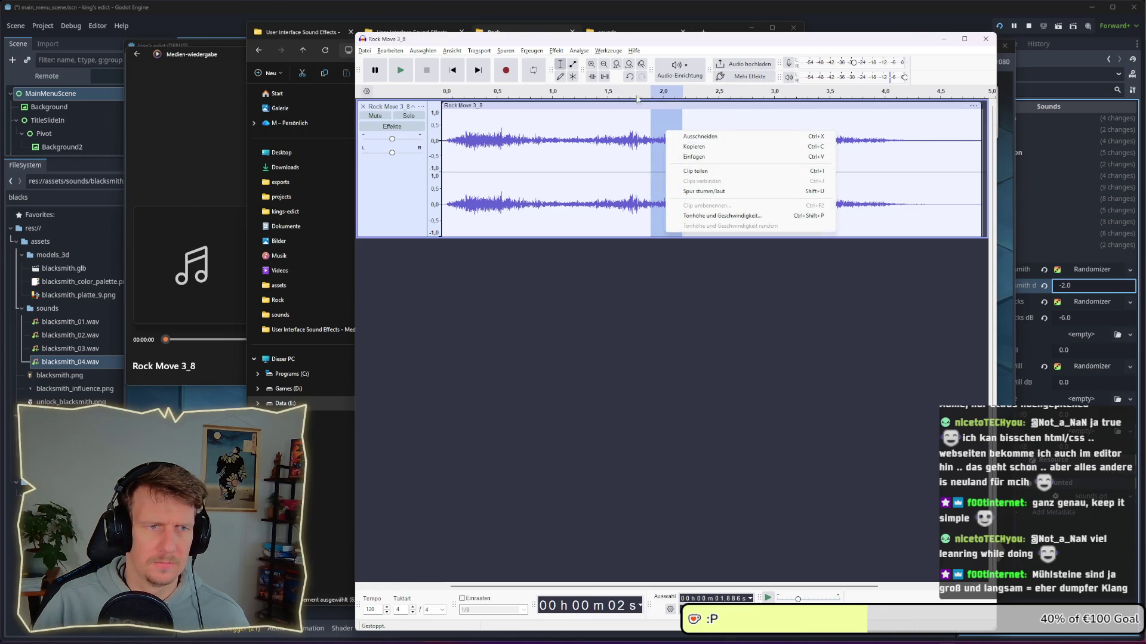
pyautogui.click(561, 51)
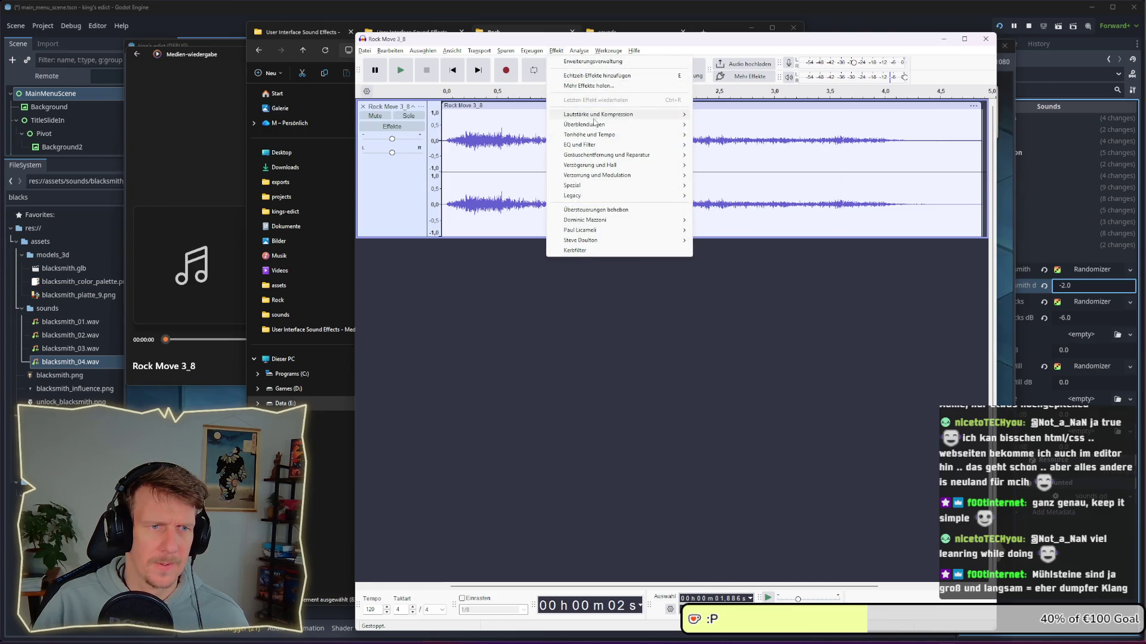
pyautogui.moveTo(594, 126)
pyautogui.click(704, 126)
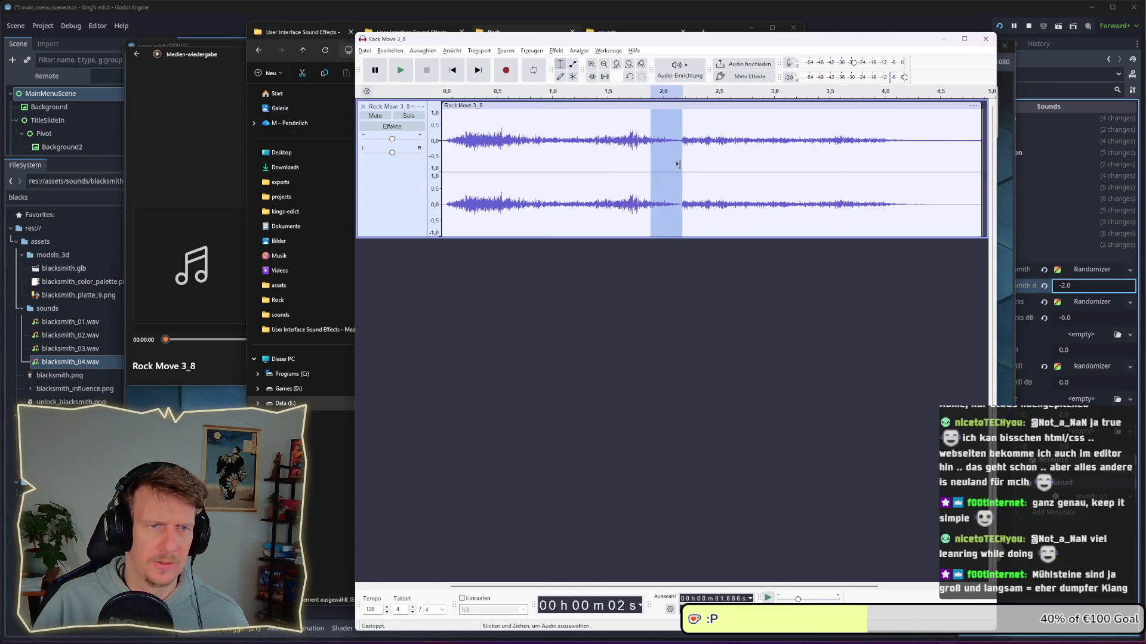
# Step: Split the clip at 2.169 seconds and delete the part after the split
pyautogui.click(679, 150)
pyautogui.click(683, 151)
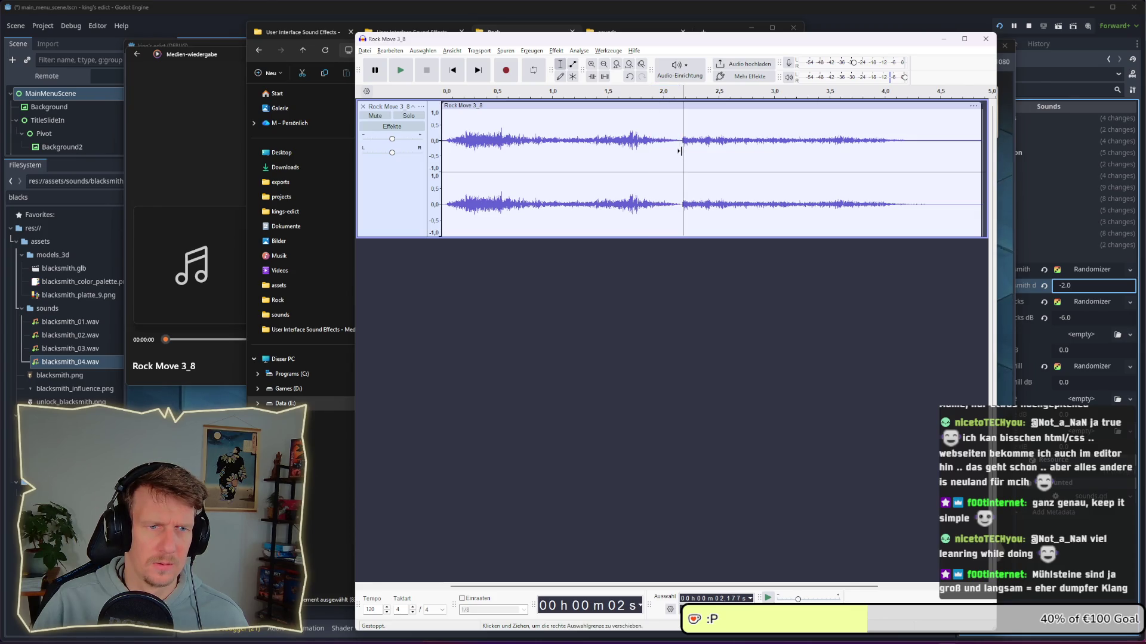
pyautogui.click(681, 151)
pyautogui.rightClick(683, 151)
pyautogui.click(704, 187)
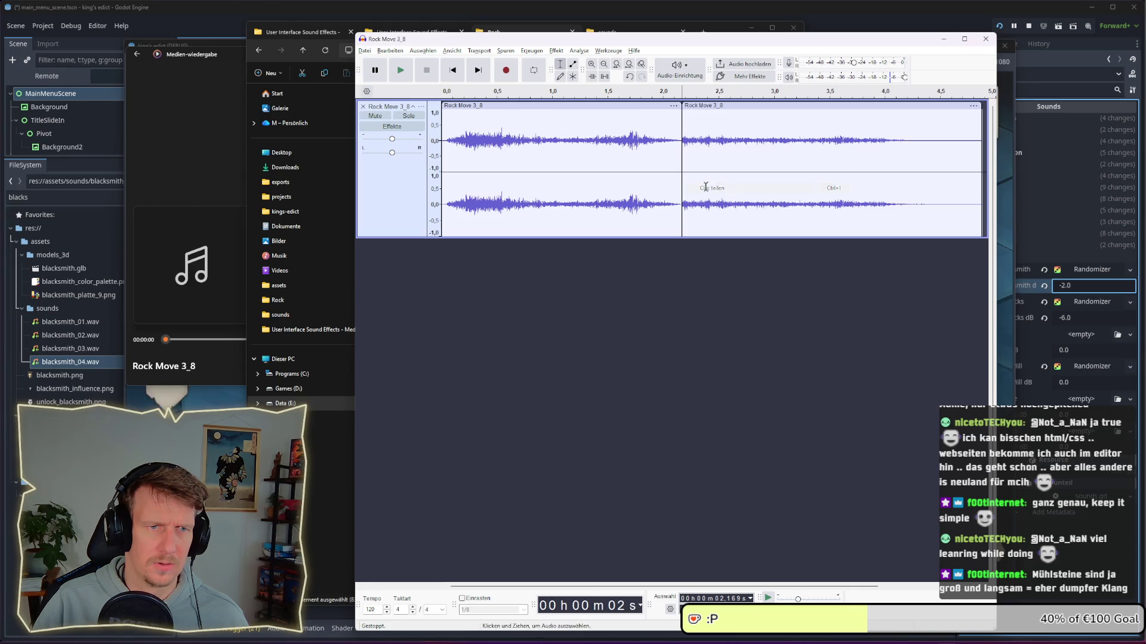
pyautogui.click(699, 107)
pyautogui.press('Delete')
# Step: Listen to the trimmed clip and select all of it for audio export
pyautogui.click(450, 158)
pyautogui.press('space')
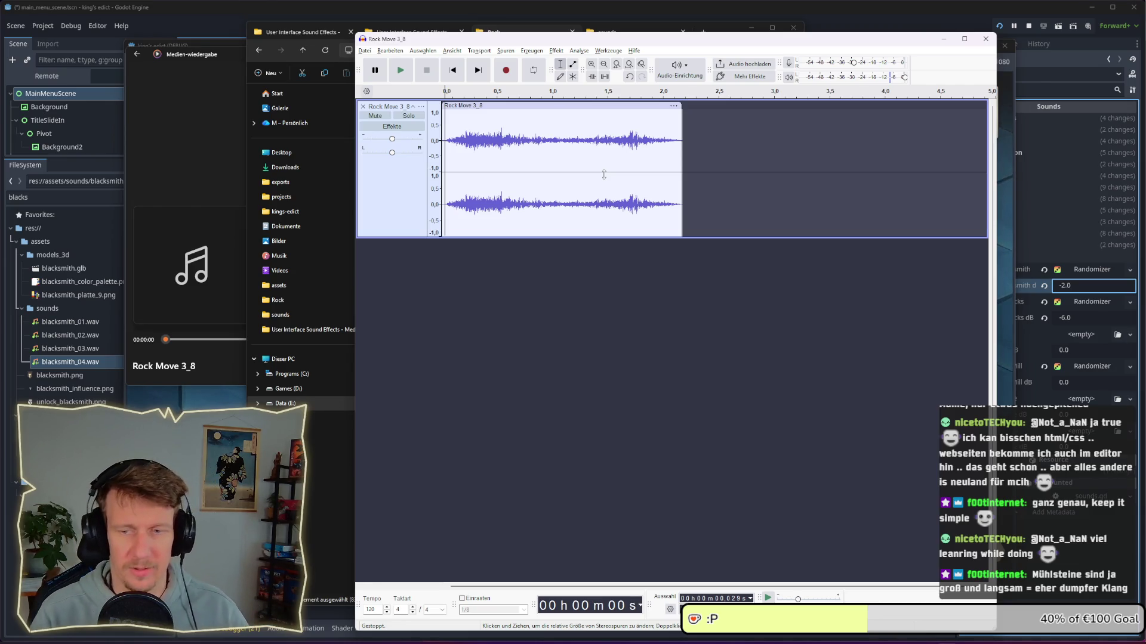
pyautogui.press('space')
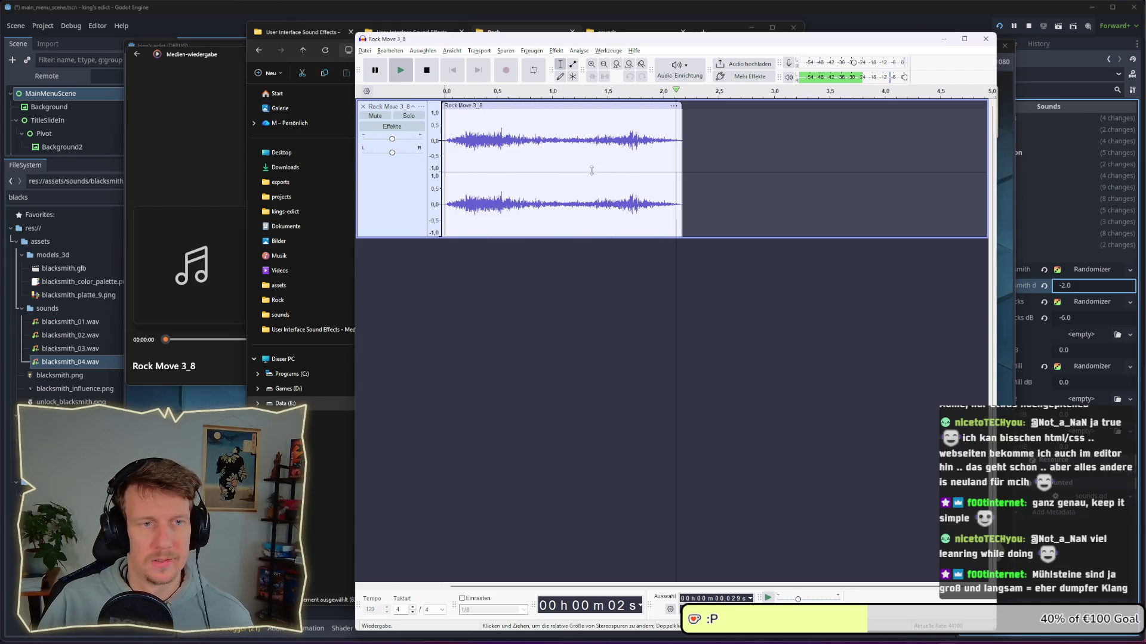
pyautogui.click(517, 109)
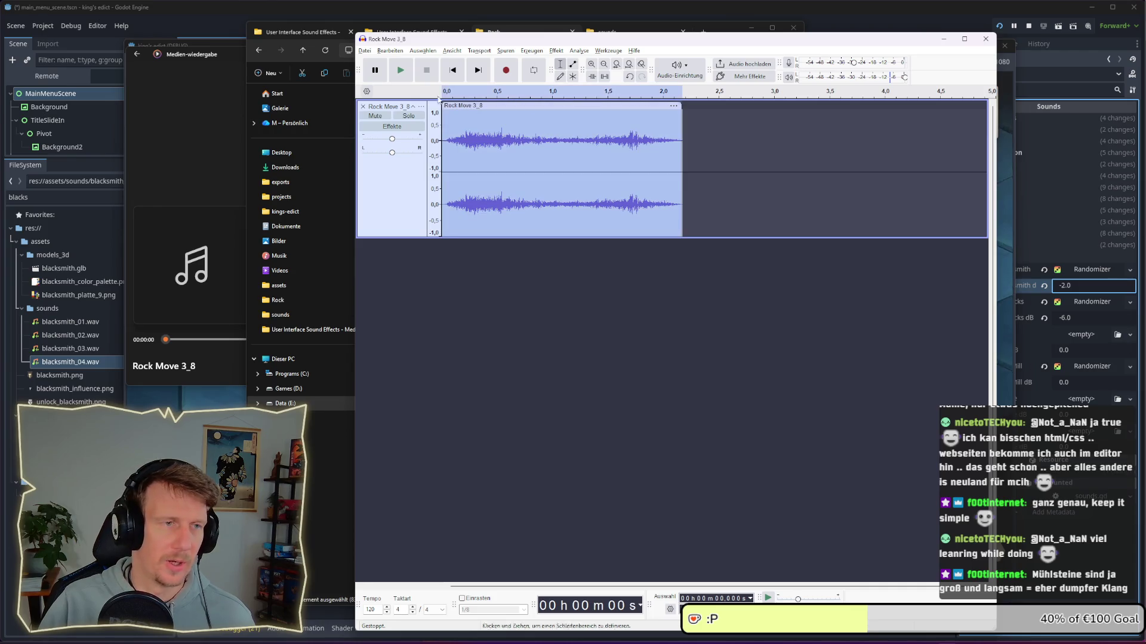
pyautogui.click(365, 51)
pyautogui.click(370, 52)
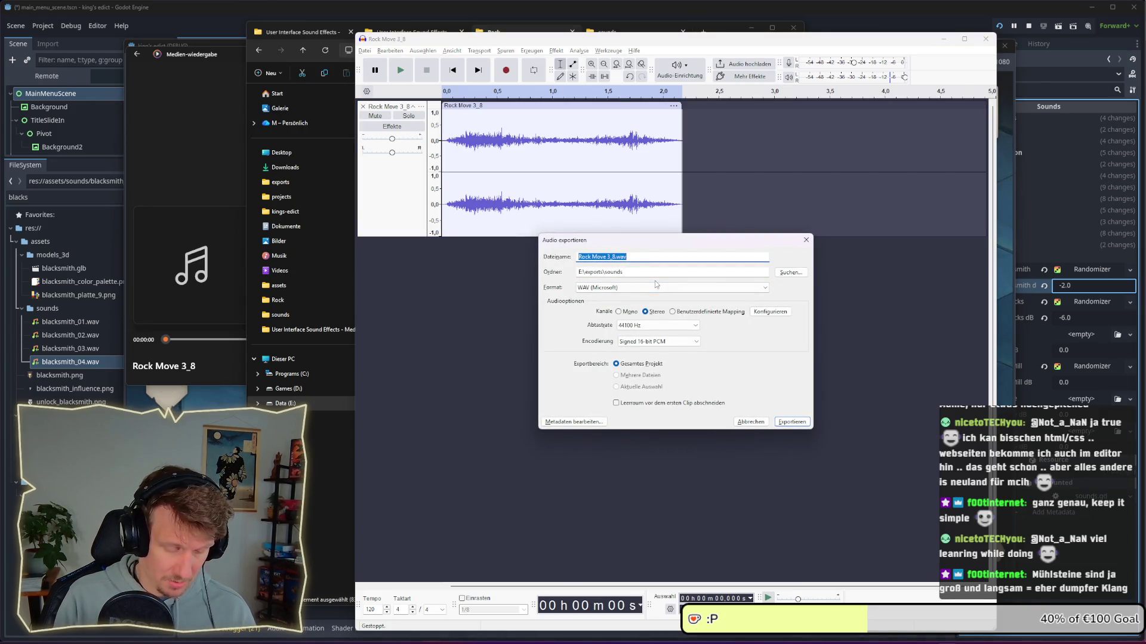
# Step: Export the trimmed clip as mill.wav and return to the File Explorer window
pyautogui.write('mill')
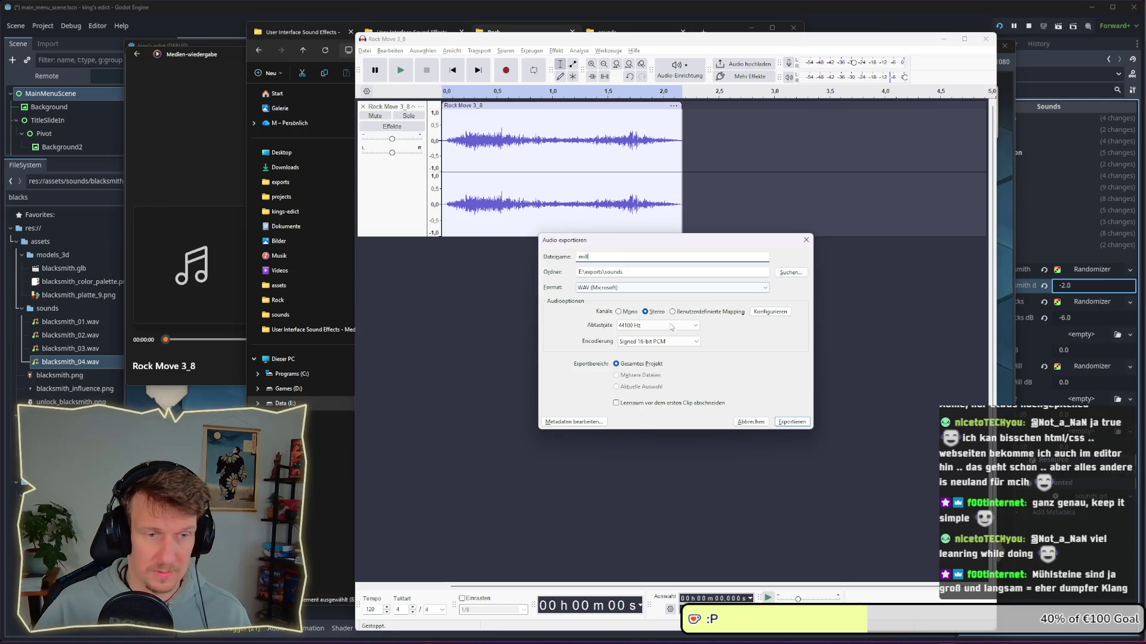
pyautogui.click(787, 422)
pyautogui.hotkey('alt', 'Tab')
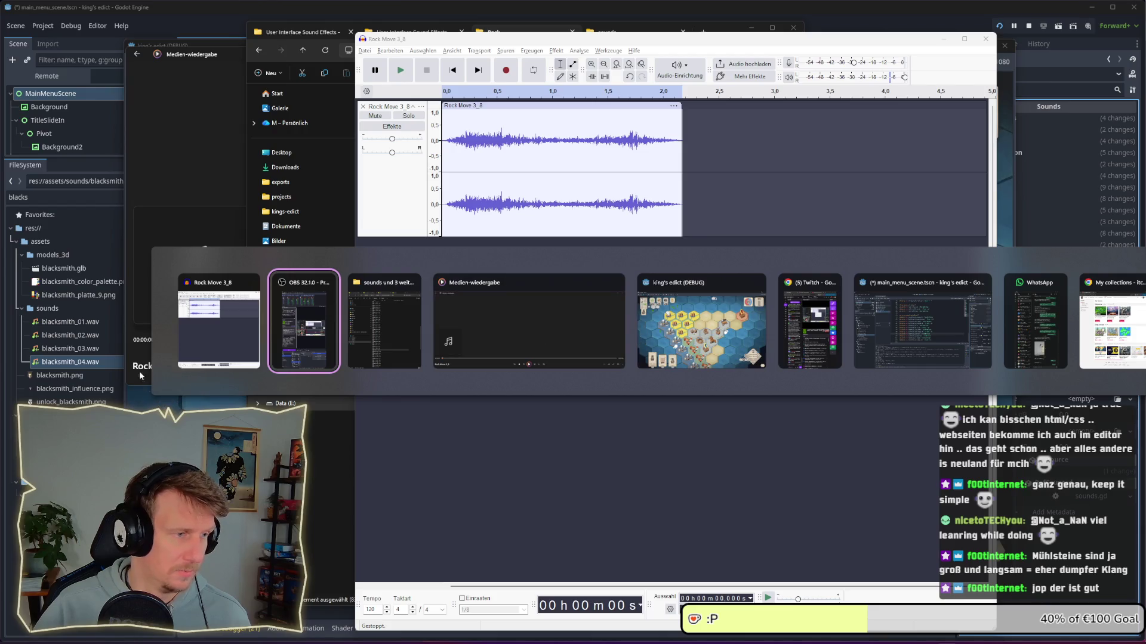
pyautogui.click(267, 342)
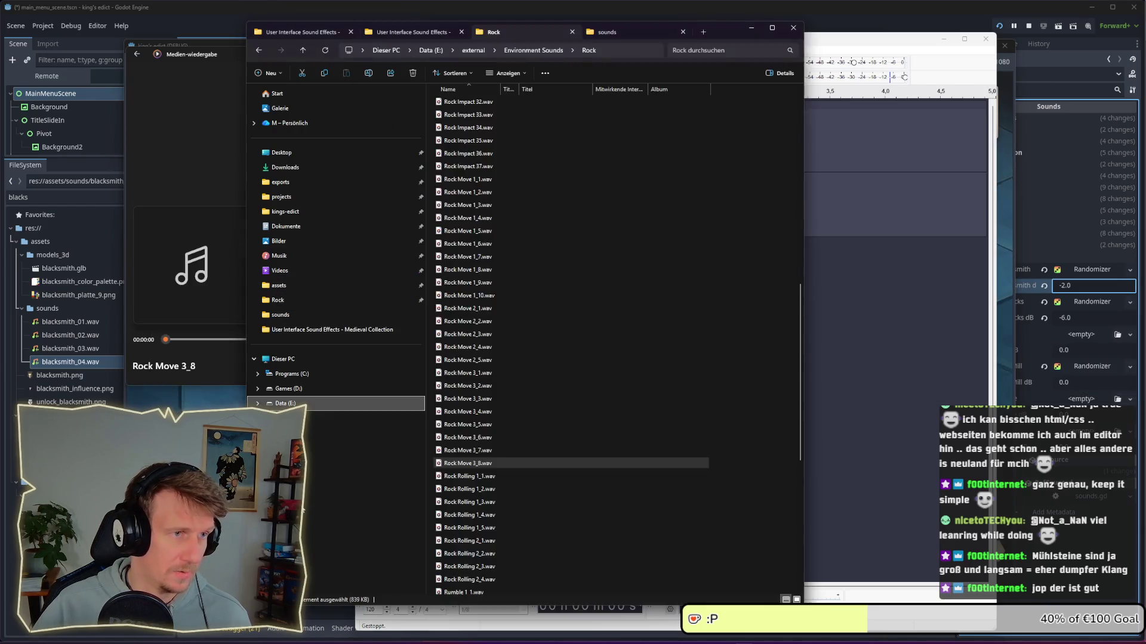
# Step: Drag mill.wav from the exports sounds folder into Godot's sounds folder and filter for 'mill'
pyautogui.click(651, 32)
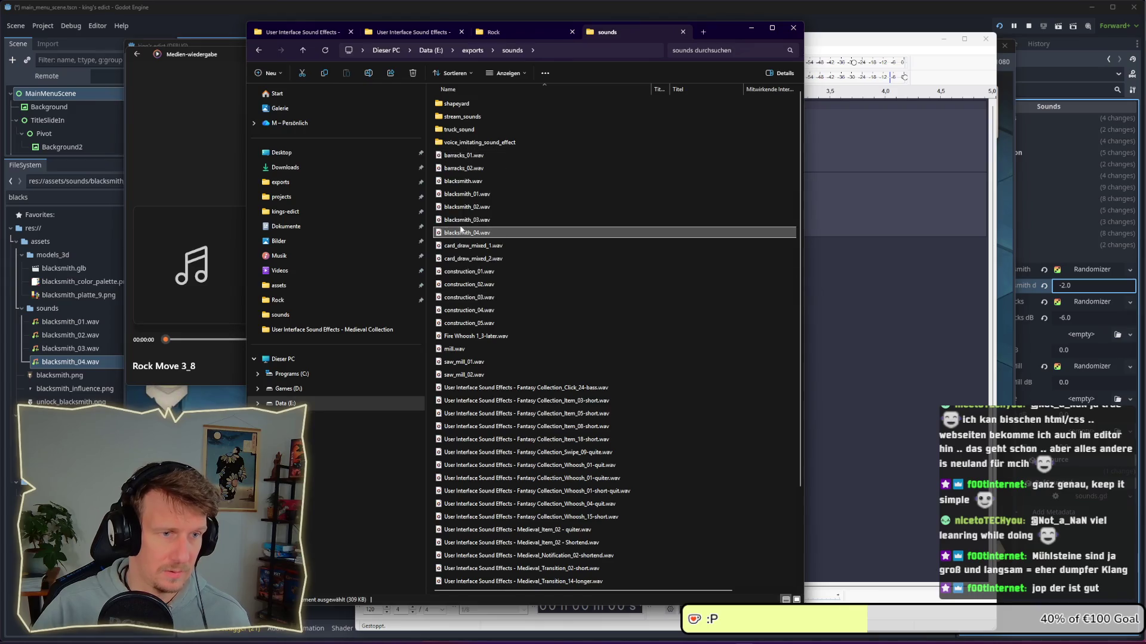
pyautogui.moveTo(457, 349); pyautogui.dragTo(127, 349)
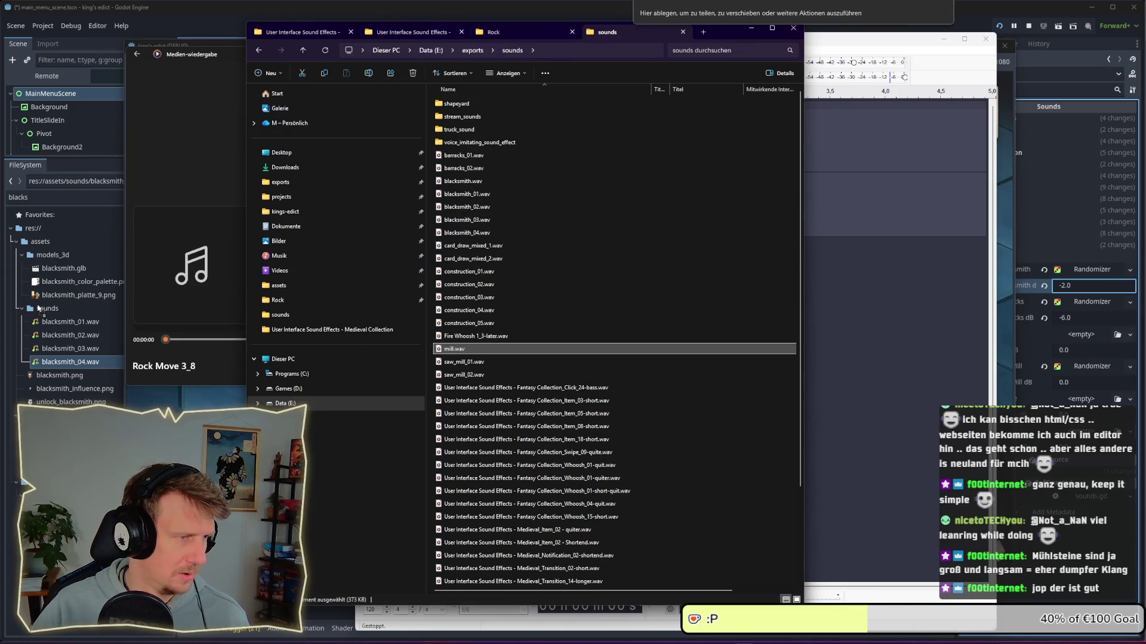
pyautogui.moveTo(38, 308); pyautogui.dragTo(38, 309)
pyautogui.doubleClick(5, 198)
pyautogui.write('mill')
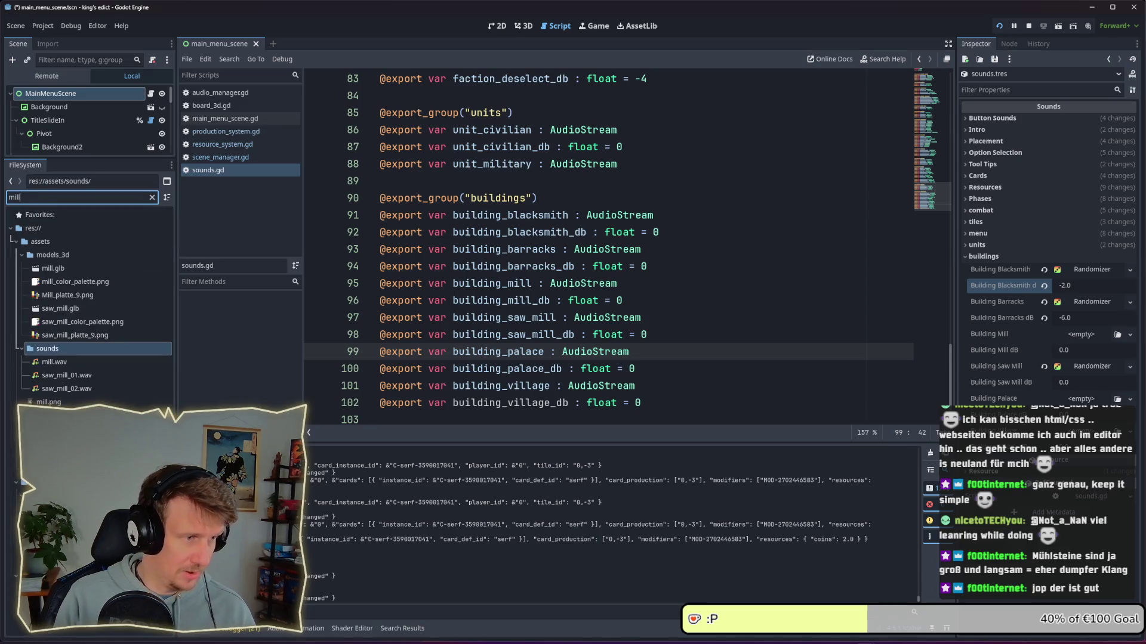
# Step: Rename mill.wav to mill_01.wav in both Godot and File Explorer, then minimize Explorer
pyautogui.click(69, 362)
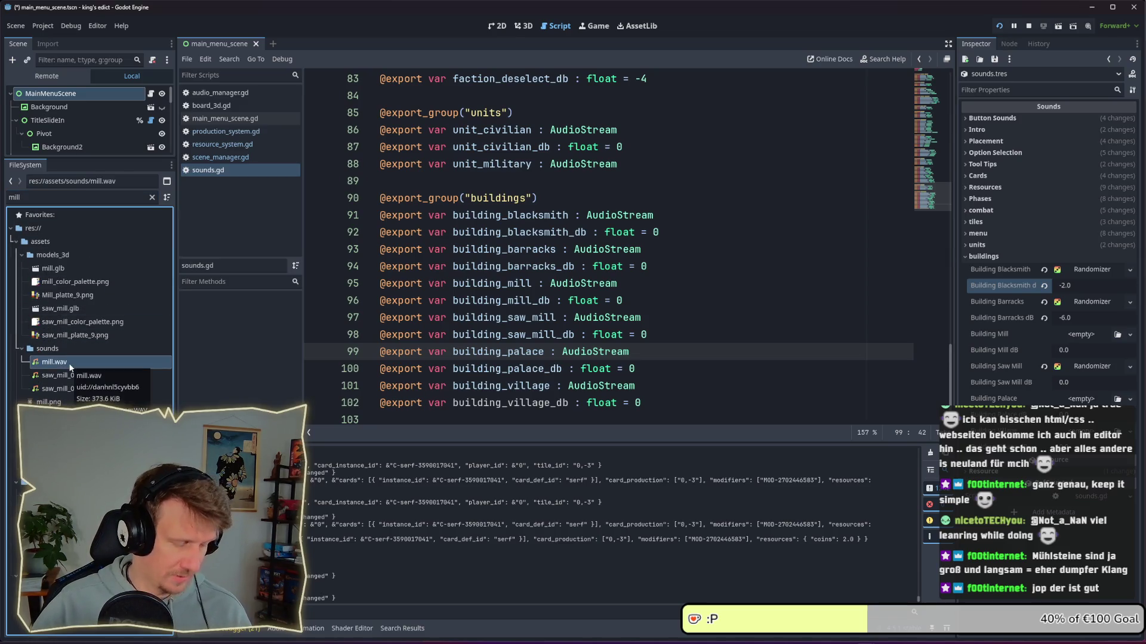
pyautogui.press('F2')
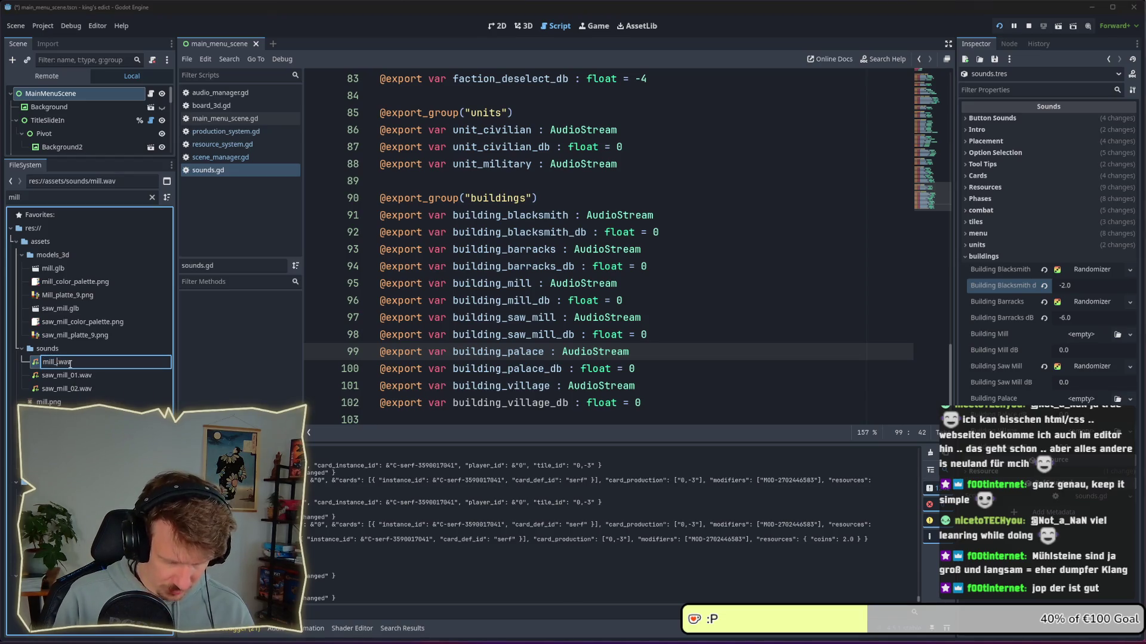
pyautogui.press('Return')
pyautogui.hotkey('alt', 'Tab')
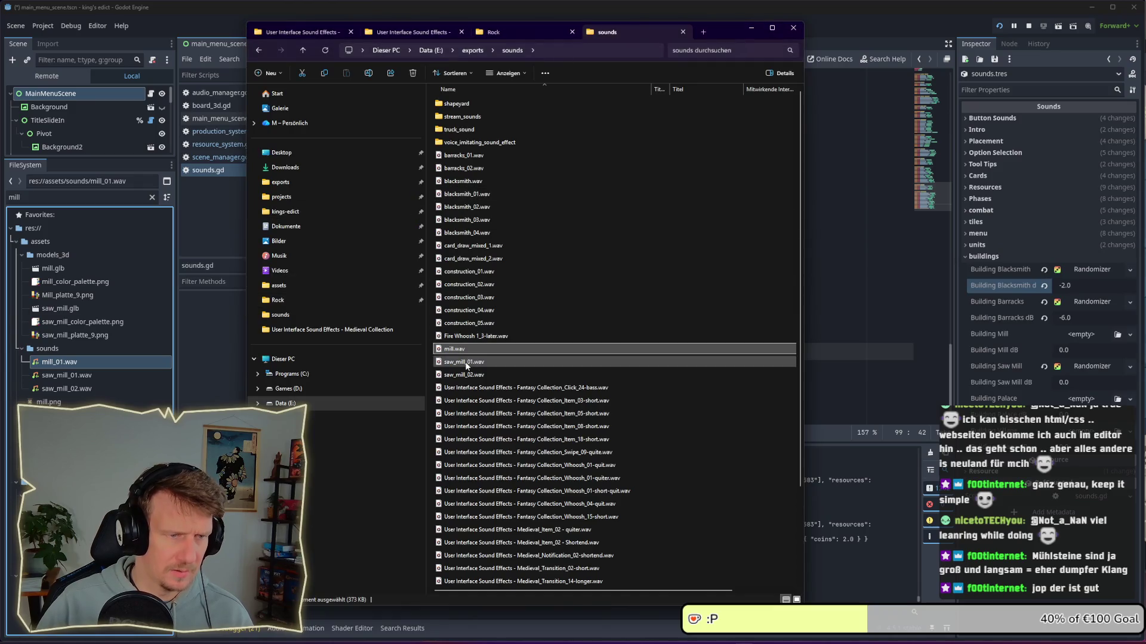
pyautogui.click(466, 349)
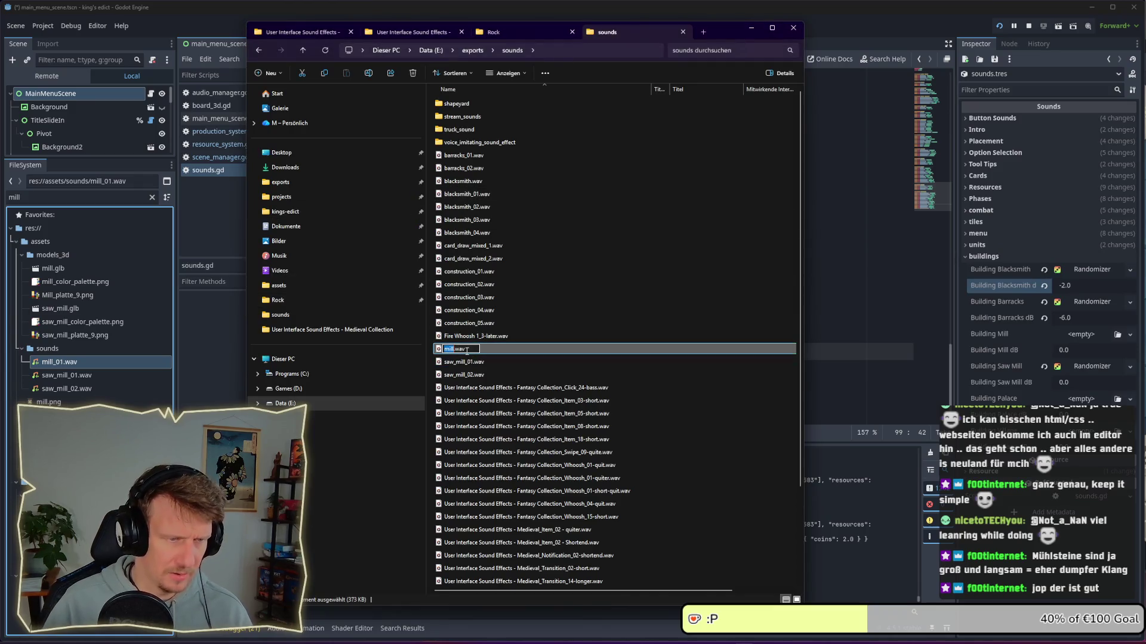
pyautogui.write('1')
pyautogui.press('Return')
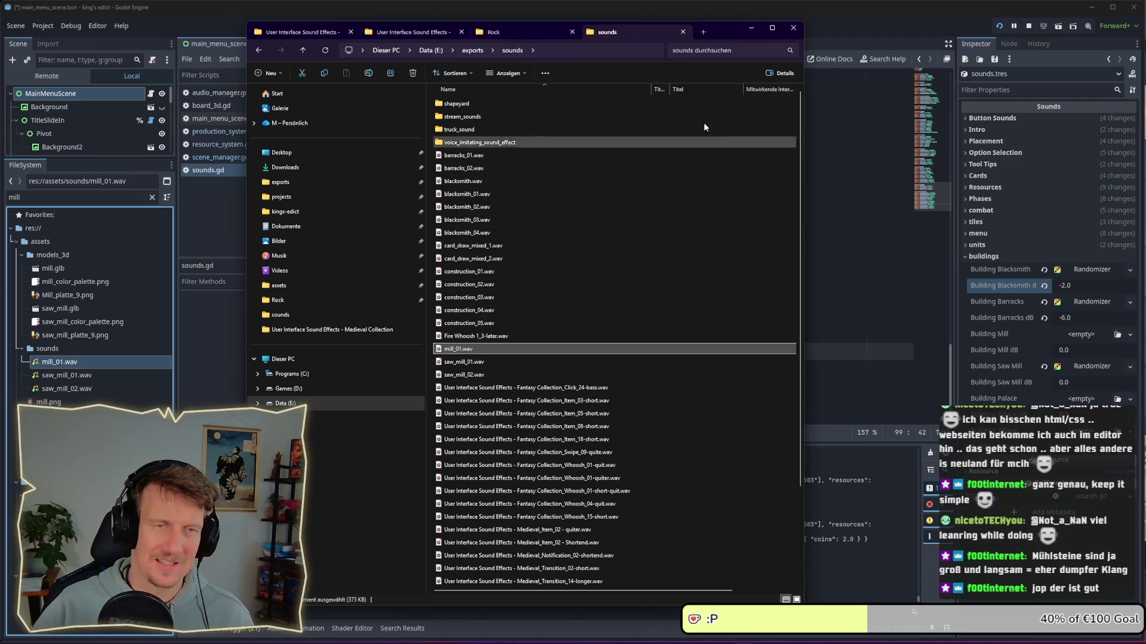
pyautogui.click(751, 28)
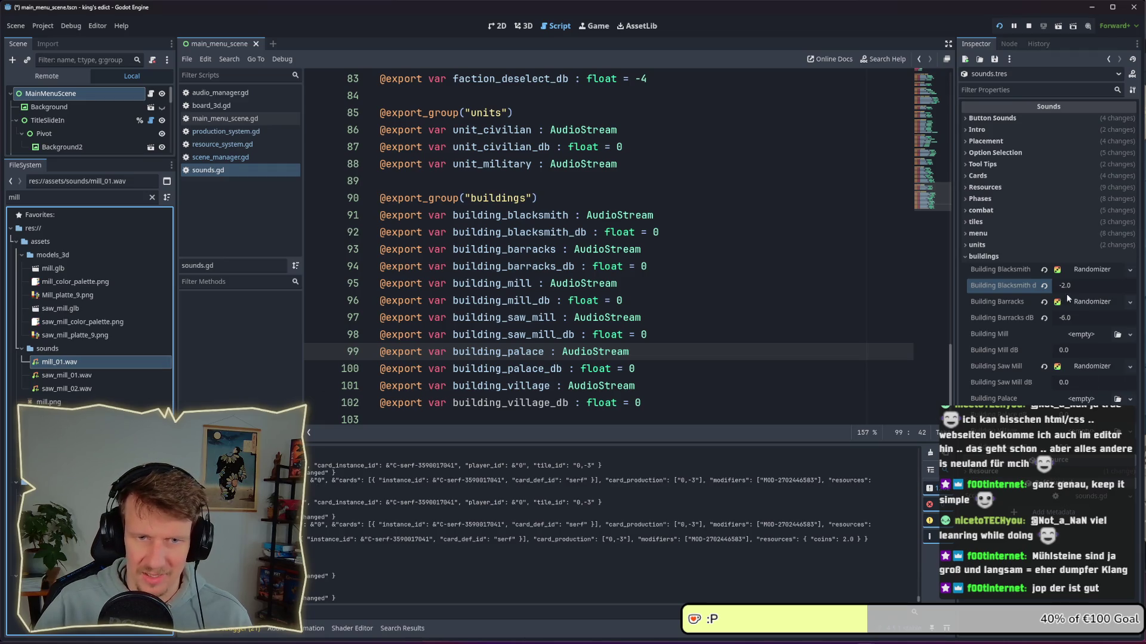
# Step: Make Building Mill a new AudioStreamRandomizer with Random Pitch 1.03
pyautogui.click(1088, 336)
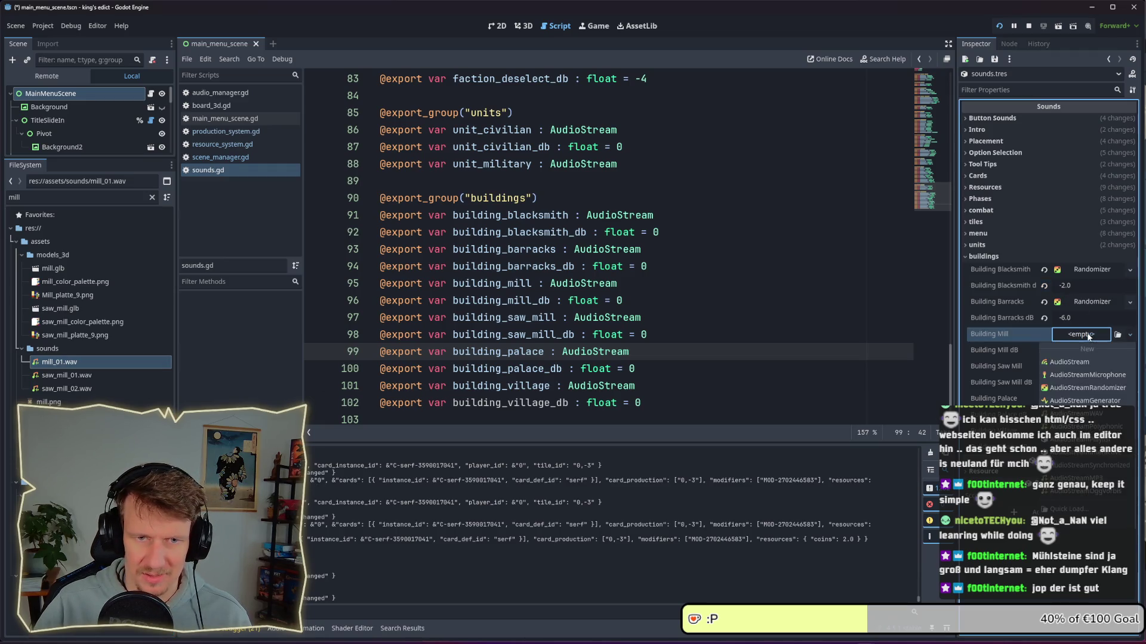
pyautogui.click(1082, 389)
pyautogui.click(1080, 335)
pyautogui.click(1082, 366)
pyautogui.write('03')
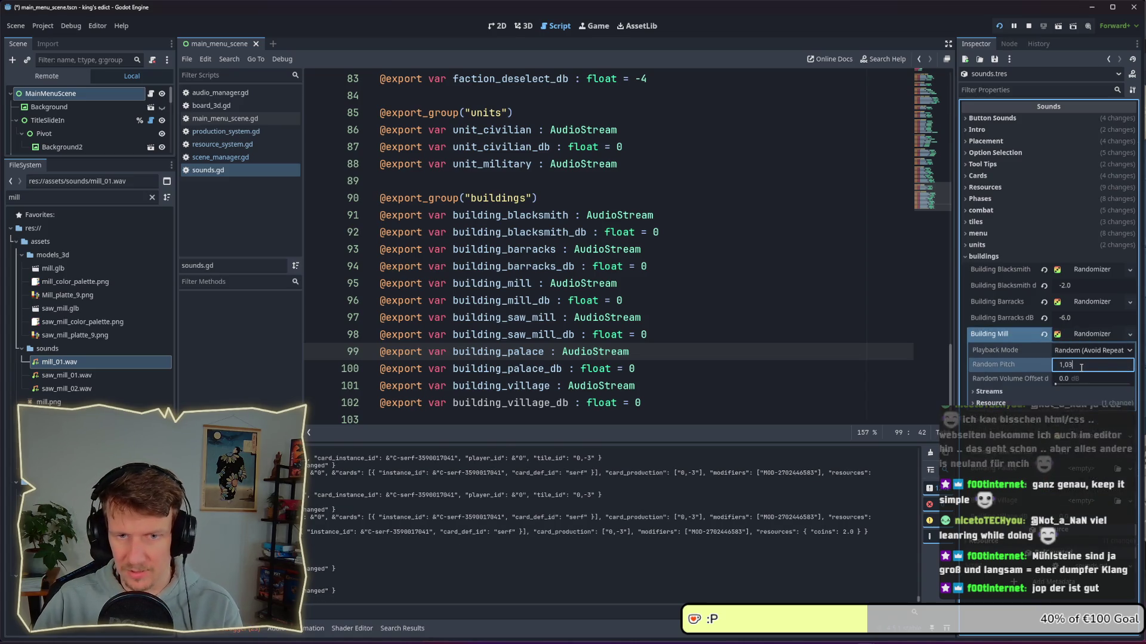
pyautogui.press('Return')
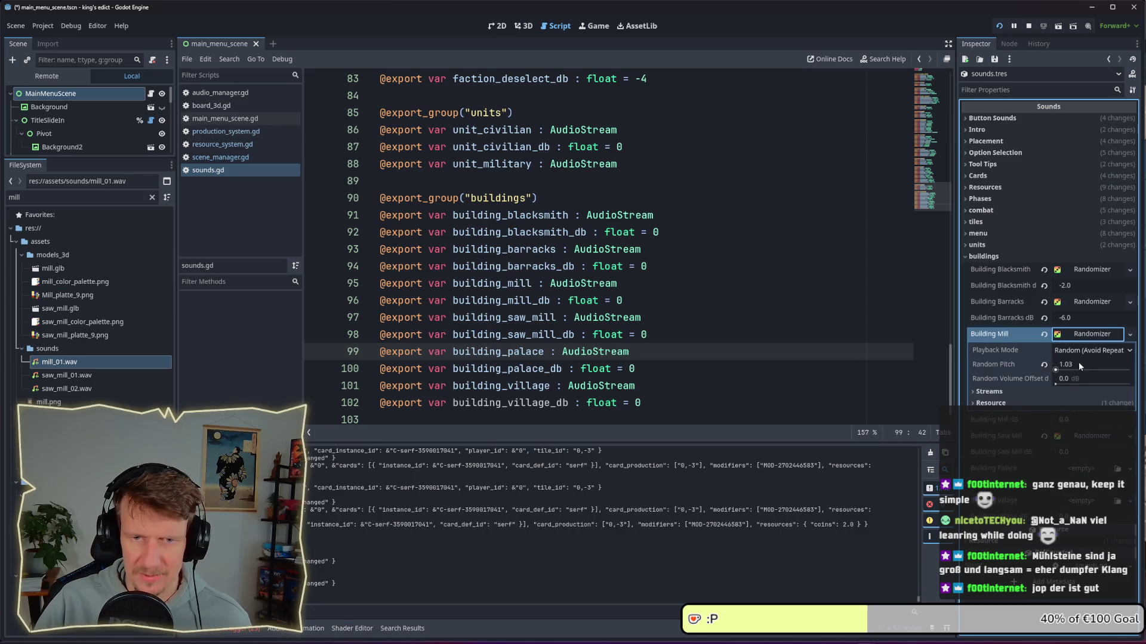
# Step: Add a stream slot to the randomizer and assign mill_01.wav to it
pyautogui.click(1019, 393)
pyautogui.click(1030, 411)
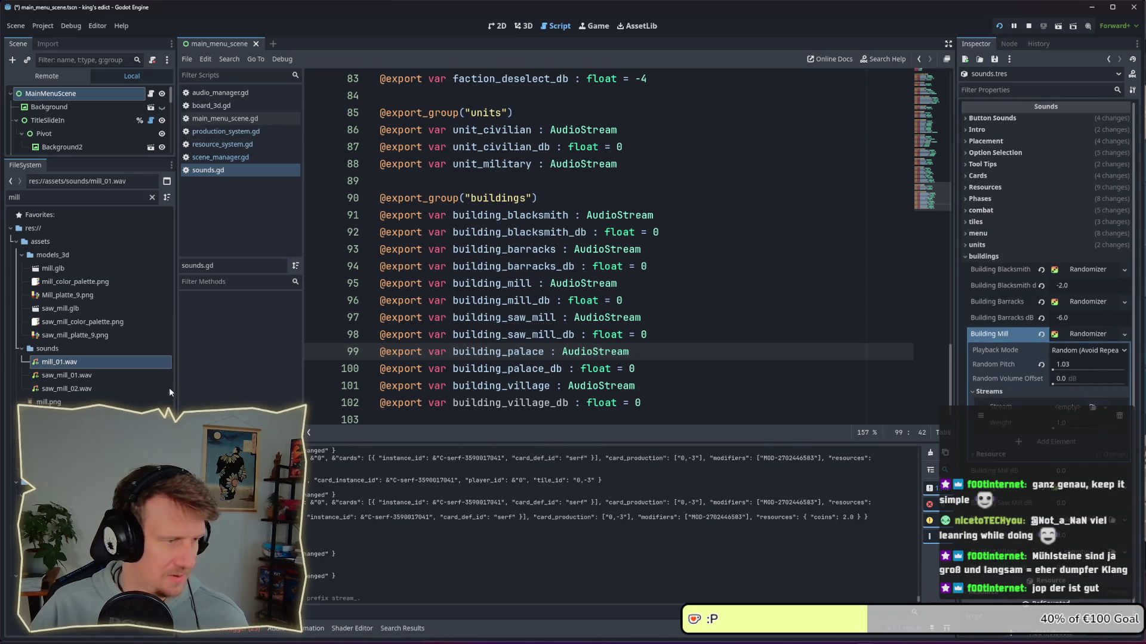
pyautogui.moveTo(71, 364); pyautogui.dragTo(788, 447)
pyautogui.moveTo(1080, 410); pyautogui.dragTo(1068, 408)
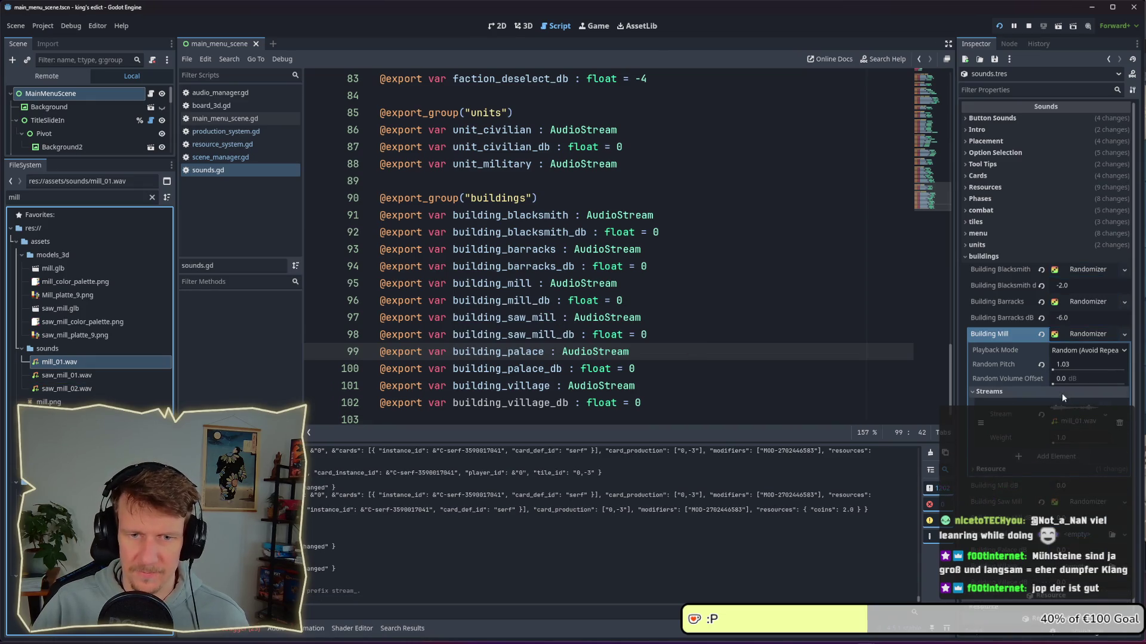
# Step: Set Building Mill dB to -4.0, then stop and relaunch the game
pyautogui.click(1081, 336)
pyautogui.click(1072, 350)
pyautogui.write('4')
pyautogui.press('Return')
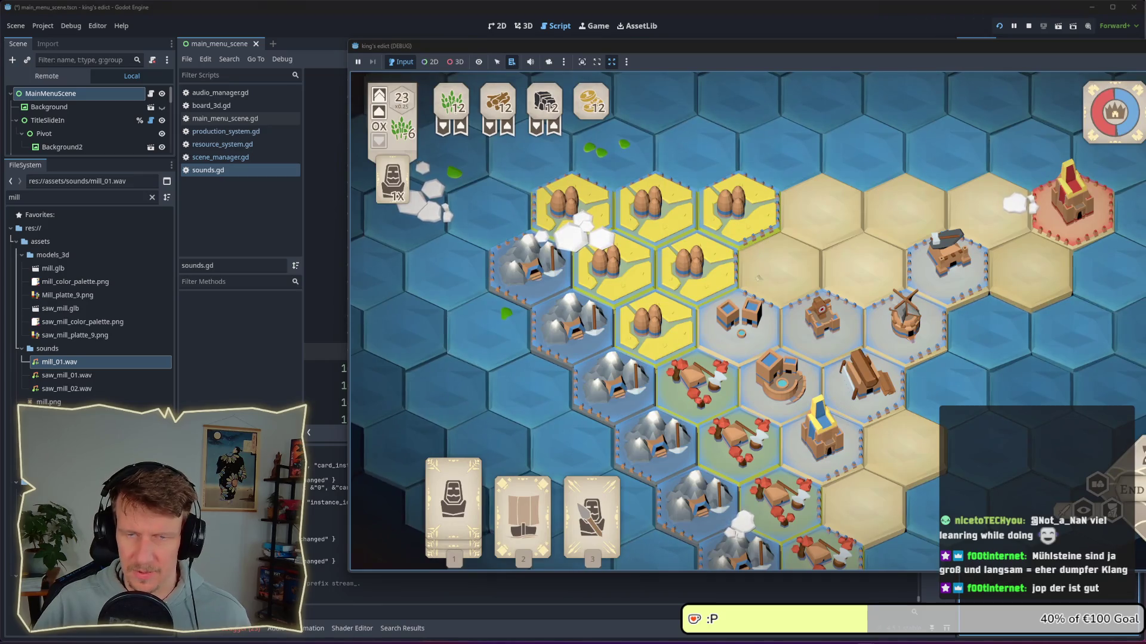
pyautogui.click(1028, 26)
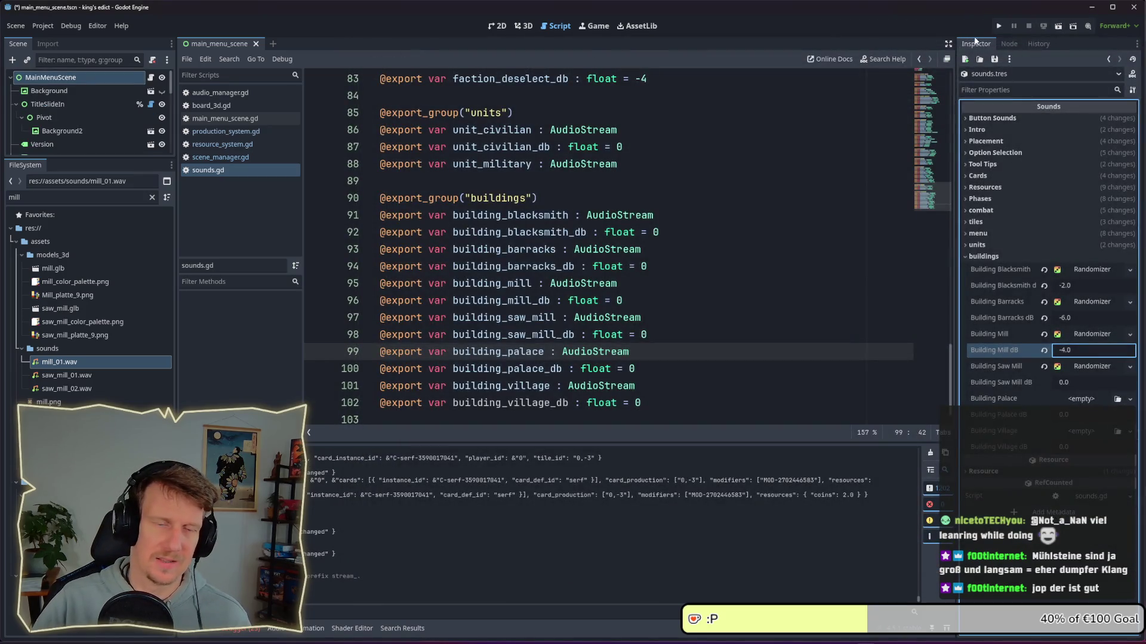
pyautogui.click(995, 27)
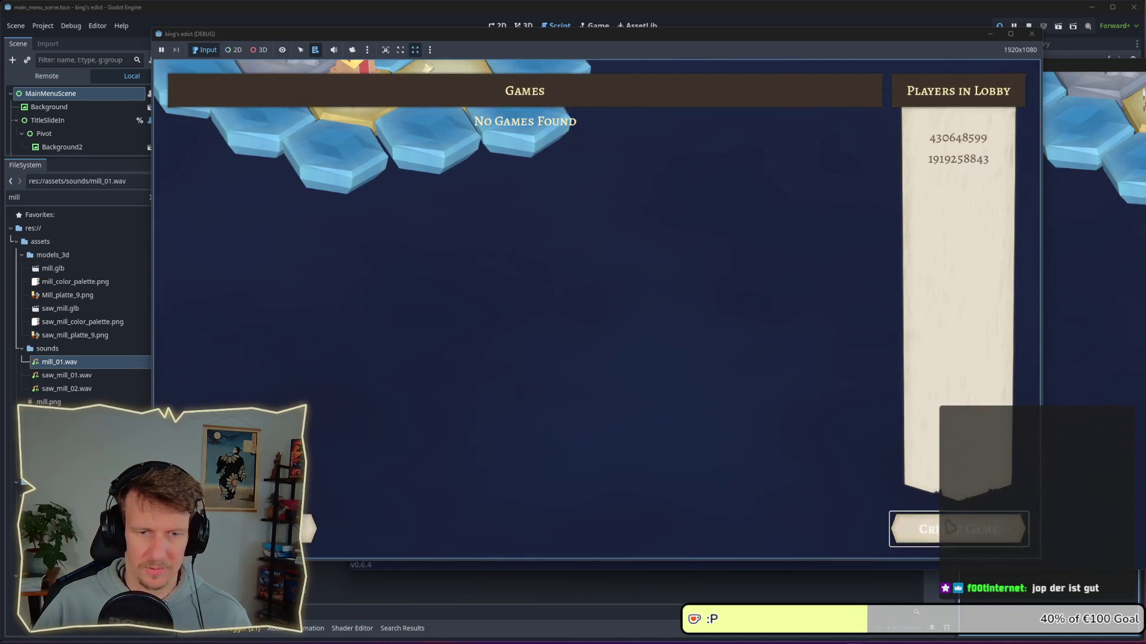
# Step: Create a game on the Crafting map, pick a start position and start the match
pyautogui.click(949, 527)
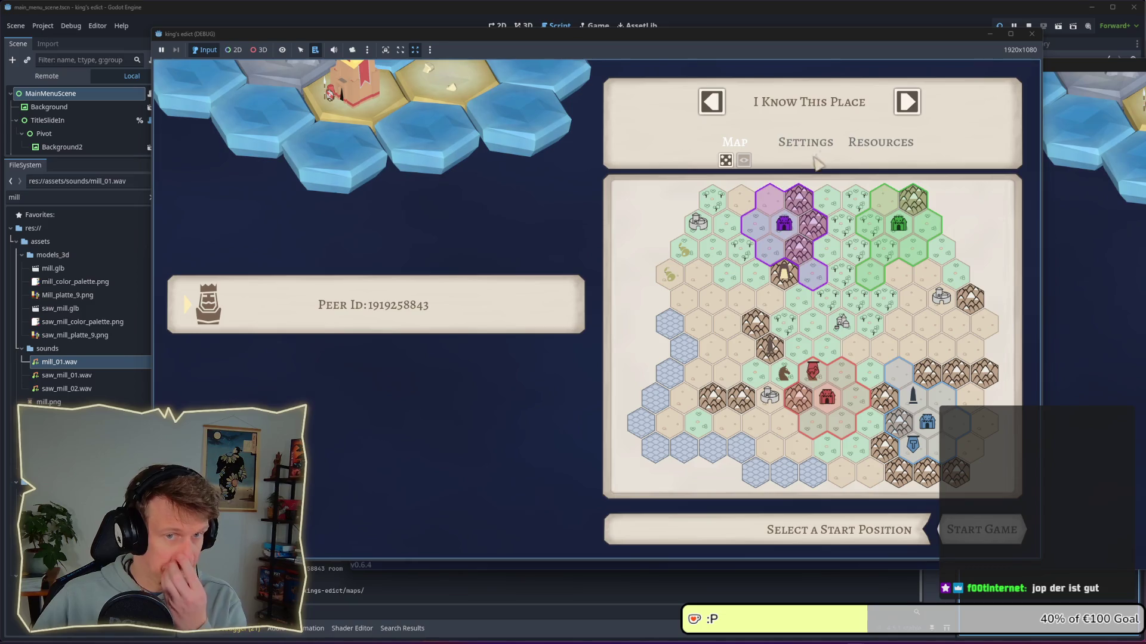
pyautogui.click(812, 110)
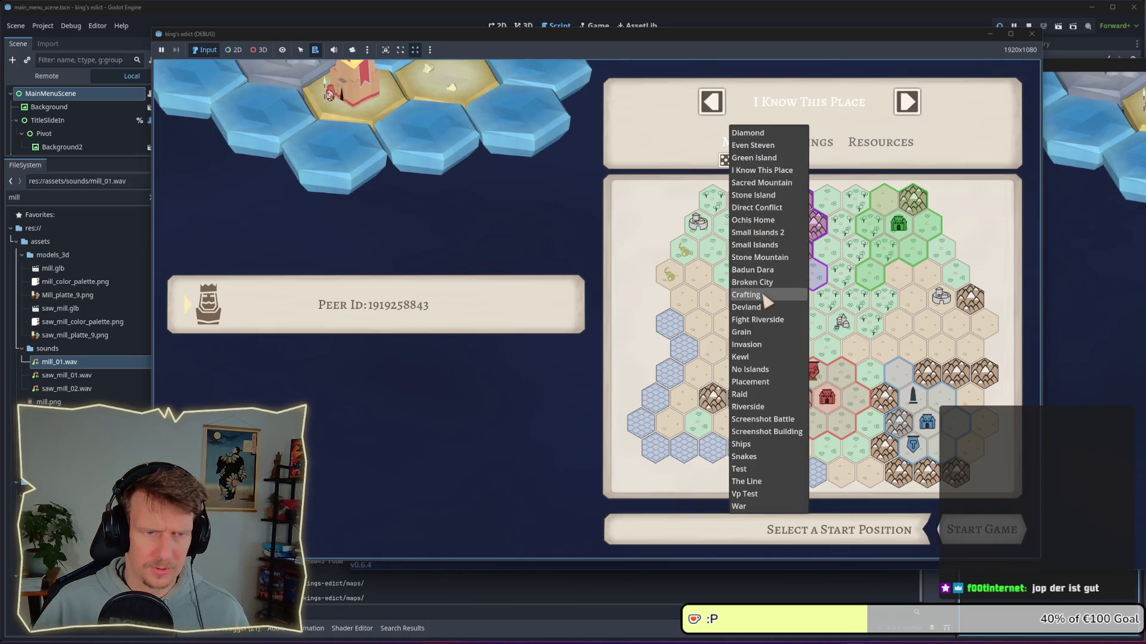
pyautogui.click(767, 296)
pyautogui.click(829, 412)
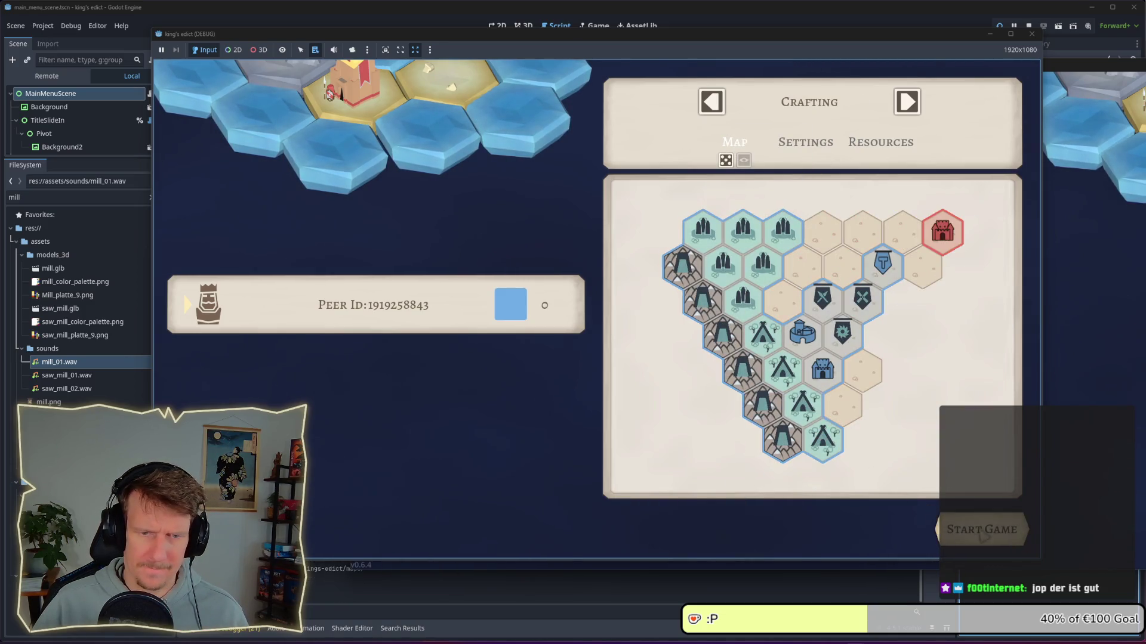
pyautogui.click(981, 529)
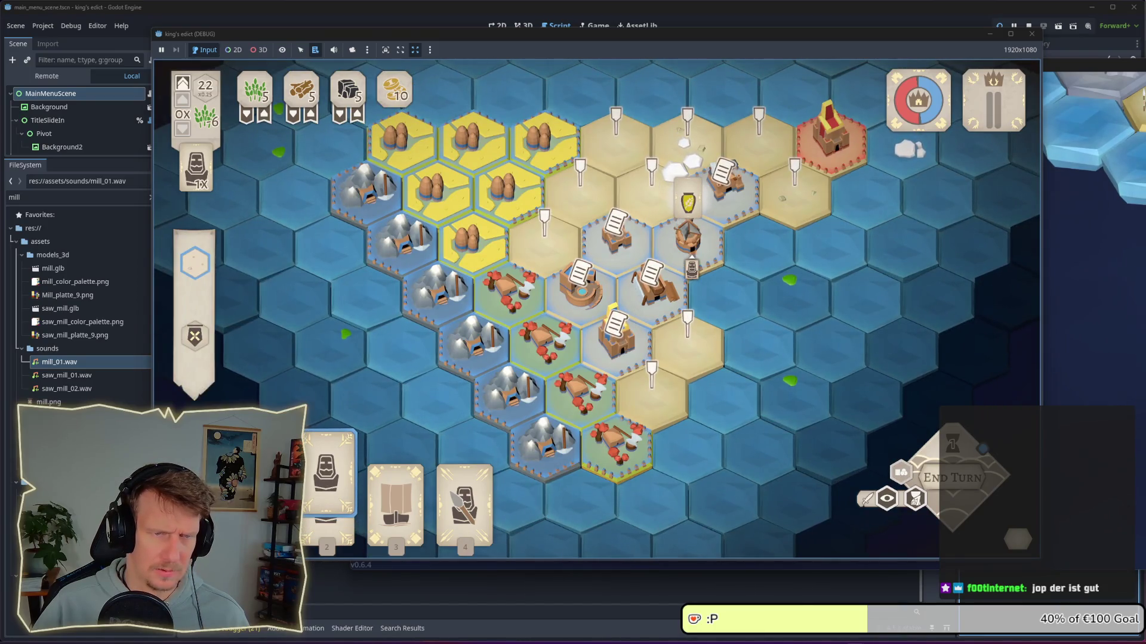
# Step: Place a serf on the mill tile and remove it, twice, to hear the new sound
pyautogui.click(691, 269)
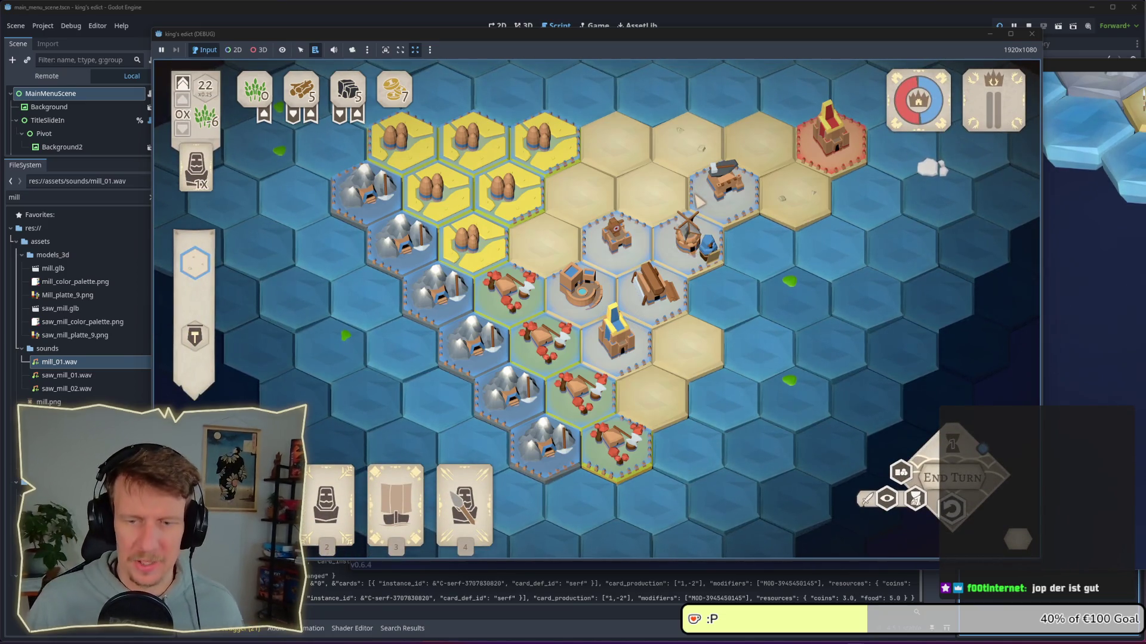
pyautogui.click(746, 257)
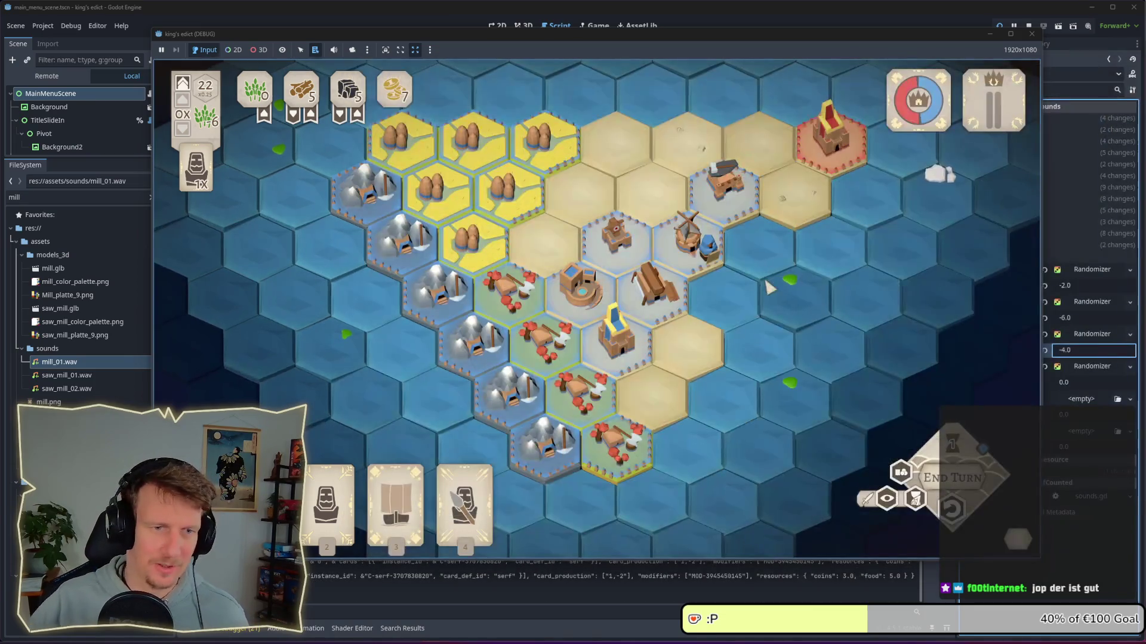
pyautogui.click(953, 510)
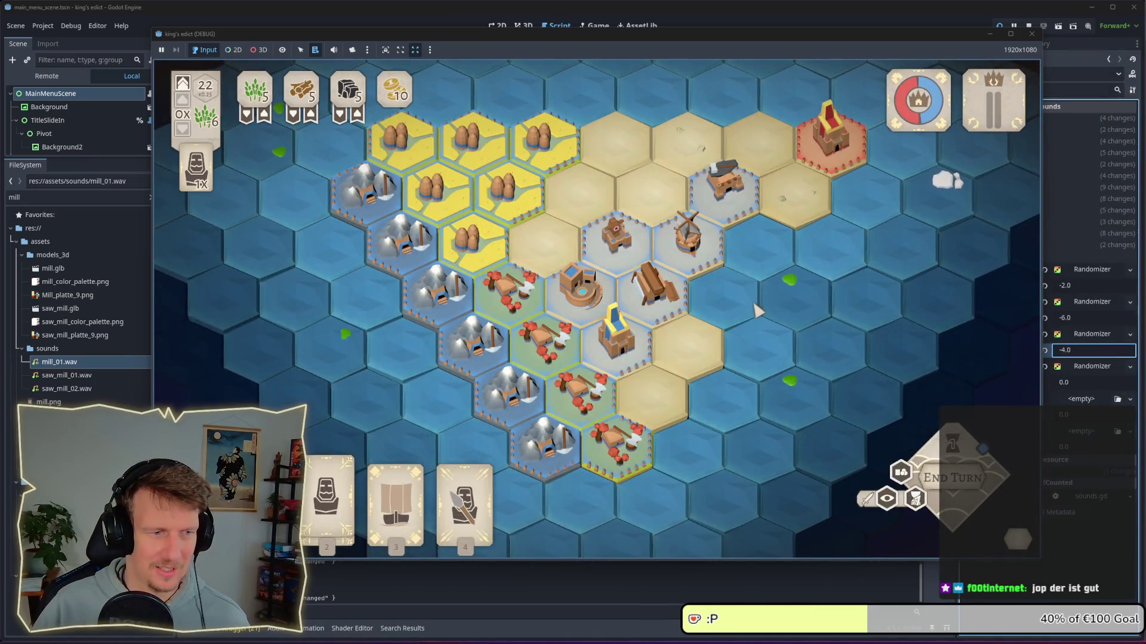
pyautogui.click(689, 239)
pyautogui.click(686, 137)
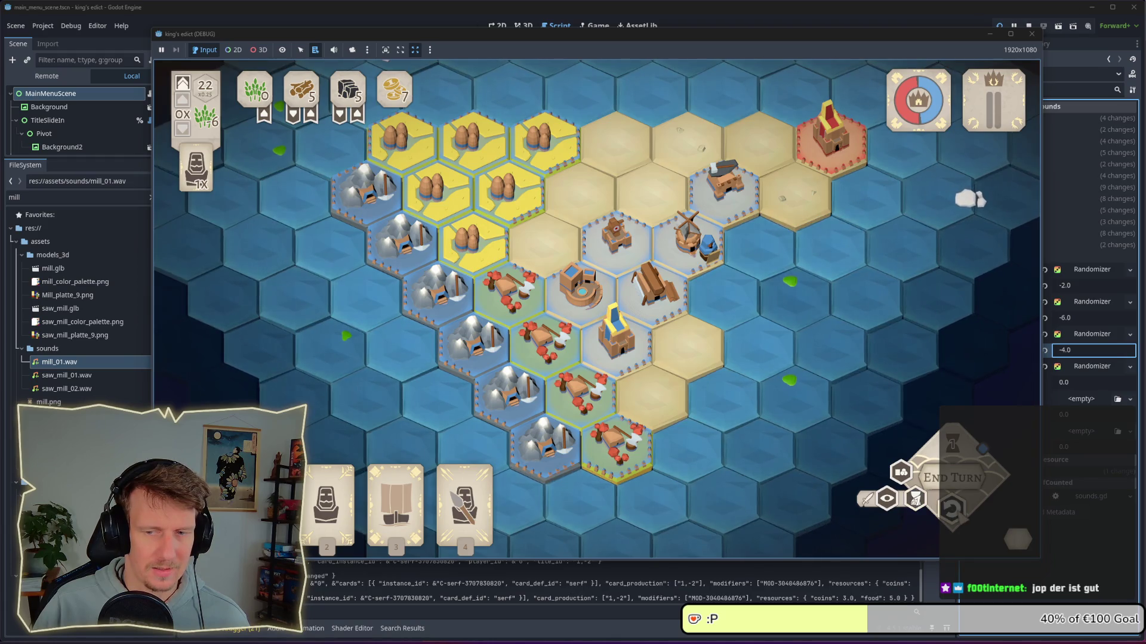
pyautogui.click(953, 511)
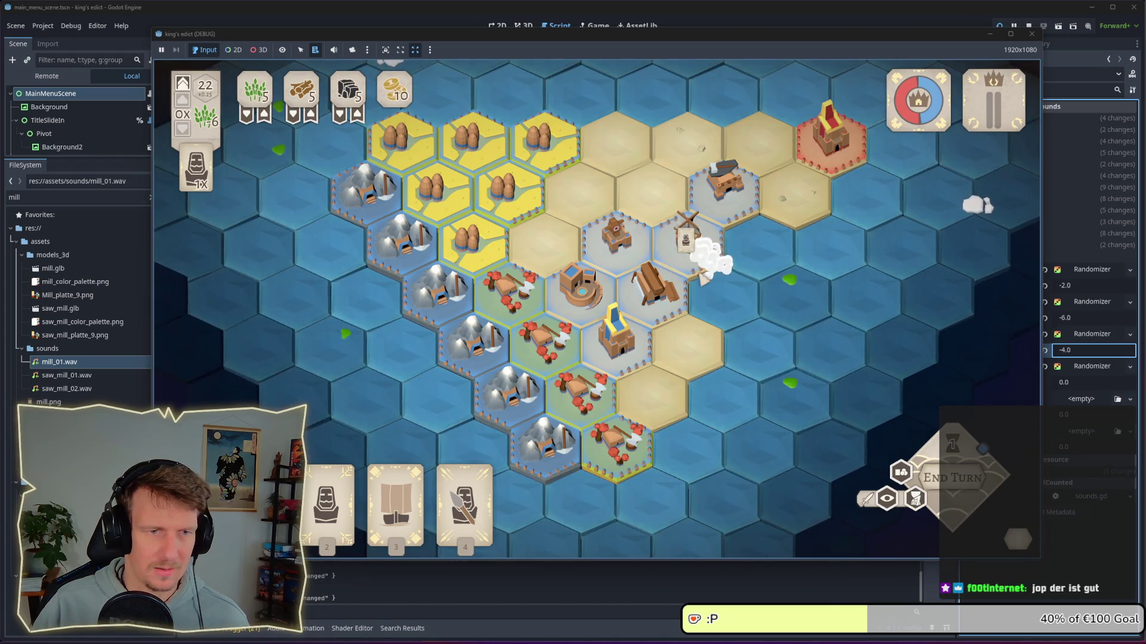
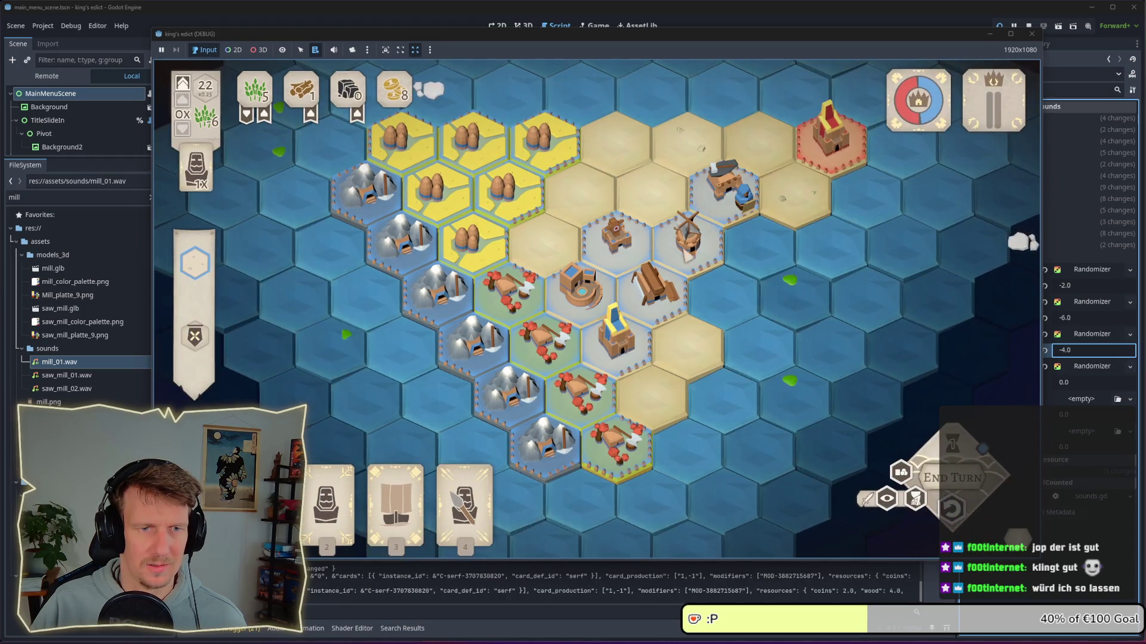
# Step: Set the Building Mill volume to 0.0 dB and place a serf on the mill to hear it
pyautogui.press('F8')
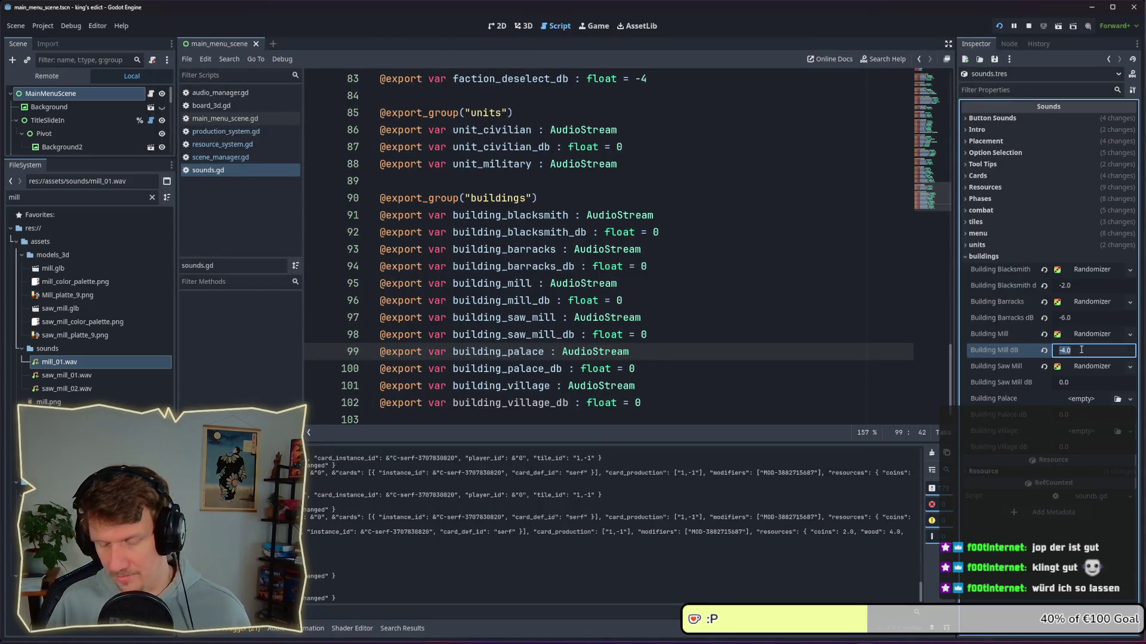
pyautogui.write('-2')
pyautogui.hotkey('alt', 'Tab')
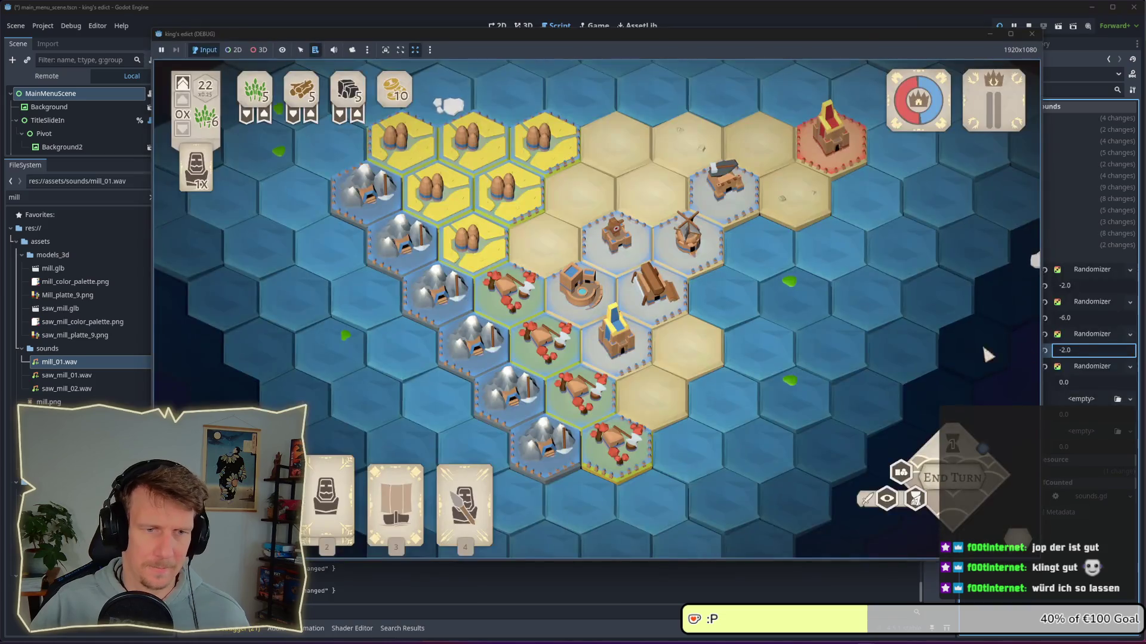
pyautogui.click(716, 262)
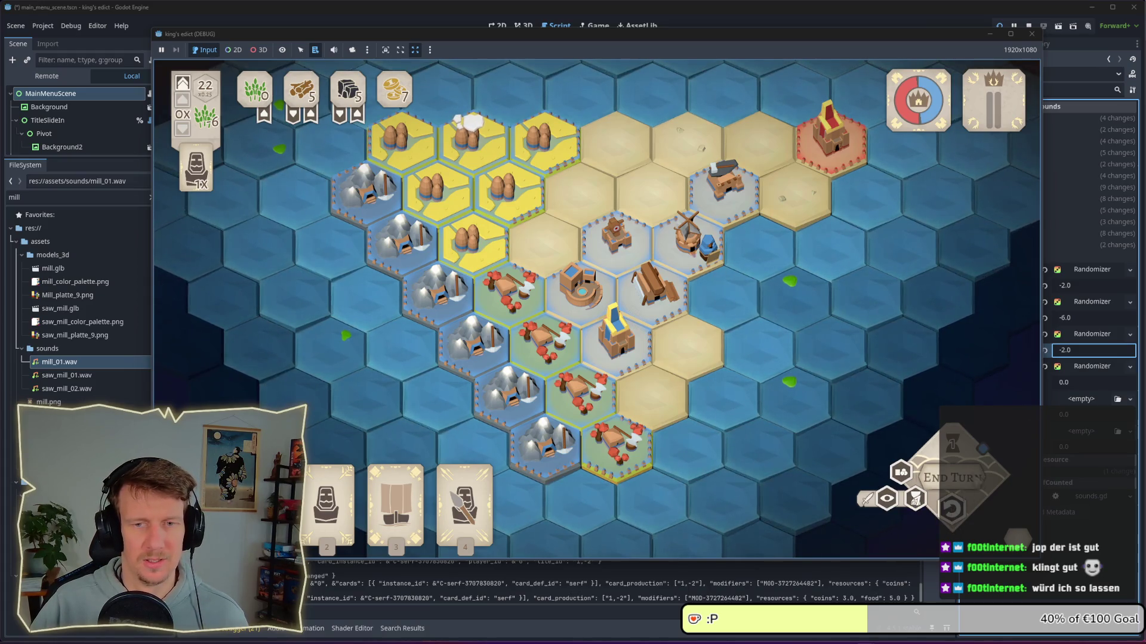
pyautogui.click(1074, 357)
pyautogui.press('Return')
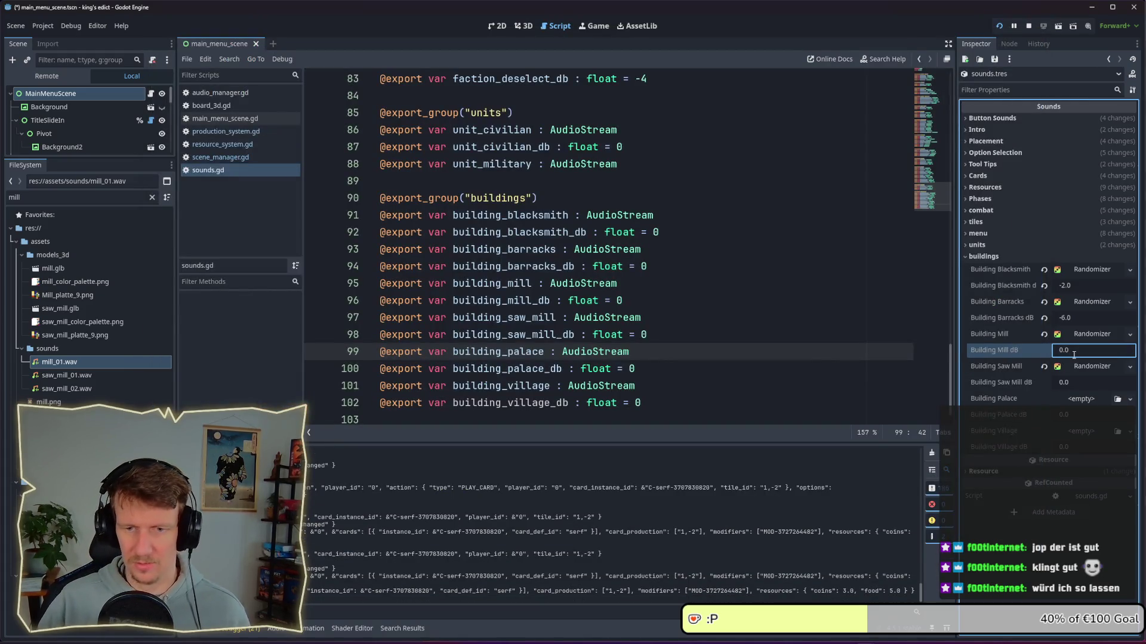
pyautogui.hotkey('alt', 'Tab')
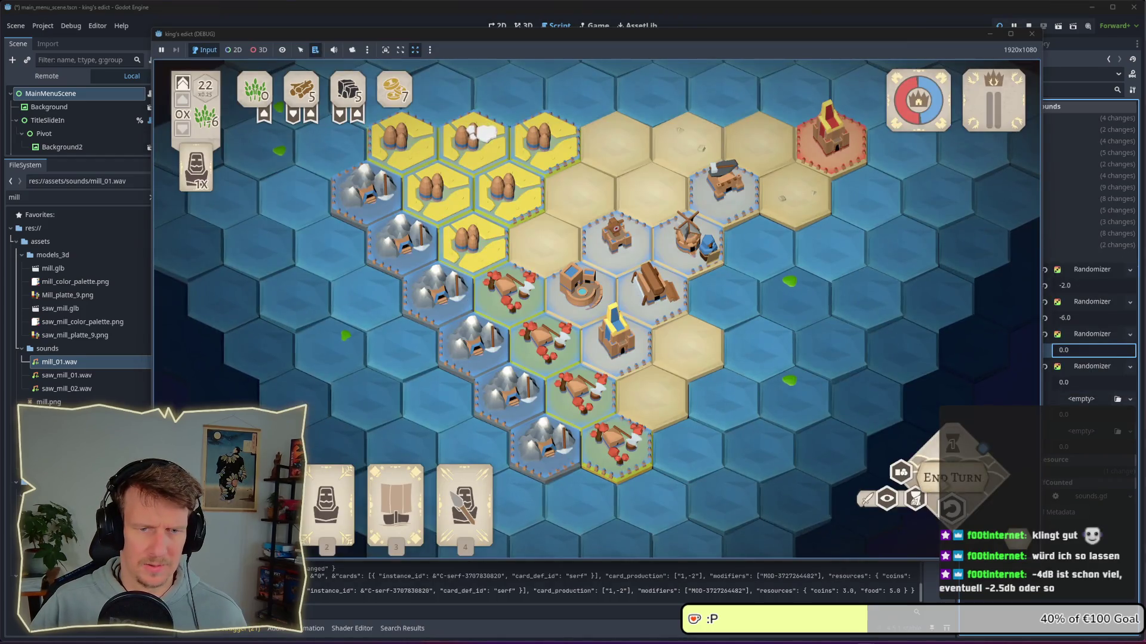
pyautogui.click(692, 245)
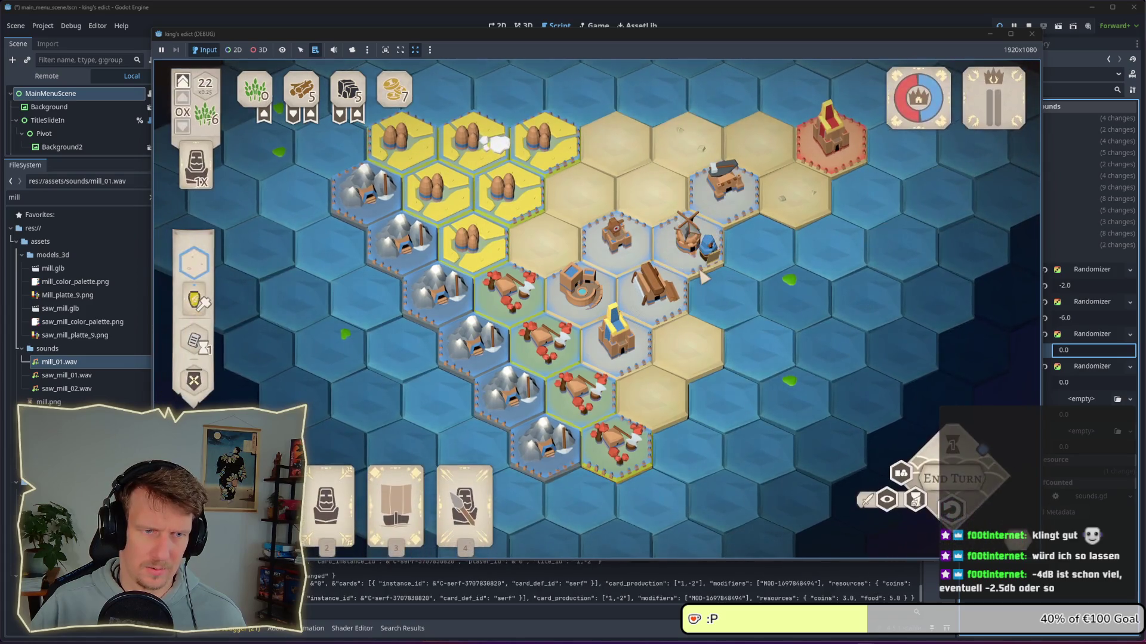
# Step: Change the mill volume to -2.0 dB and replay serf placements on the saw-mill
pyautogui.click(1076, 350)
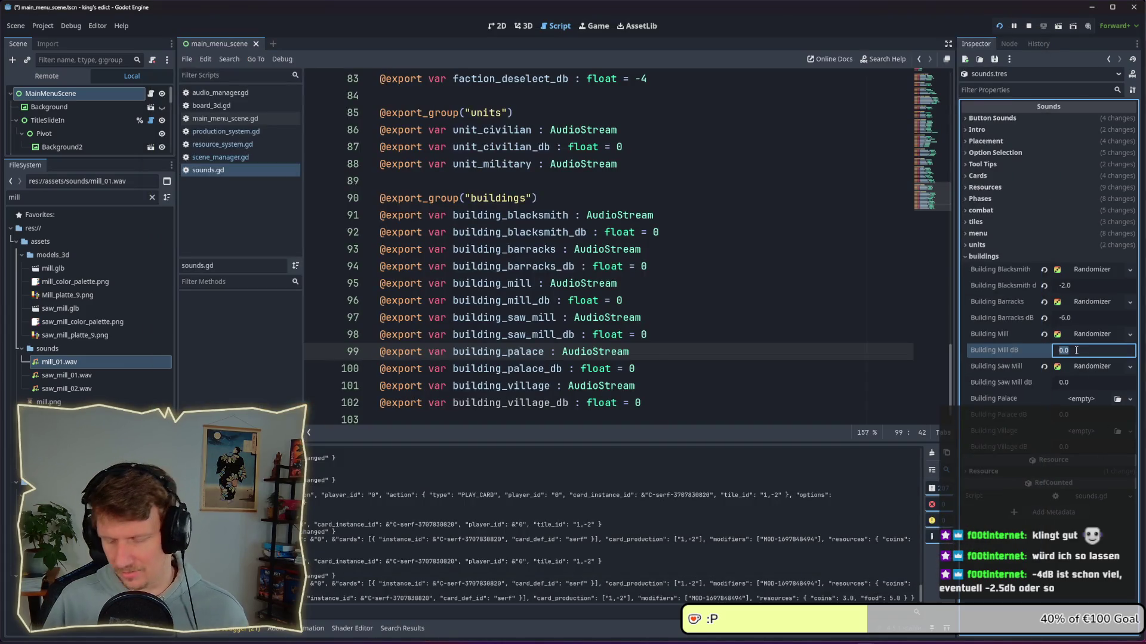
pyautogui.write('-2')
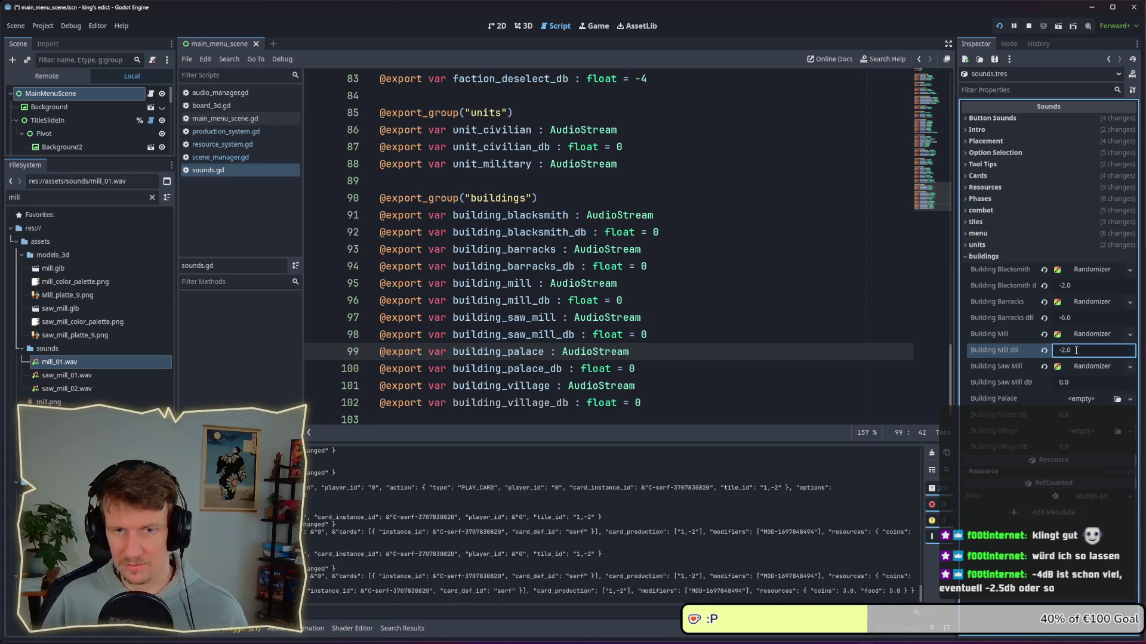
pyautogui.hotkey('alt', 'Tab')
pyautogui.click(698, 245)
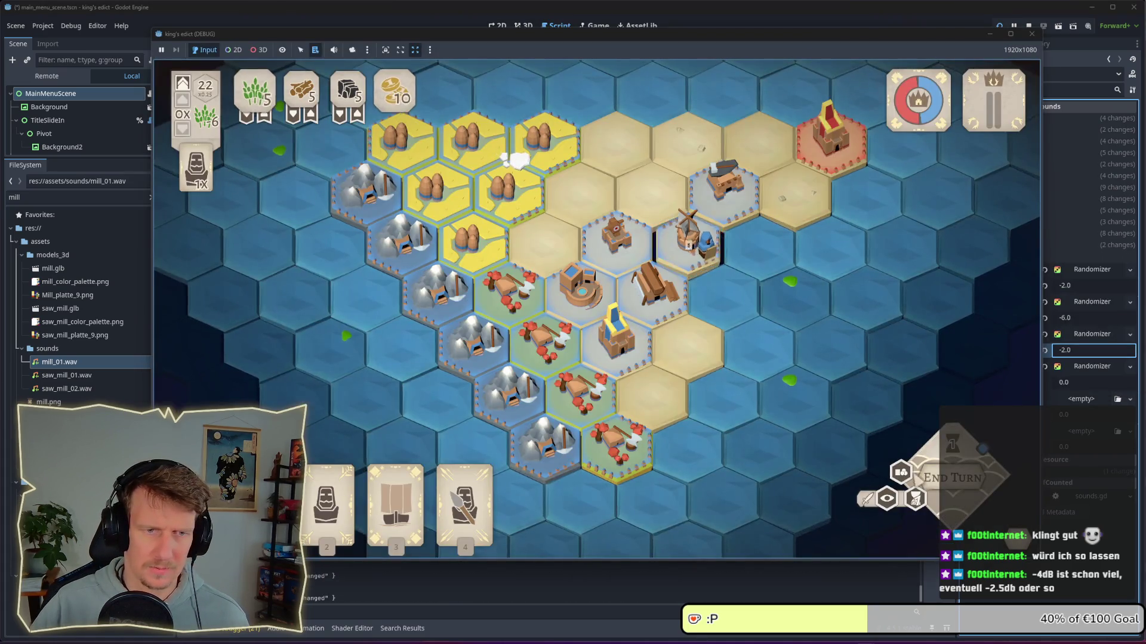
pyautogui.click(675, 249)
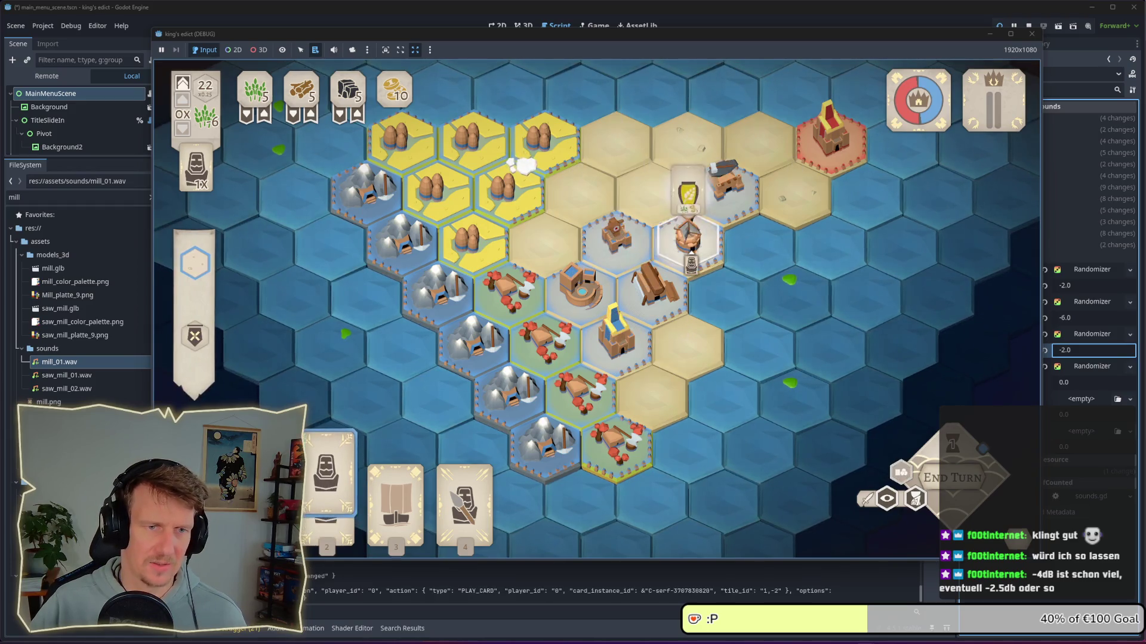
pyautogui.click(667, 254)
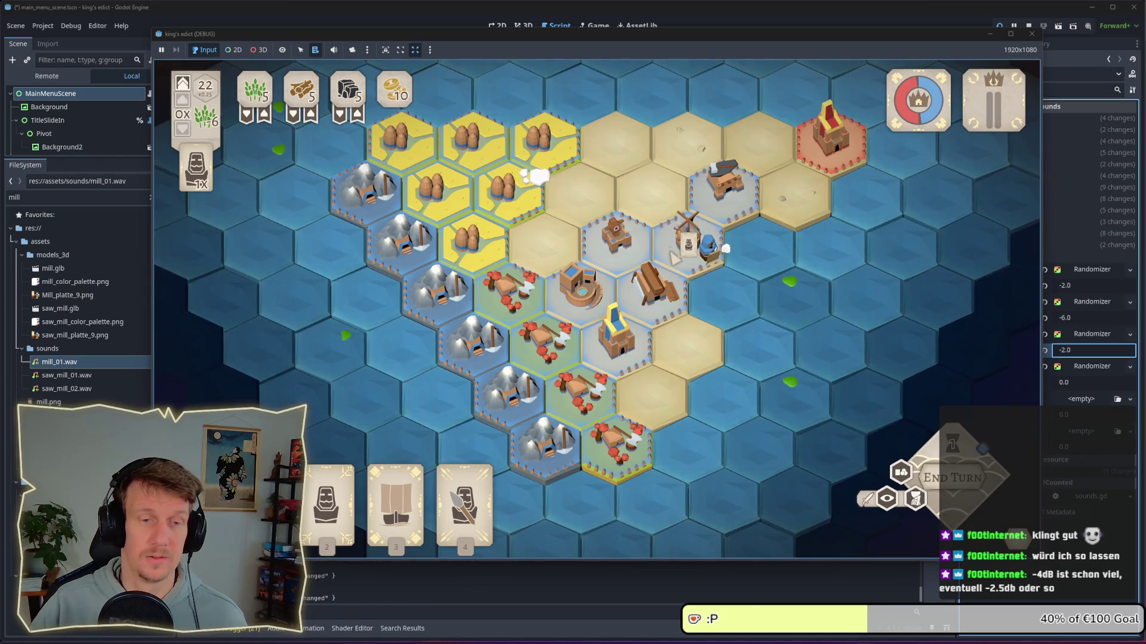
pyautogui.moveTo(336, 486)
pyautogui.mouseDown()
pyautogui.moveTo(591, 280)
pyautogui.moveTo(616, 238)
pyautogui.mouseUp()
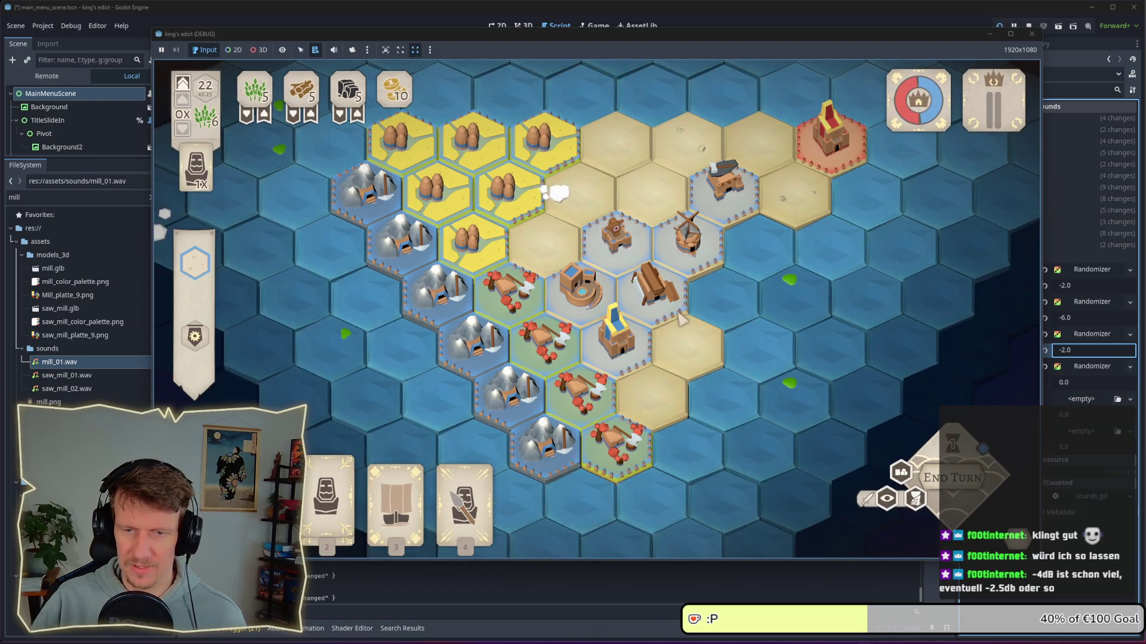
# Step: Set the mill volume to -2.5 dB and test it by placing and undoing windmill workers
pyautogui.click(1077, 352)
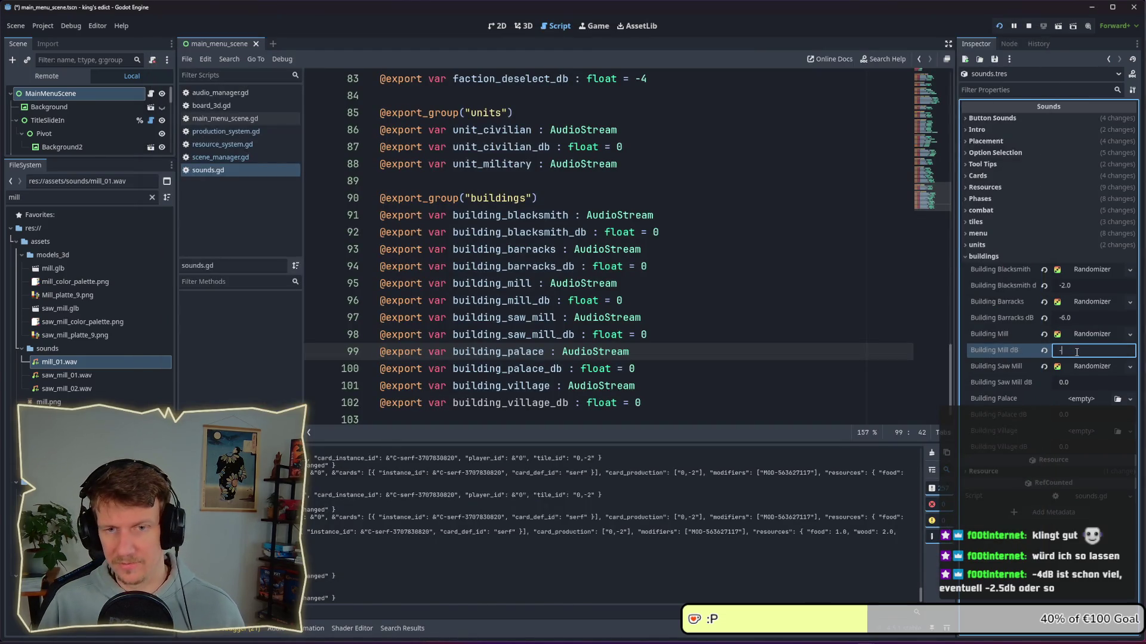
pyautogui.write('-2.5')
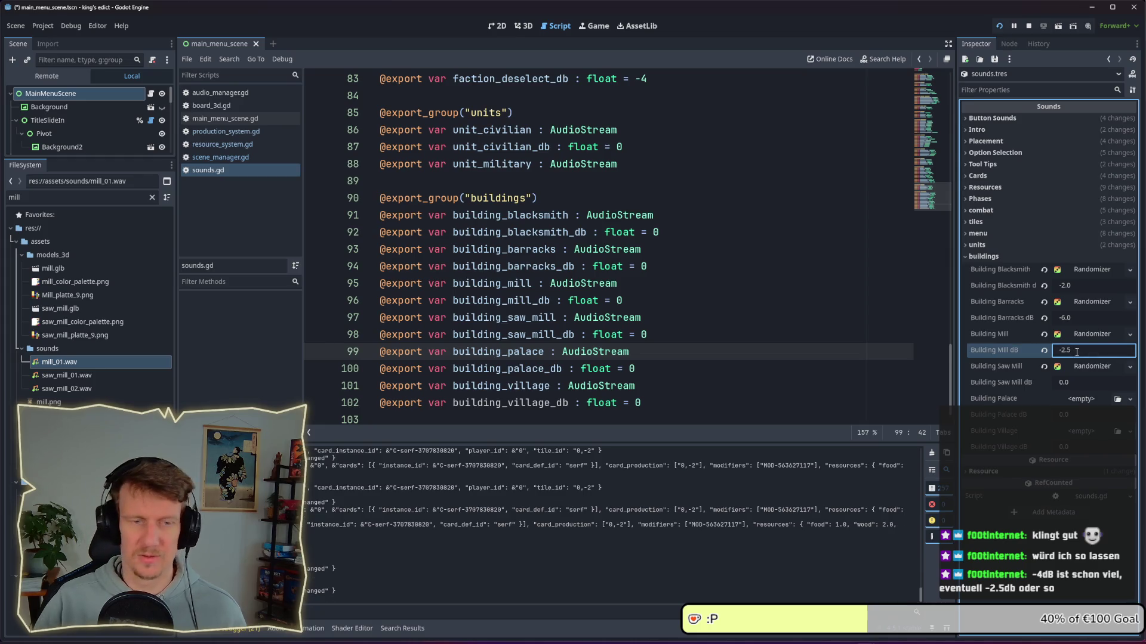
pyautogui.hotkey('alt', 'Tab')
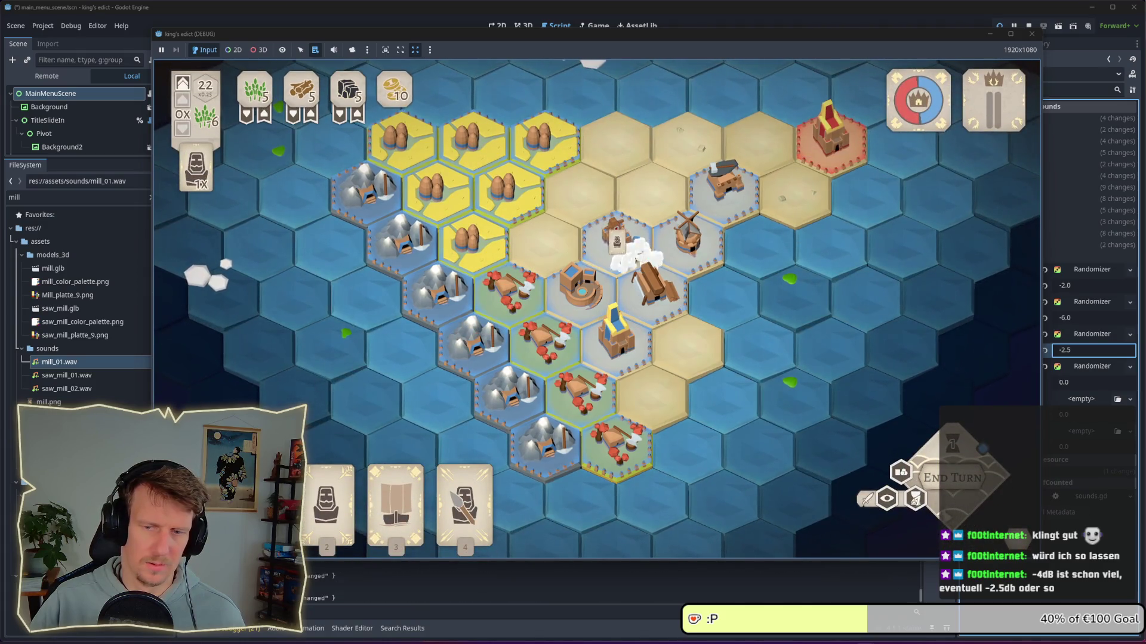
pyautogui.click(729, 208)
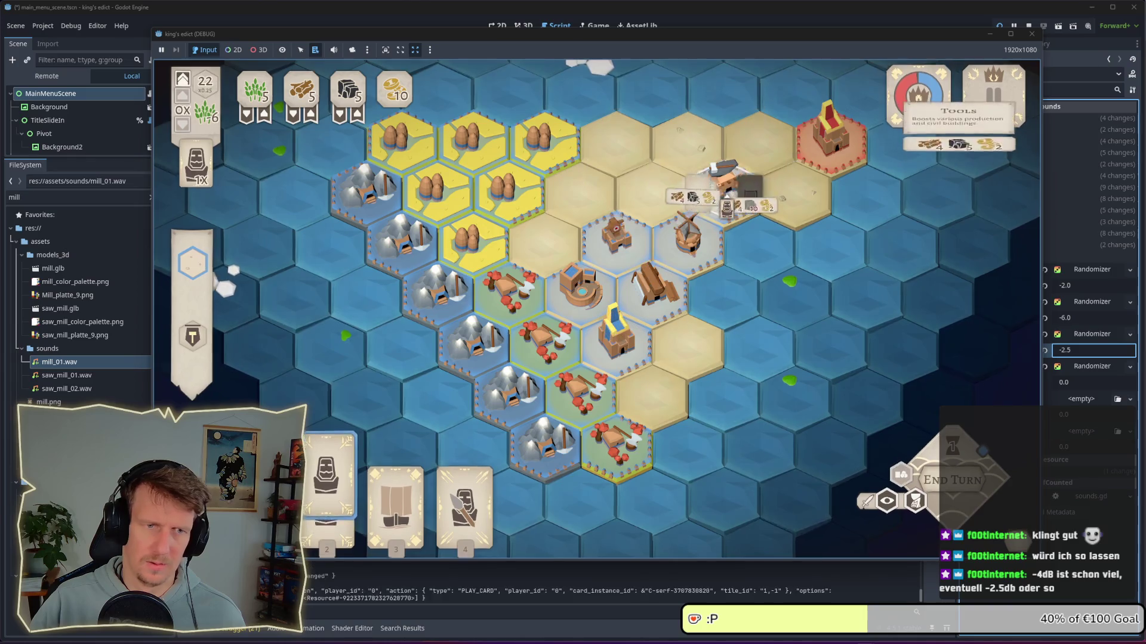
pyautogui.hotkey('ctrl', 'z')
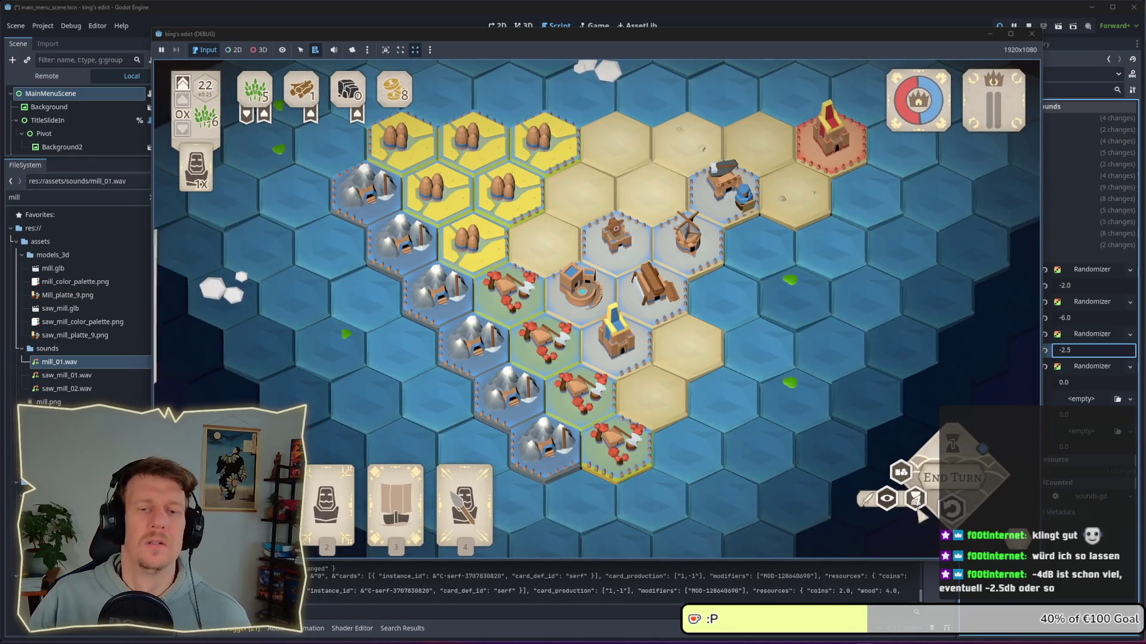
pyautogui.click(698, 276)
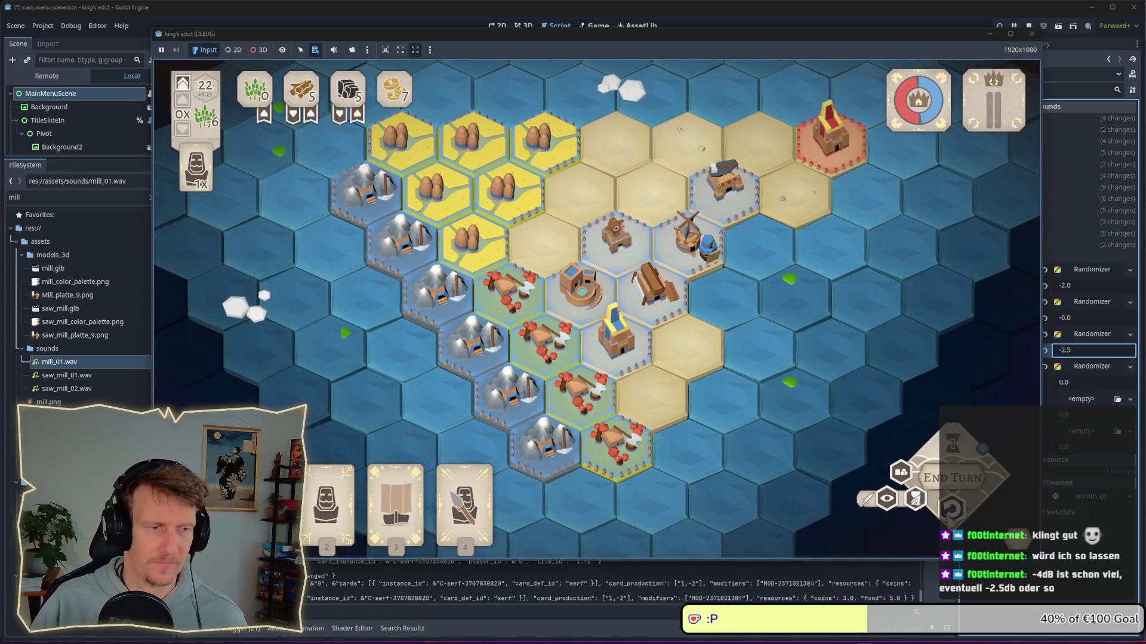
pyautogui.hotkey('ctrl', 'z')
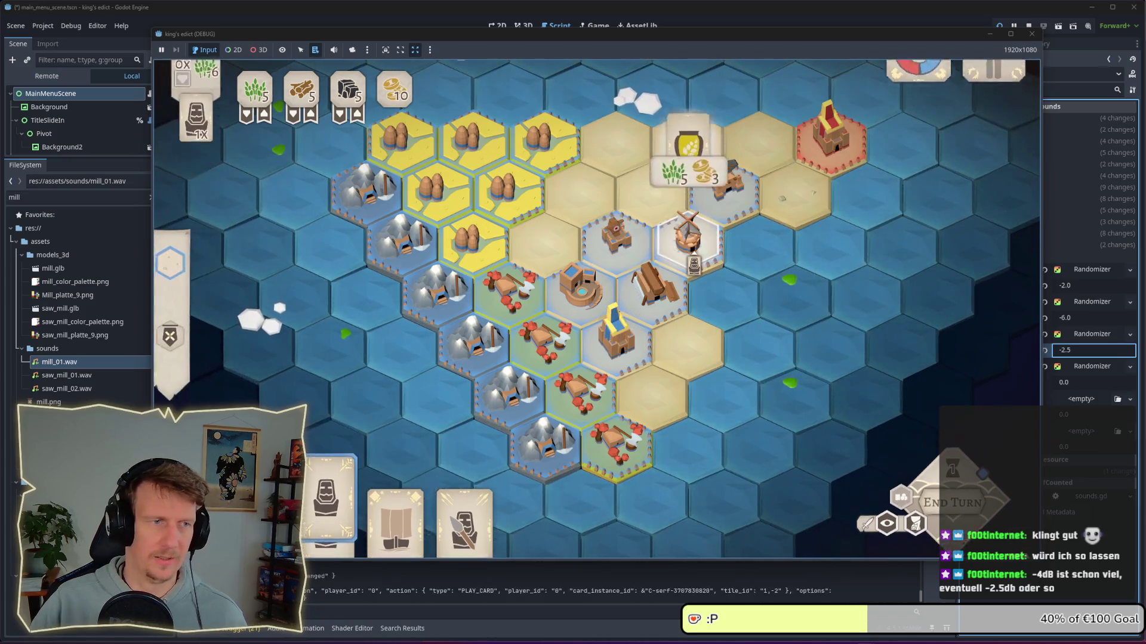
pyautogui.click(693, 262)
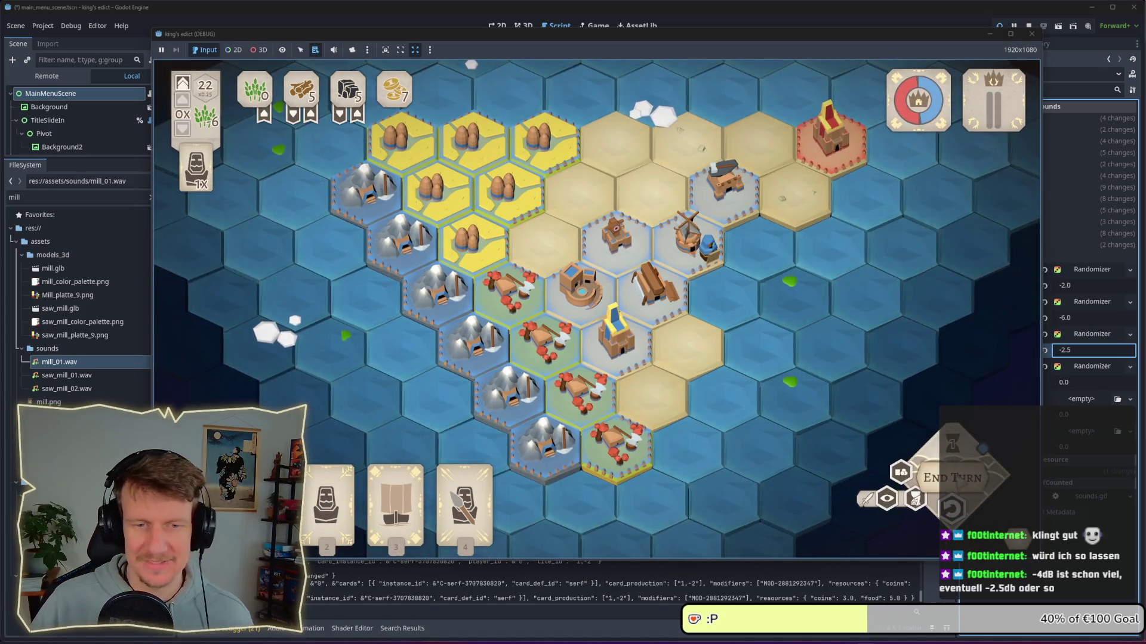
pyautogui.hotkey('ctrl', 'z')
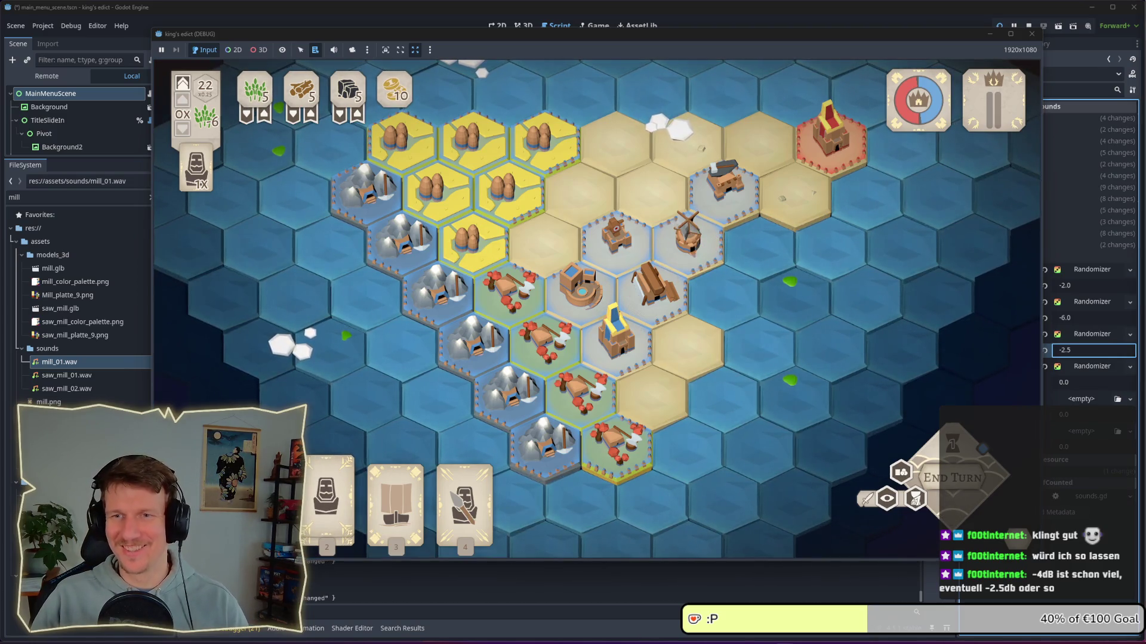
pyautogui.moveTo(716, 345)
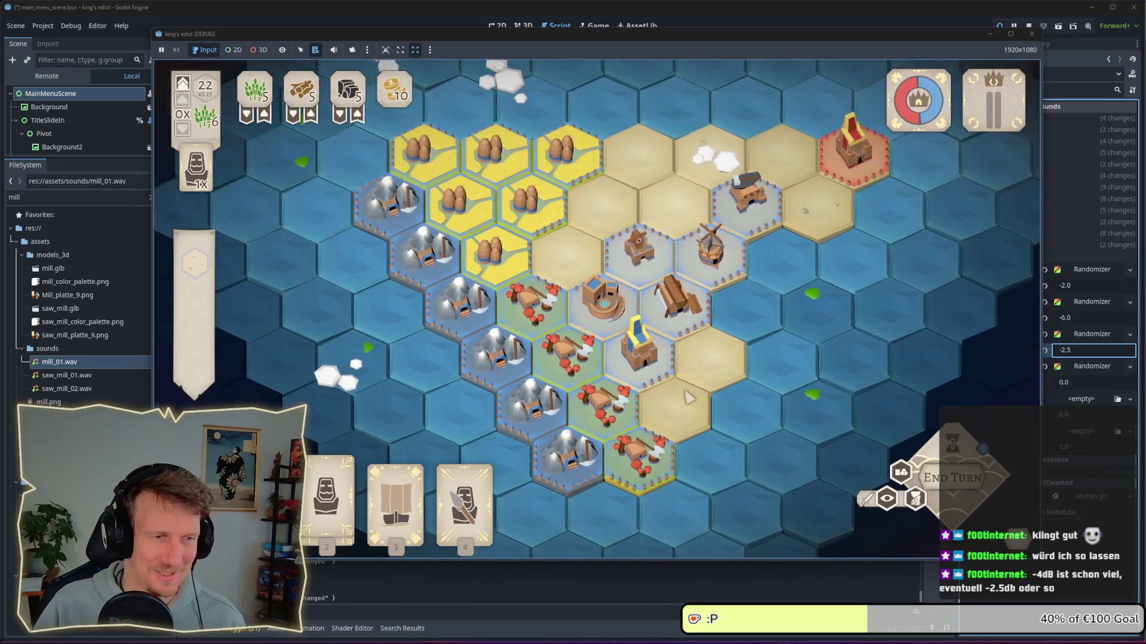
pyautogui.click(601, 570)
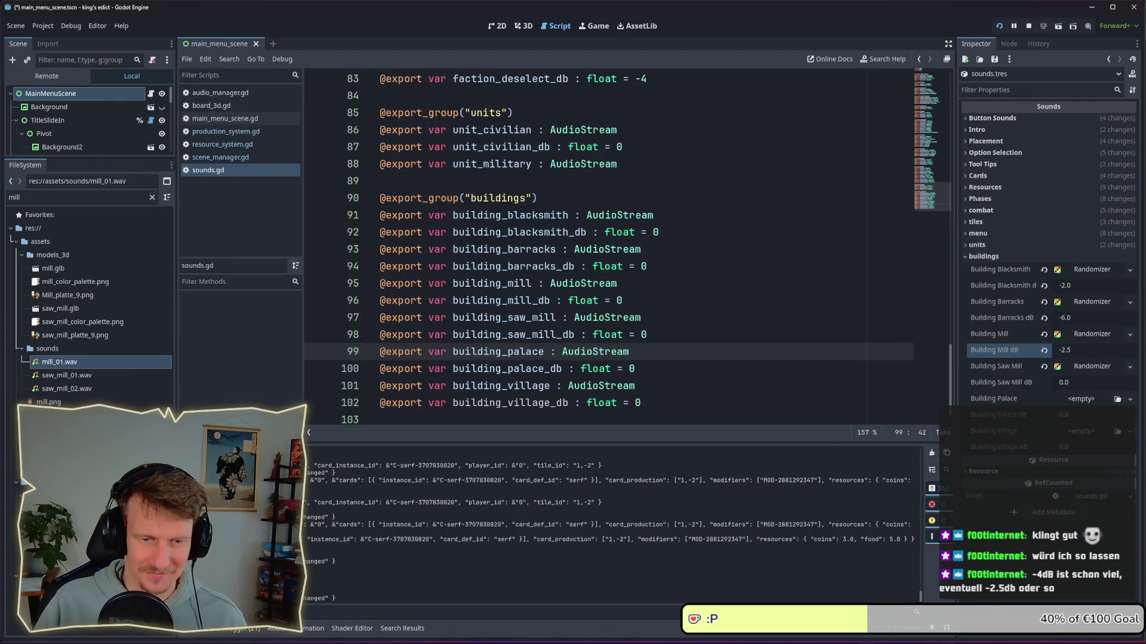
# Step: Save the Audacity project under the name 'mill'
pyautogui.hotkey('alt', 'Tab')
pyautogui.hotkey('ctrl', 's')
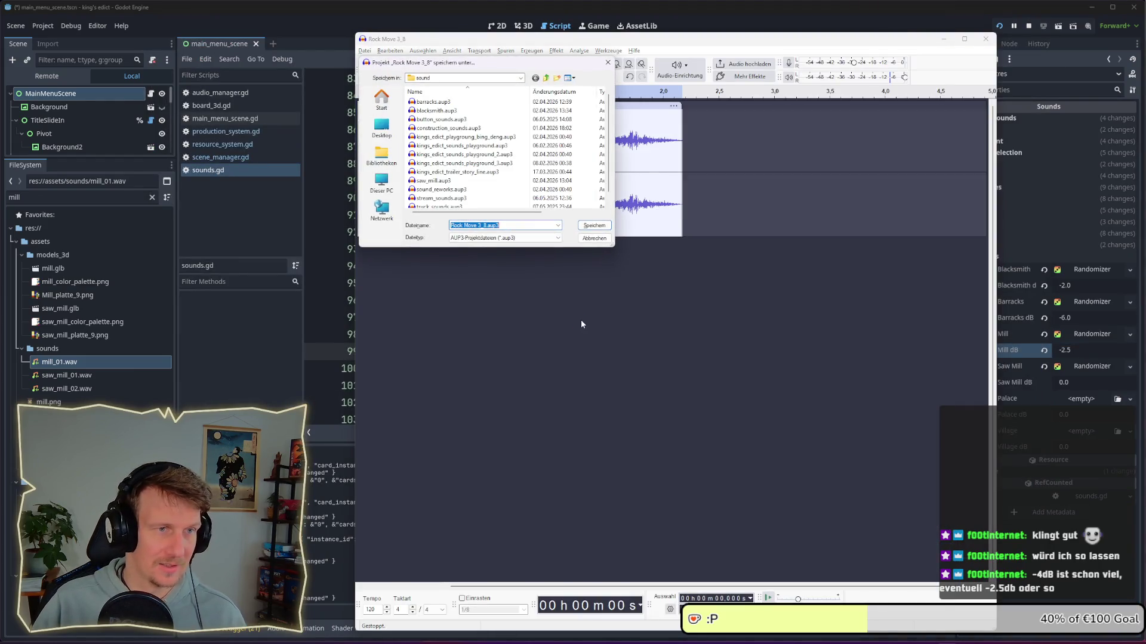
pyautogui.write('mill')
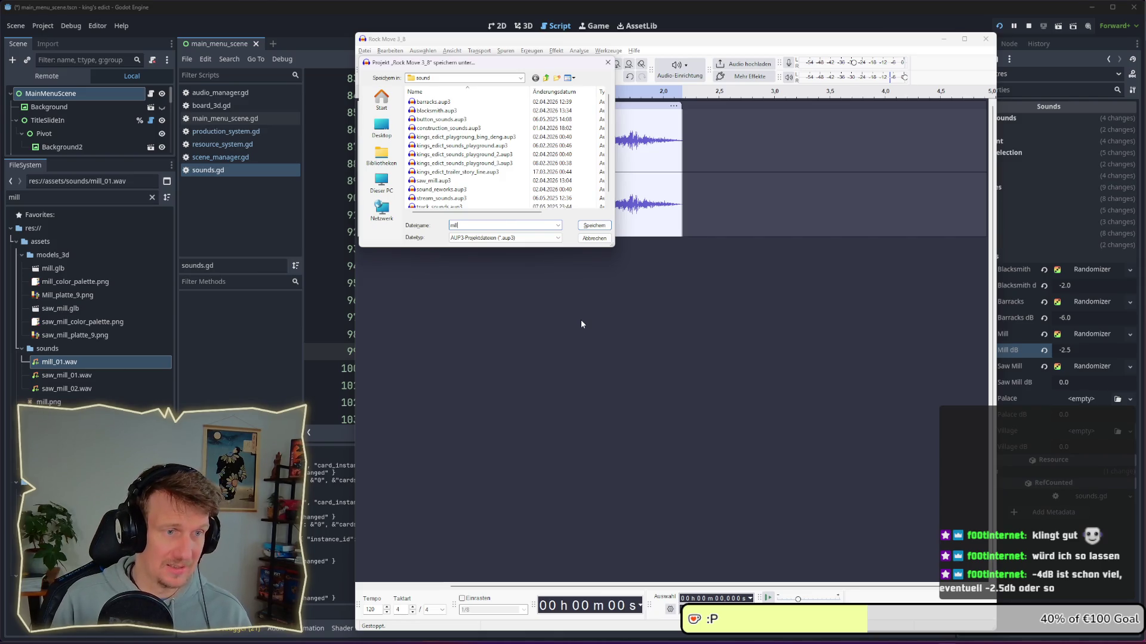
pyautogui.press('Return')
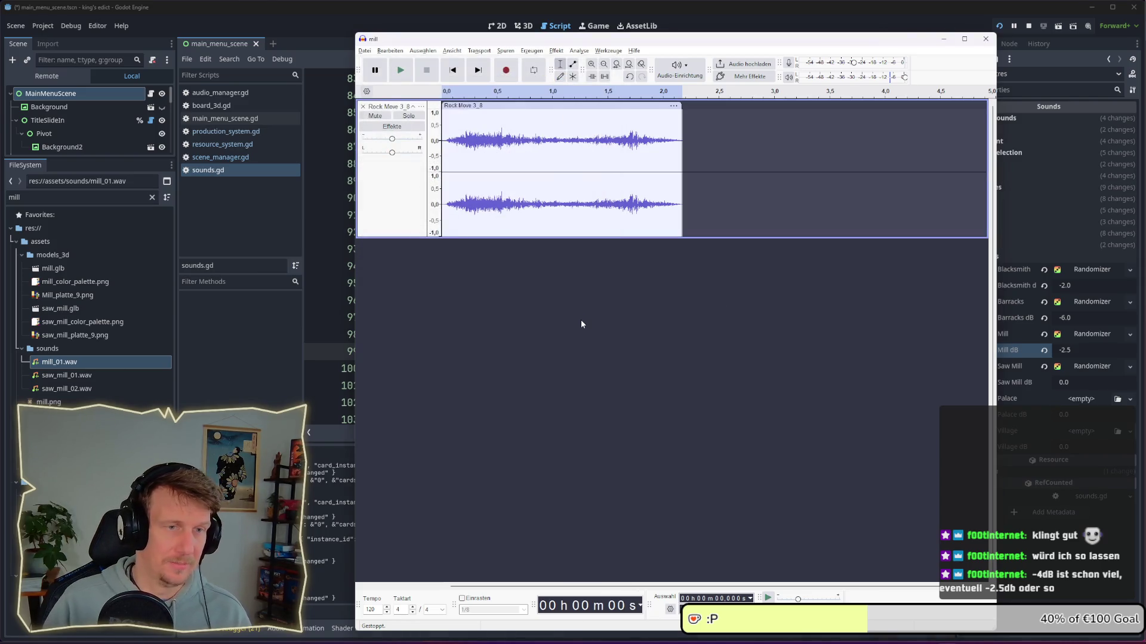
# Step: Start a new empty Audacity project and close the mill project window
pyautogui.click(365, 50)
pyautogui.click(377, 62)
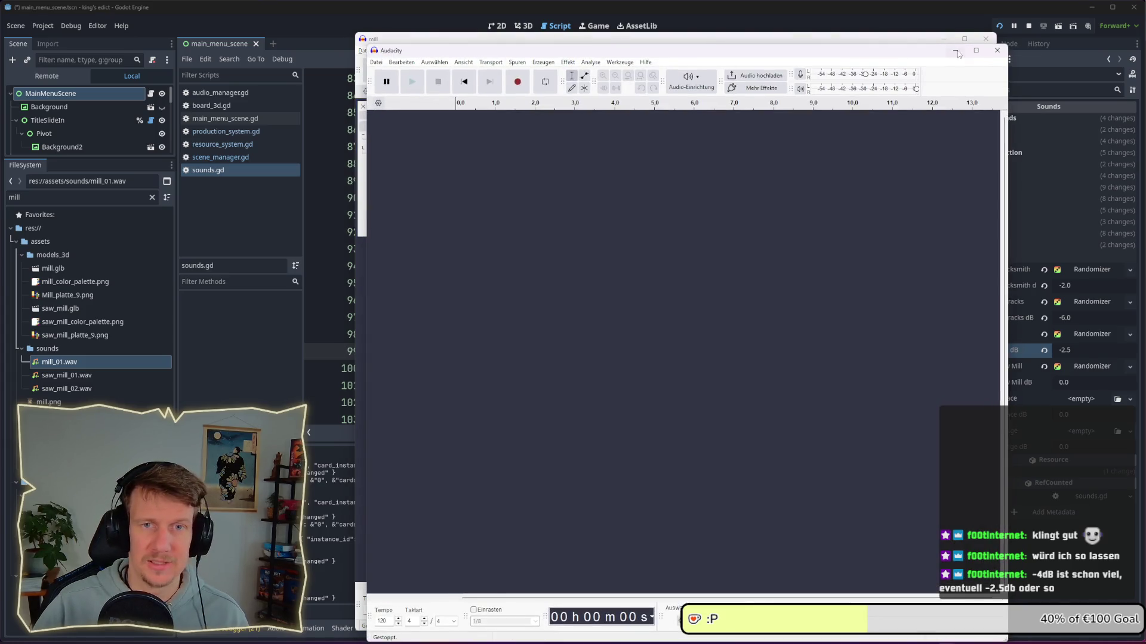
pyautogui.click(958, 54)
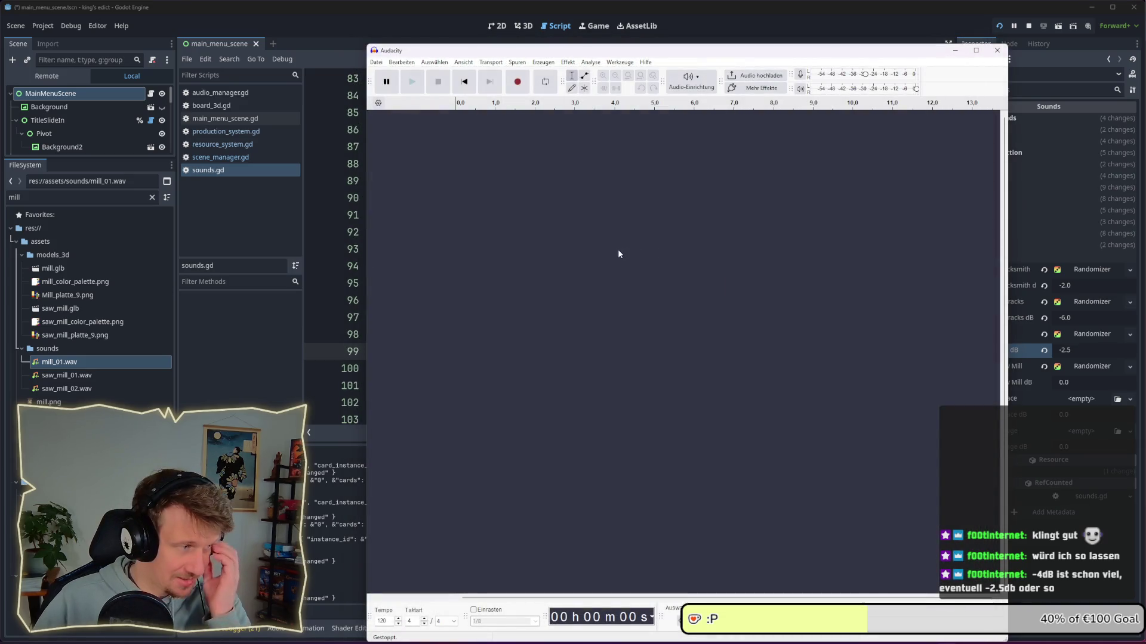
pyautogui.hotkey('alt', 'Tab')
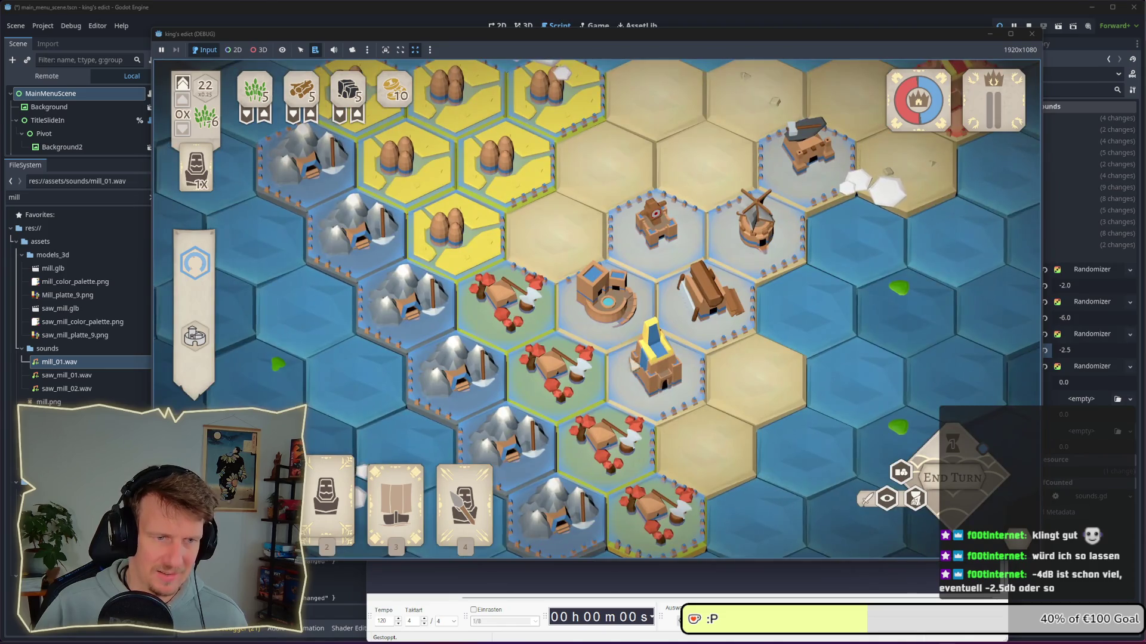
# Step: Select the castle and town-center hexes, then pan the King's Edict board slightly
pyautogui.click(650, 406)
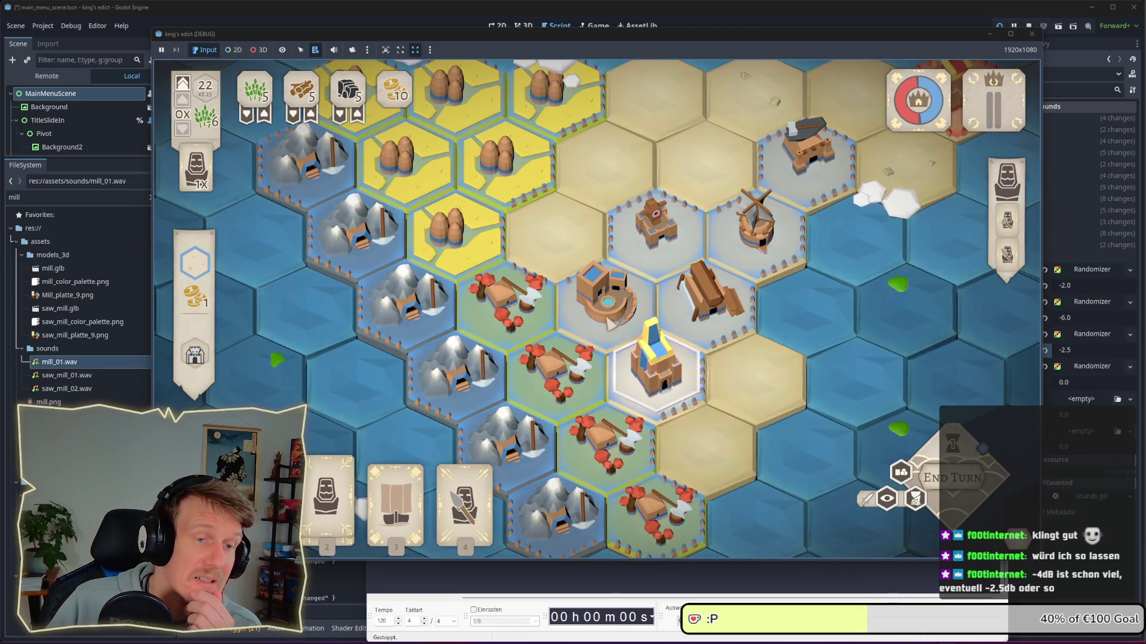
pyautogui.click(609, 323)
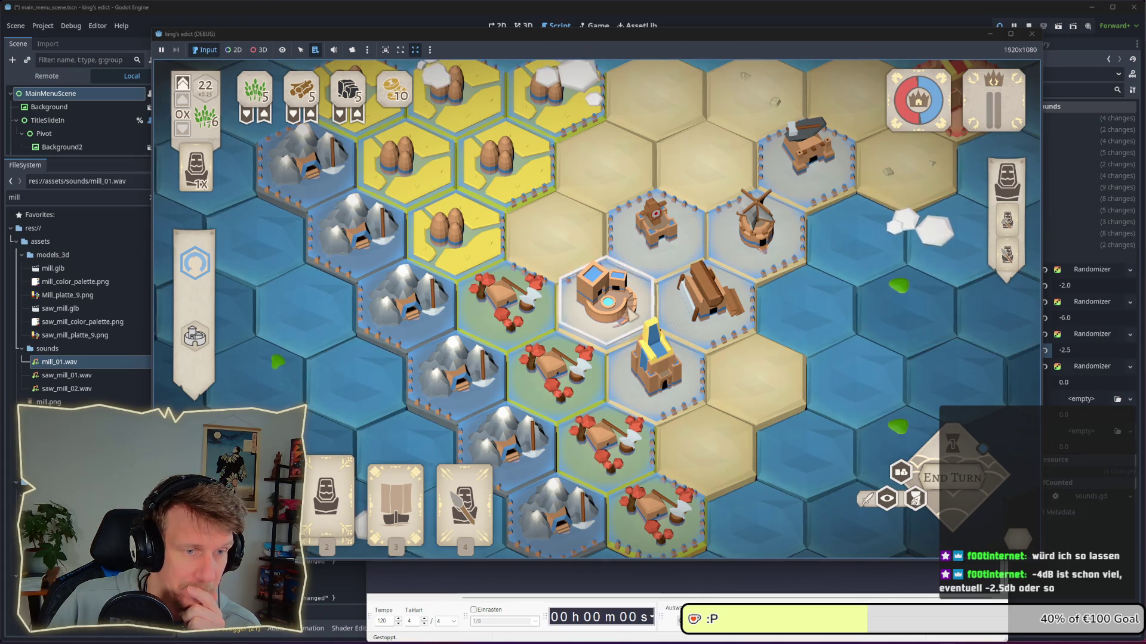
pyautogui.moveTo(624, 345); pyautogui.dragTo(603, 321)
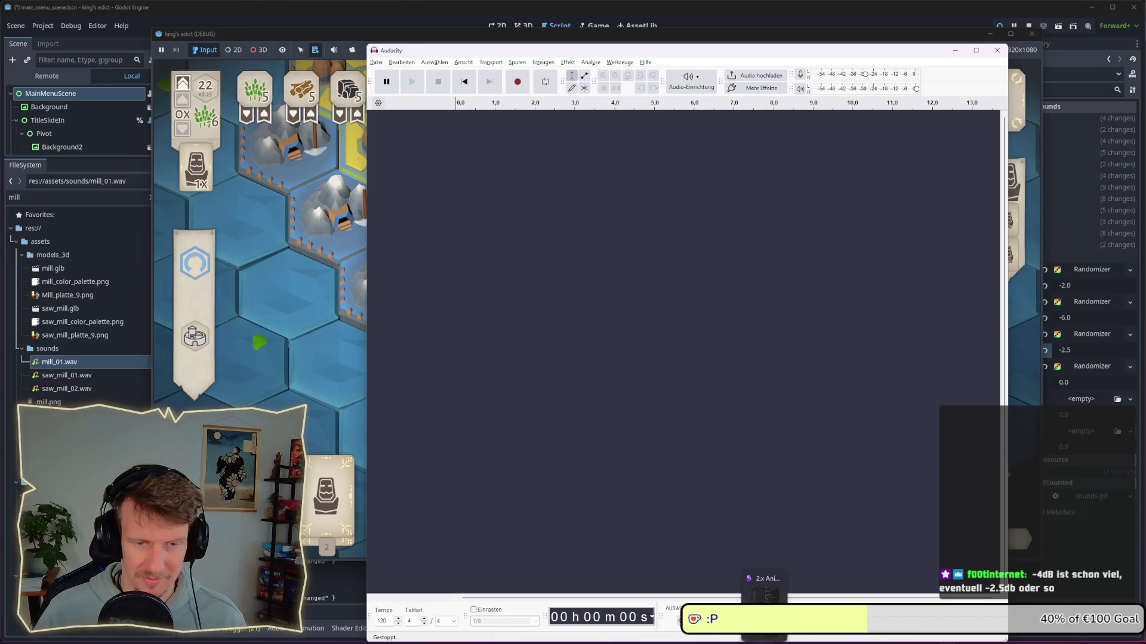
# Step: Browse the Rock and Animals folders under Environment Sounds
pyautogui.click(764, 635)
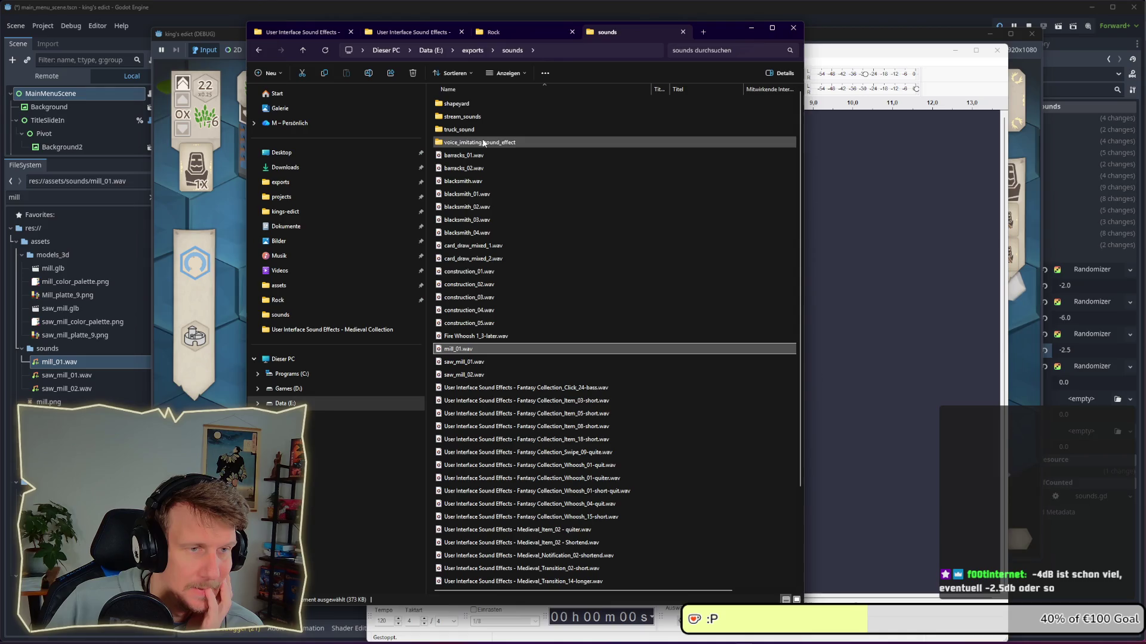
pyautogui.click(521, 32)
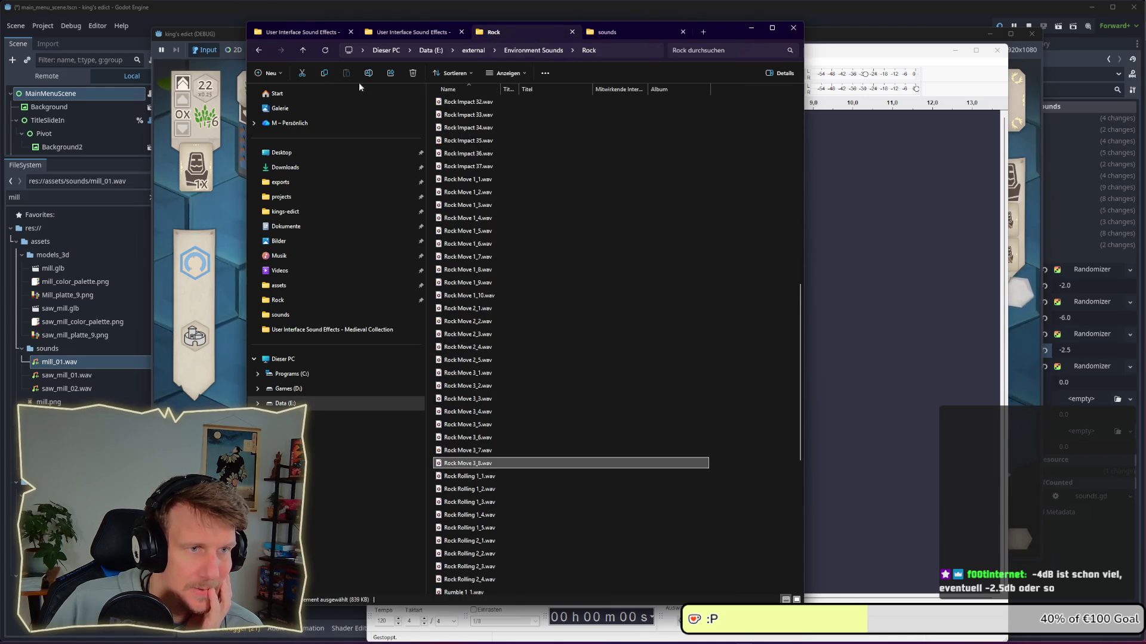
pyautogui.click(259, 51)
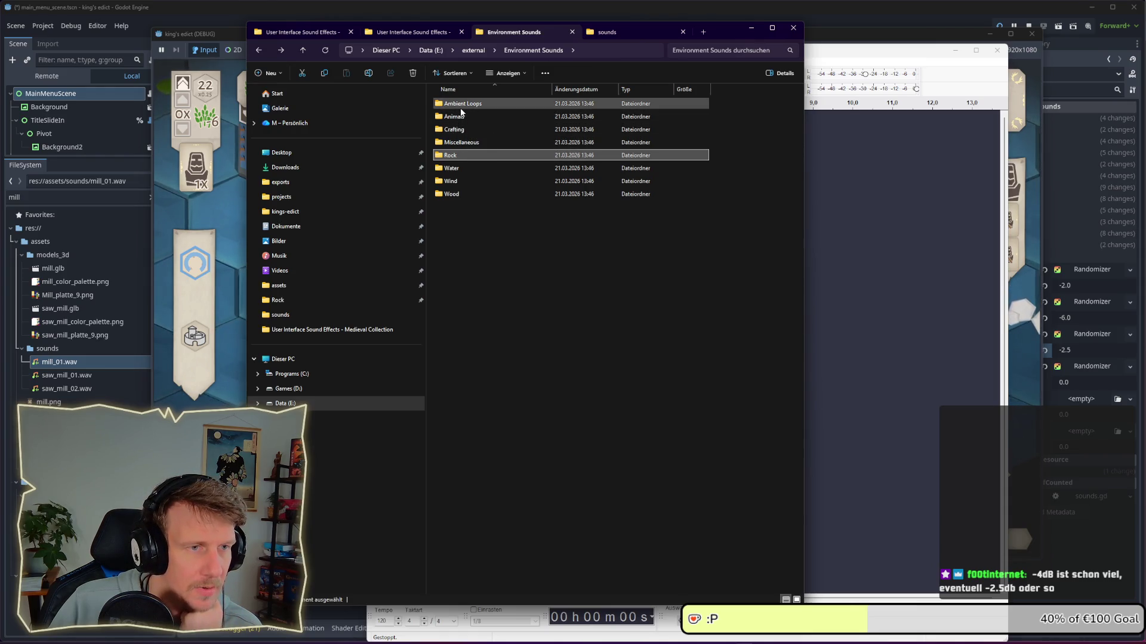
pyautogui.doubleClick(460, 117)
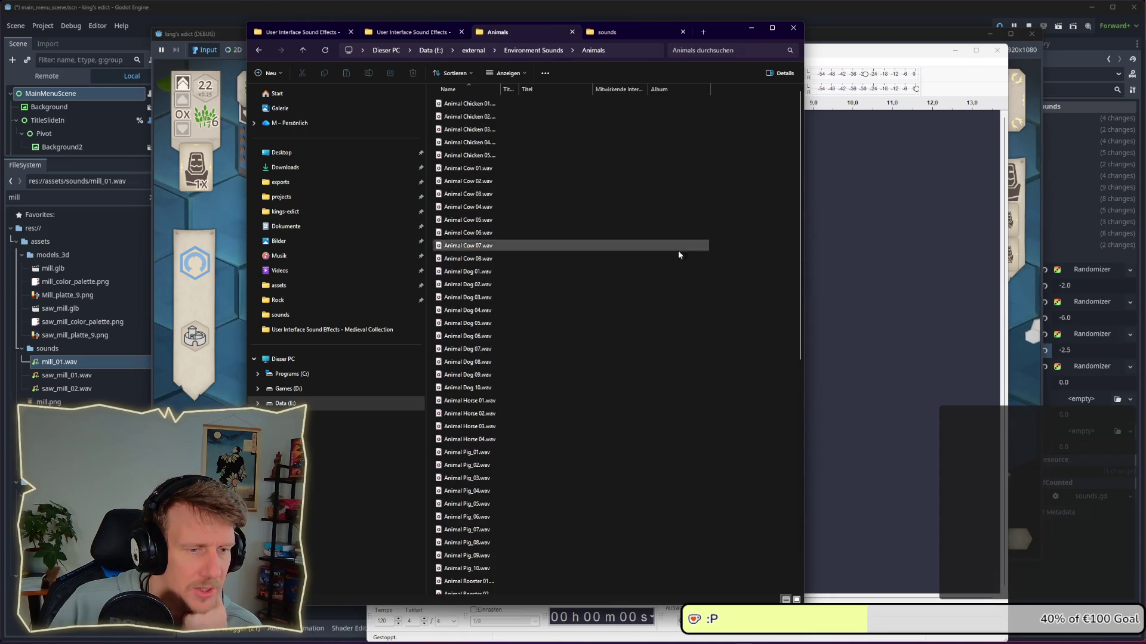
pyautogui.moveTo(804, 233); pyautogui.dragTo(855, 233)
pyautogui.scroll(-8, 496, 302)
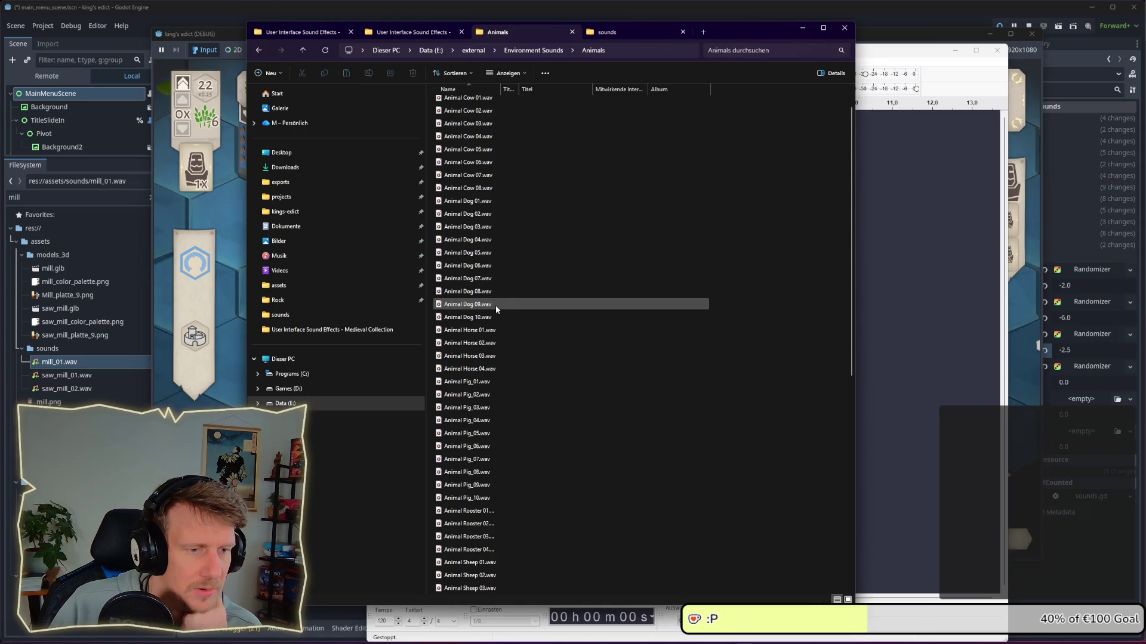
pyautogui.scroll(-2, 500, 301)
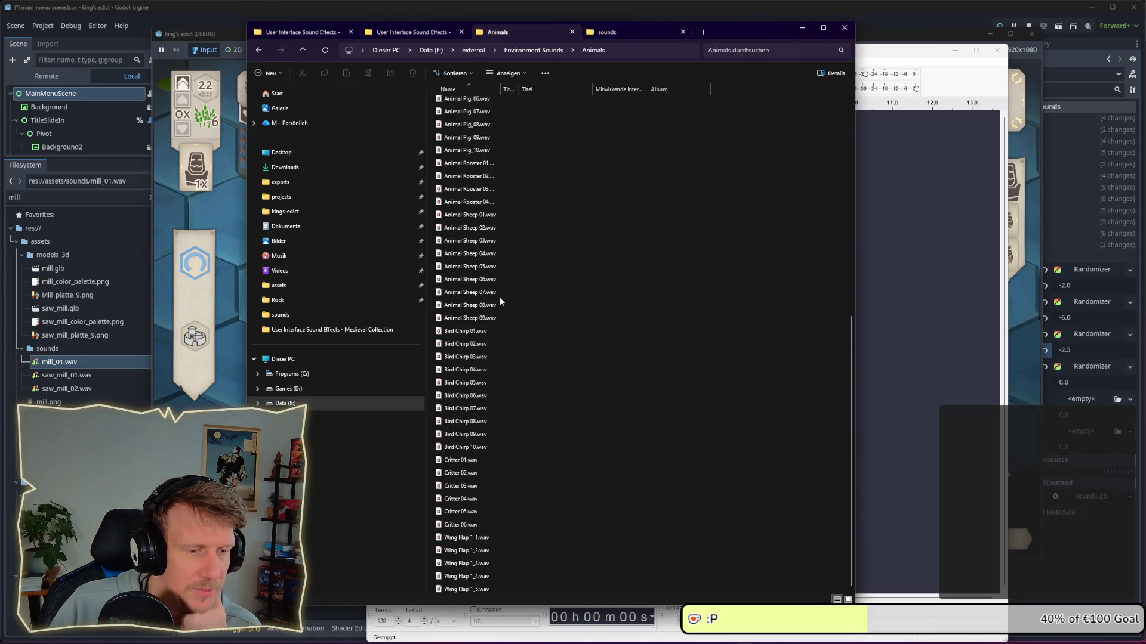
pyautogui.scroll(11, 500, 301)
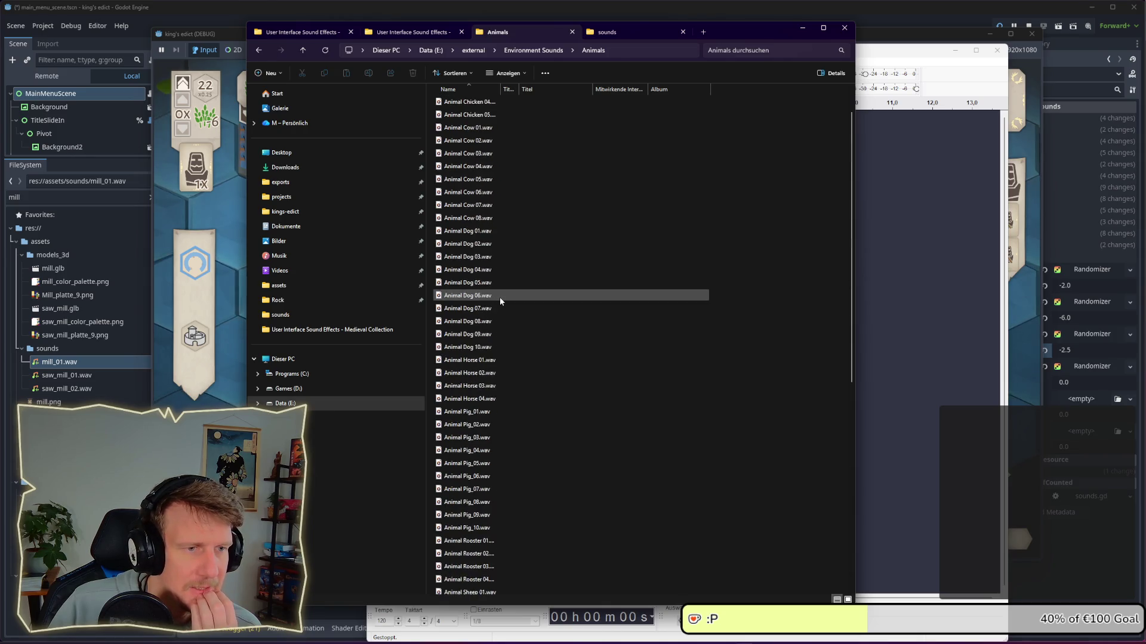
# Step: Open the Ambient Loops folder and select Village Amb Loop 01.wav
pyautogui.click(256, 50)
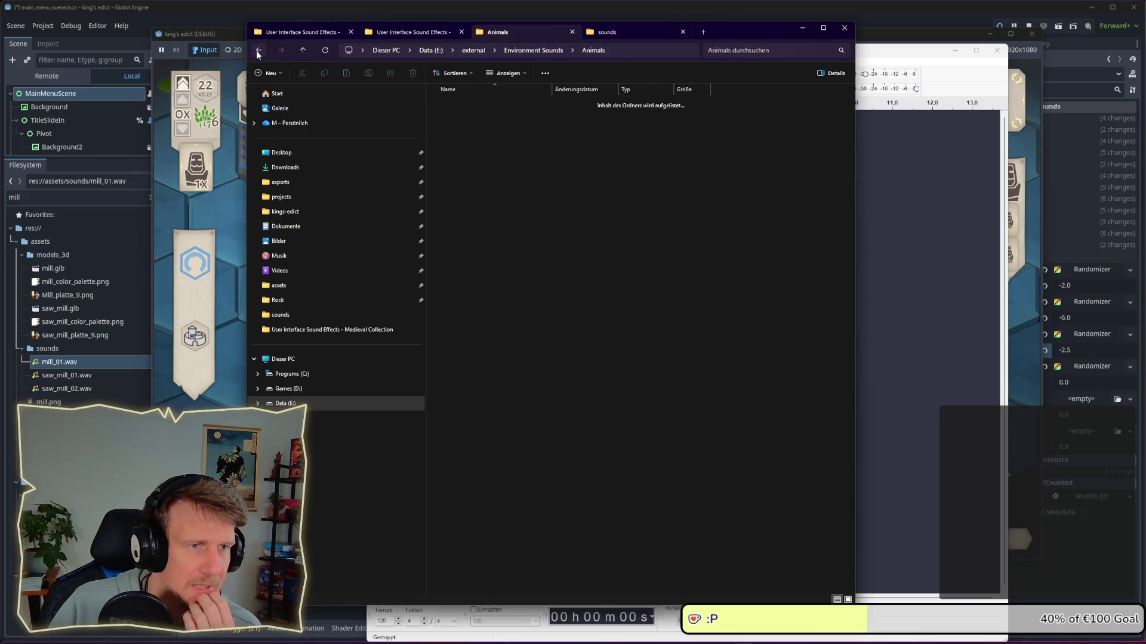
pyautogui.doubleClick(463, 103)
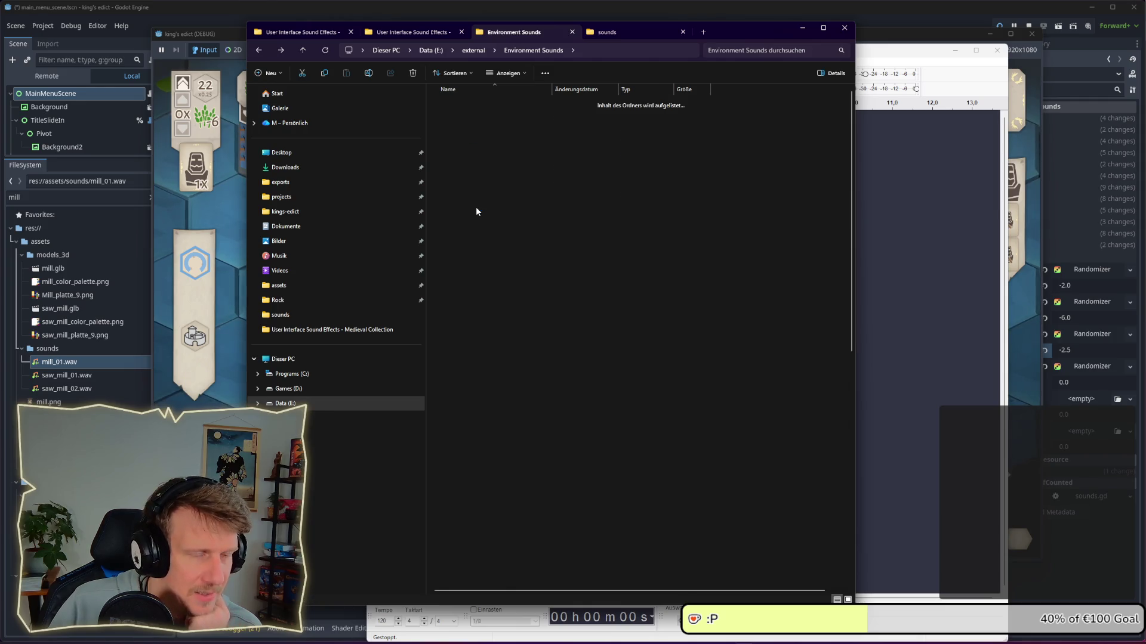
pyautogui.scroll(-11, 488, 245)
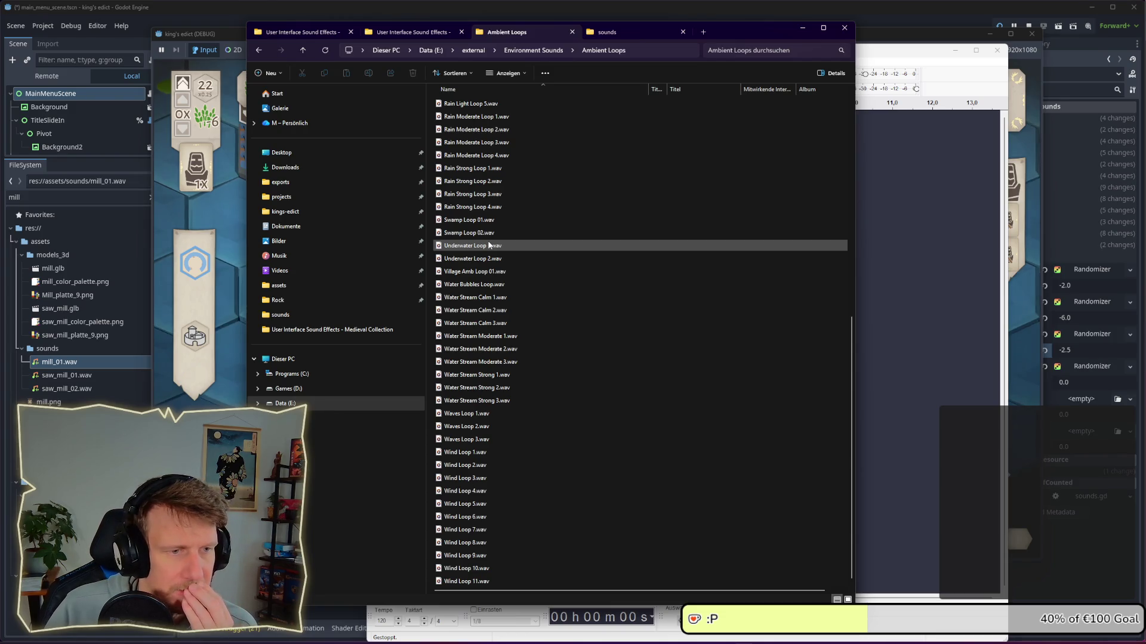
pyautogui.click(500, 272)
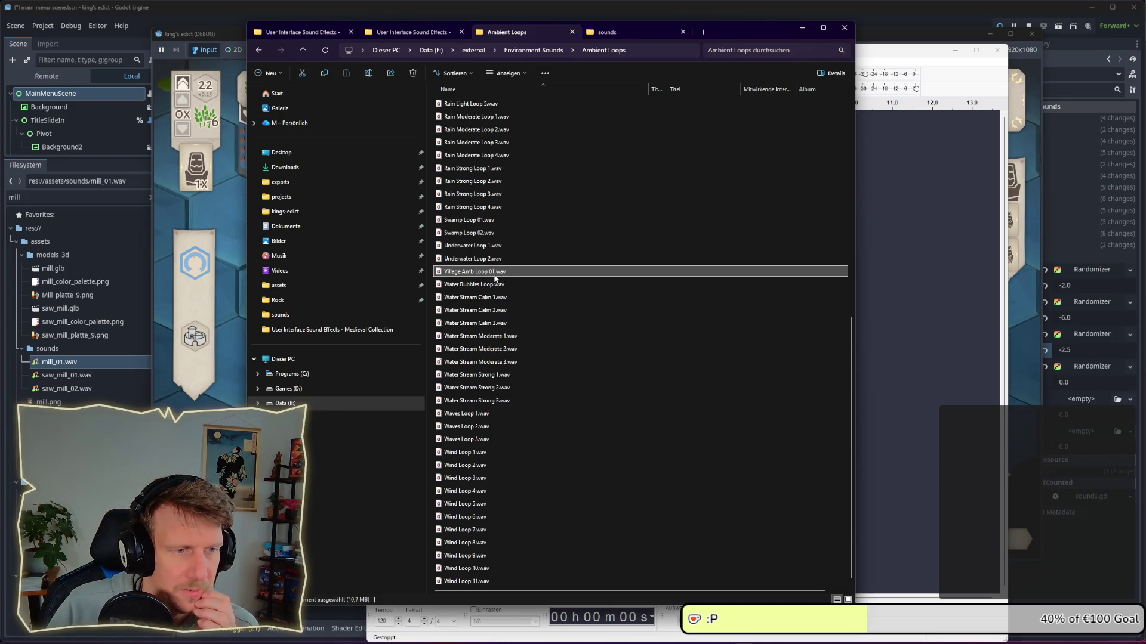
# Step: Open Village Amb Loop 01 in Audacity and play it from about 30 s, 43 s and 12 s
pyautogui.doubleClick(476, 273)
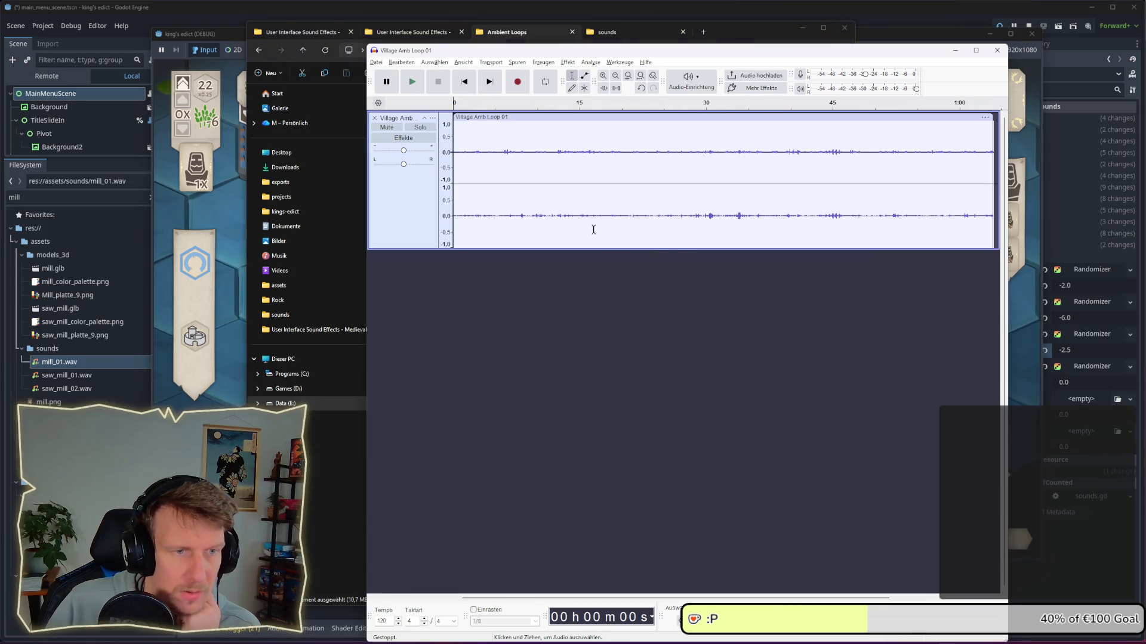
pyautogui.press('space')
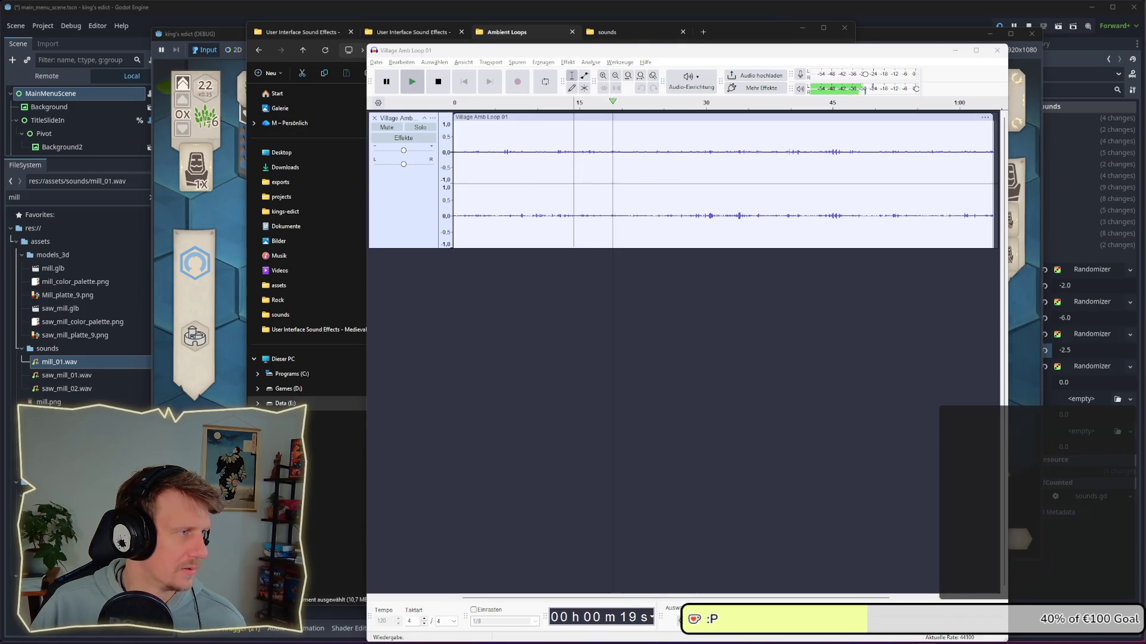
pyautogui.click(706, 215)
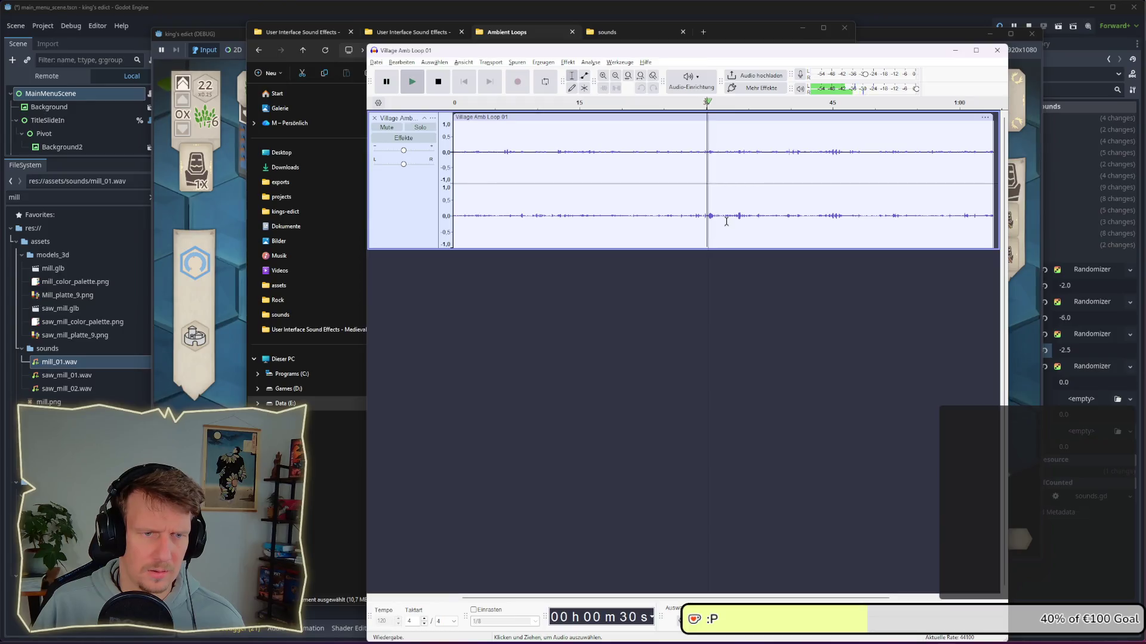
pyautogui.click(818, 216)
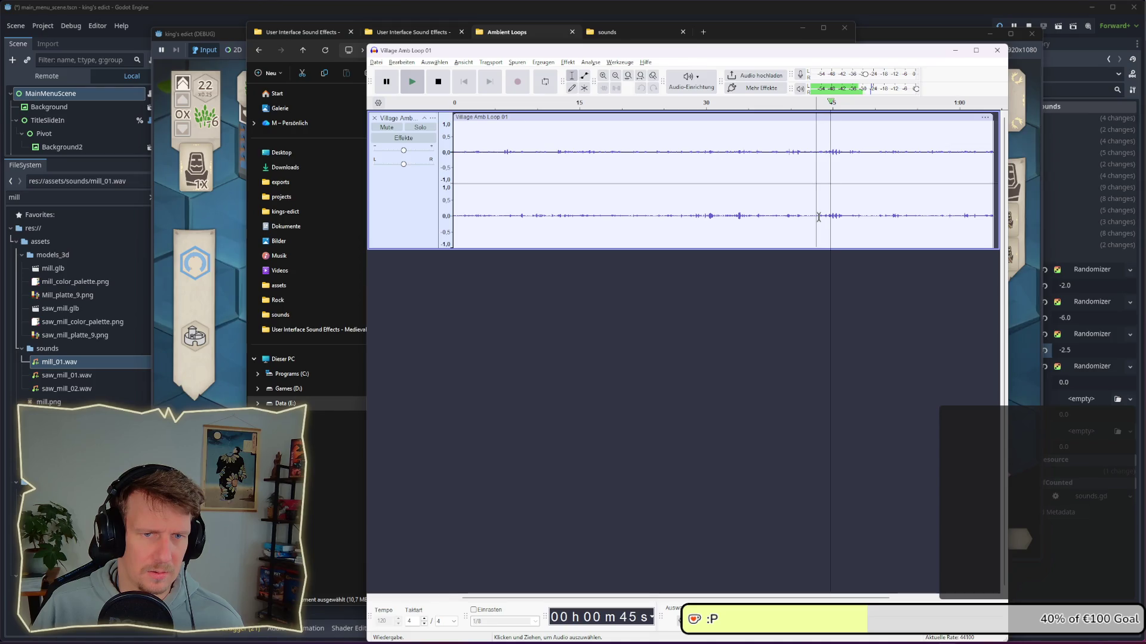
pyautogui.moveTo(660, 597)
pyautogui.mouseDown()
pyautogui.moveTo(764, 598)
pyautogui.moveTo(478, 581)
pyautogui.mouseUp()
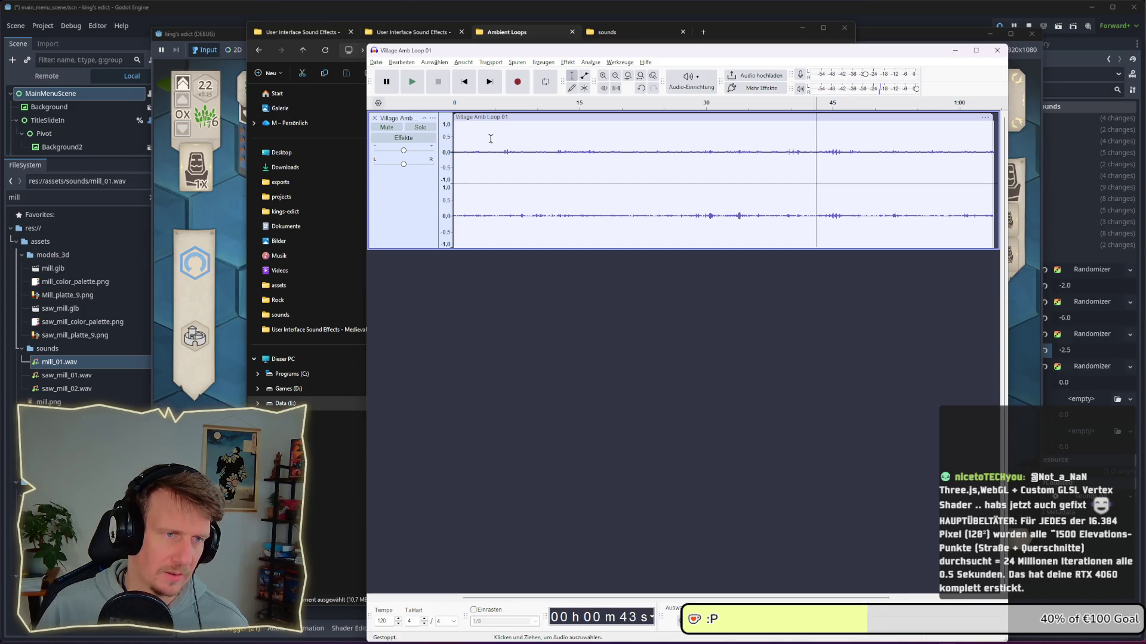
pyautogui.click(554, 150)
pyautogui.press('space')
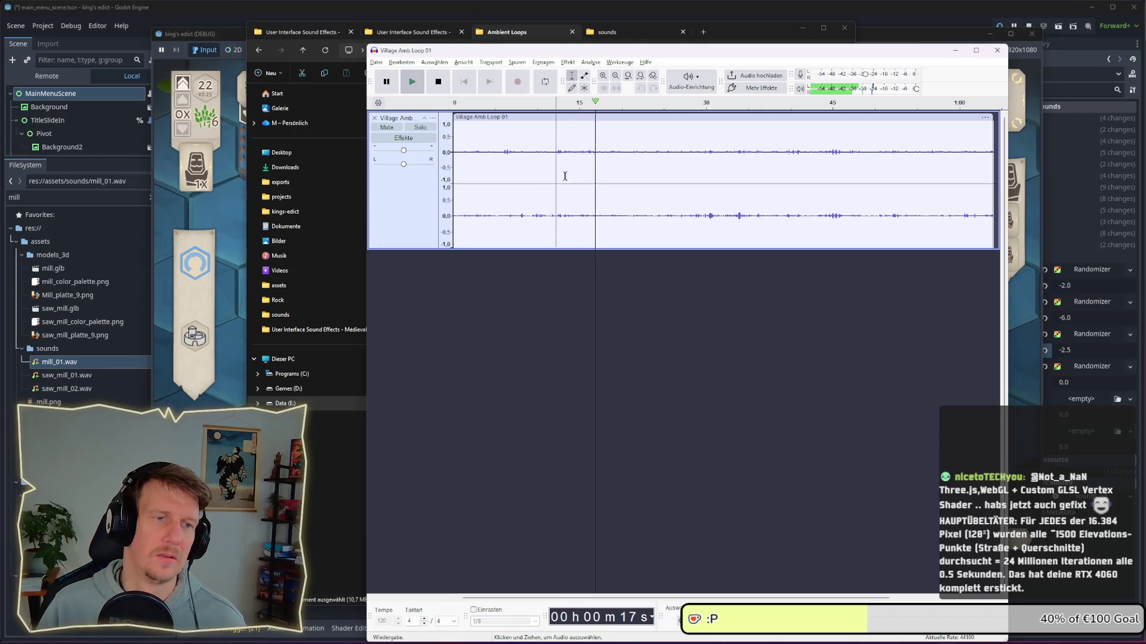
pyautogui.click(500, 162)
pyautogui.press('space')
pyautogui.press('space')
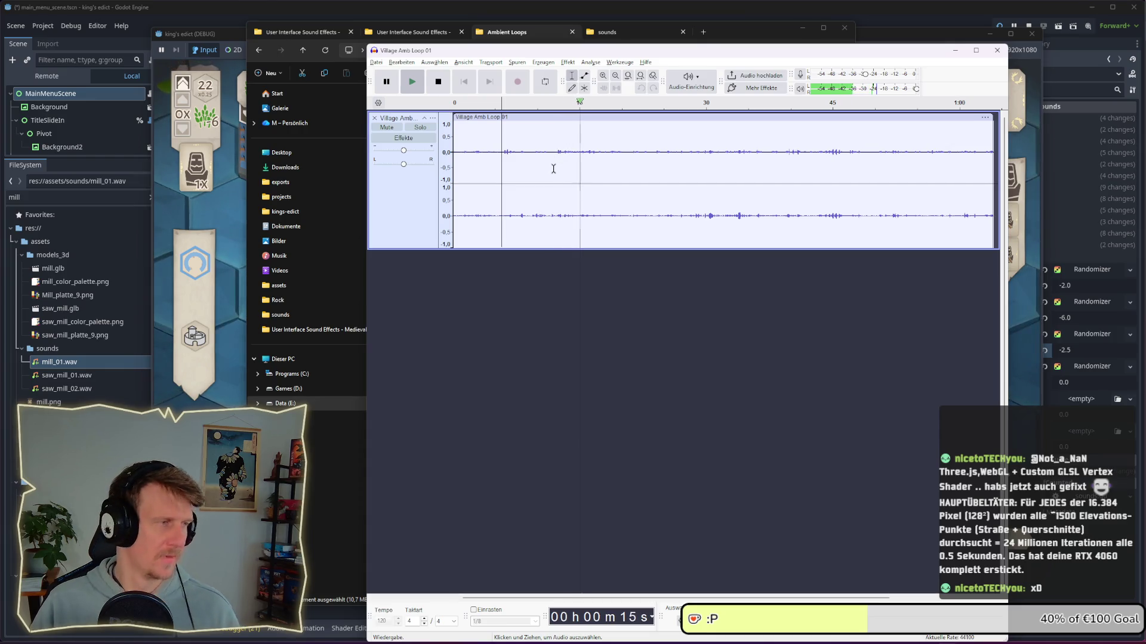
pyautogui.press('space')
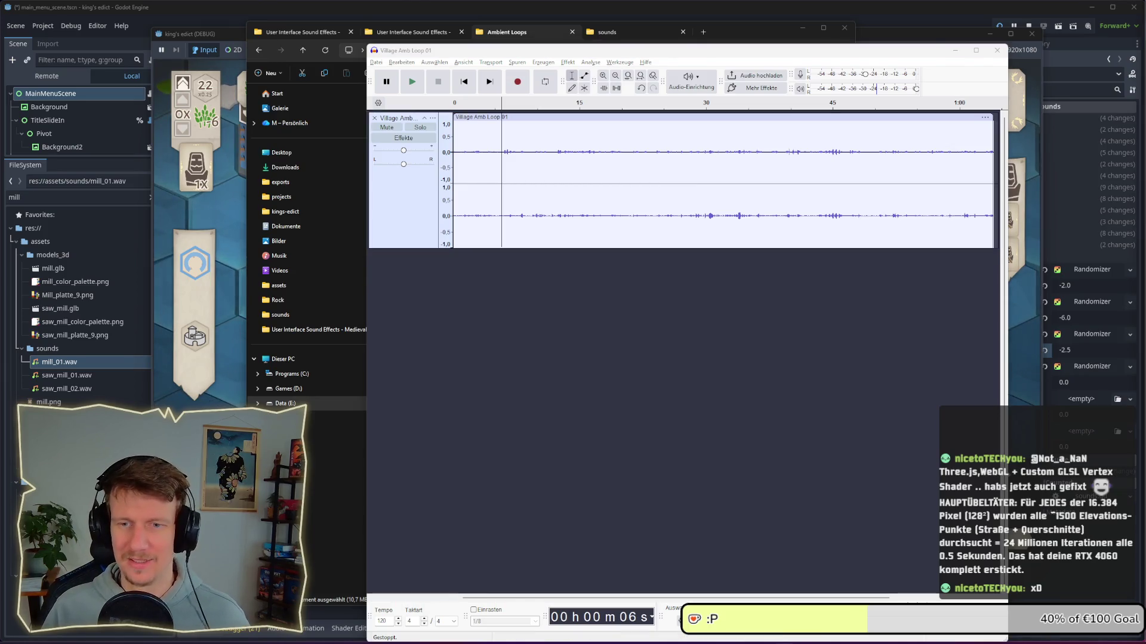
# Step: Select and delete the Village Amb Loop 01 clip and its track
pyautogui.click(637, 282)
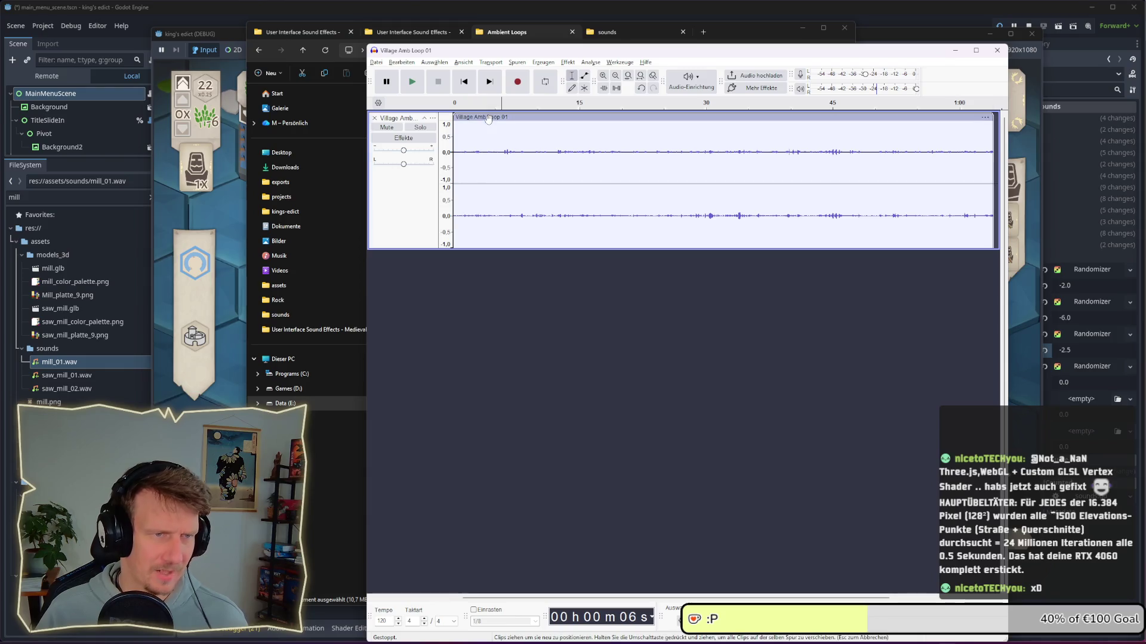
pyautogui.click(489, 120)
pyautogui.press('Delete')
pyautogui.press('Delete')
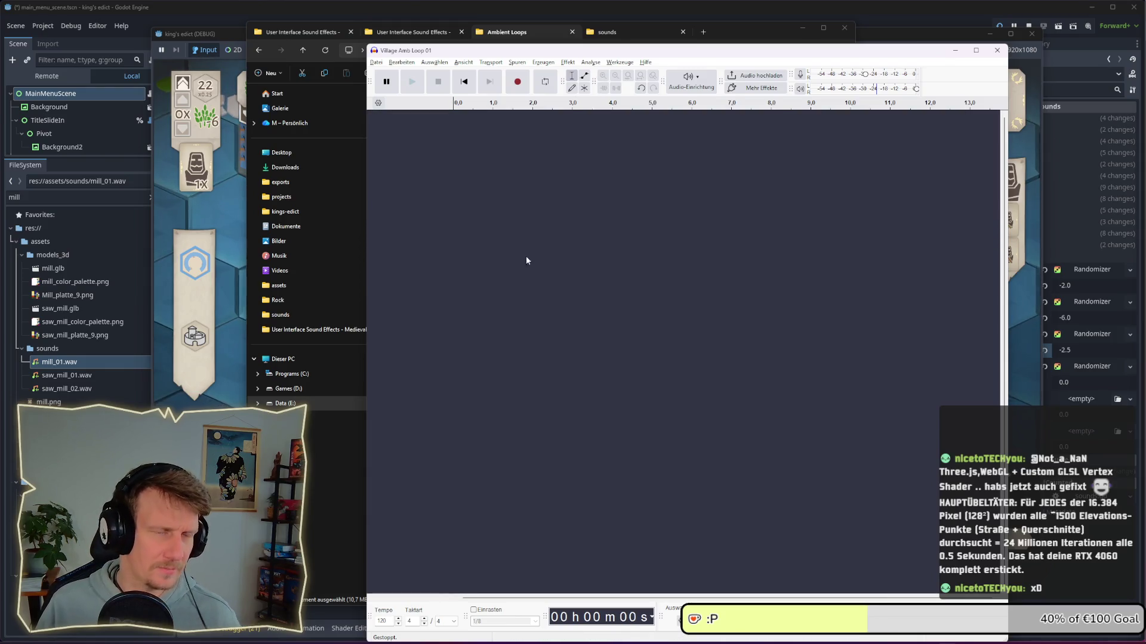
pyautogui.click(725, 30)
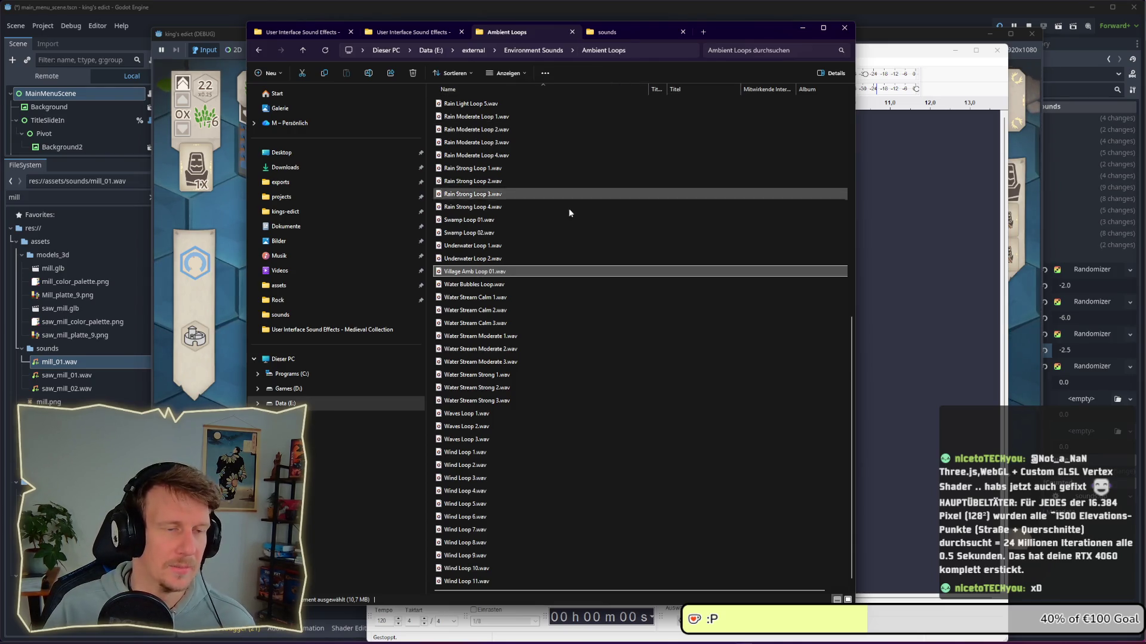
# Step: Browse the Miscellaneous folder under Environment Sounds
pyautogui.scroll(3, 550, 253)
pyautogui.scroll(1, 550, 257)
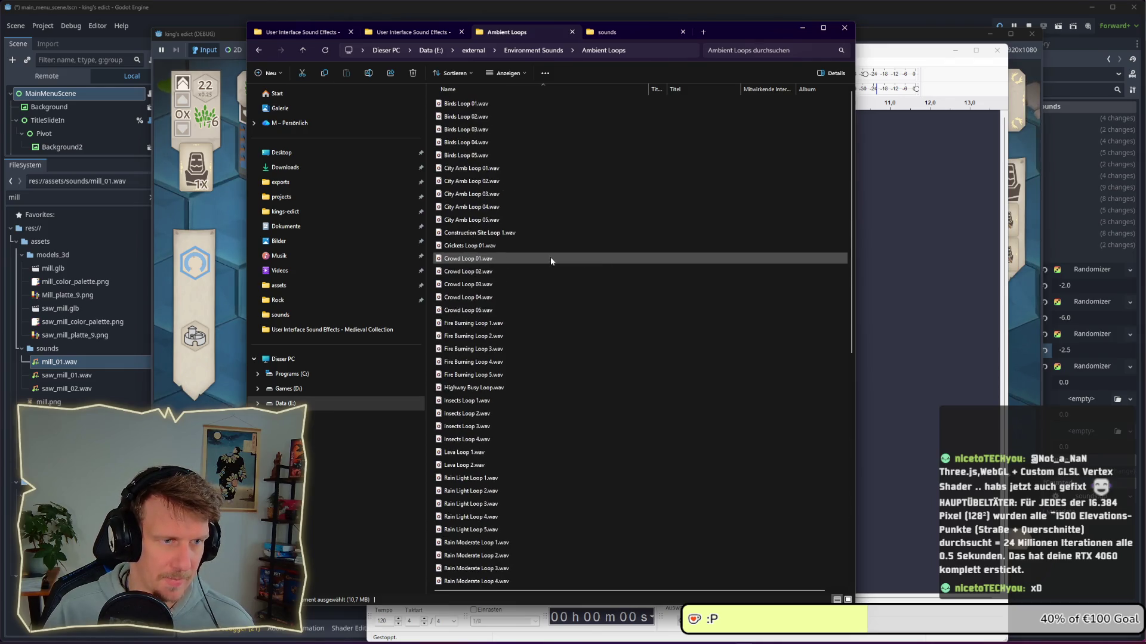
pyautogui.scroll(-3, 550, 258)
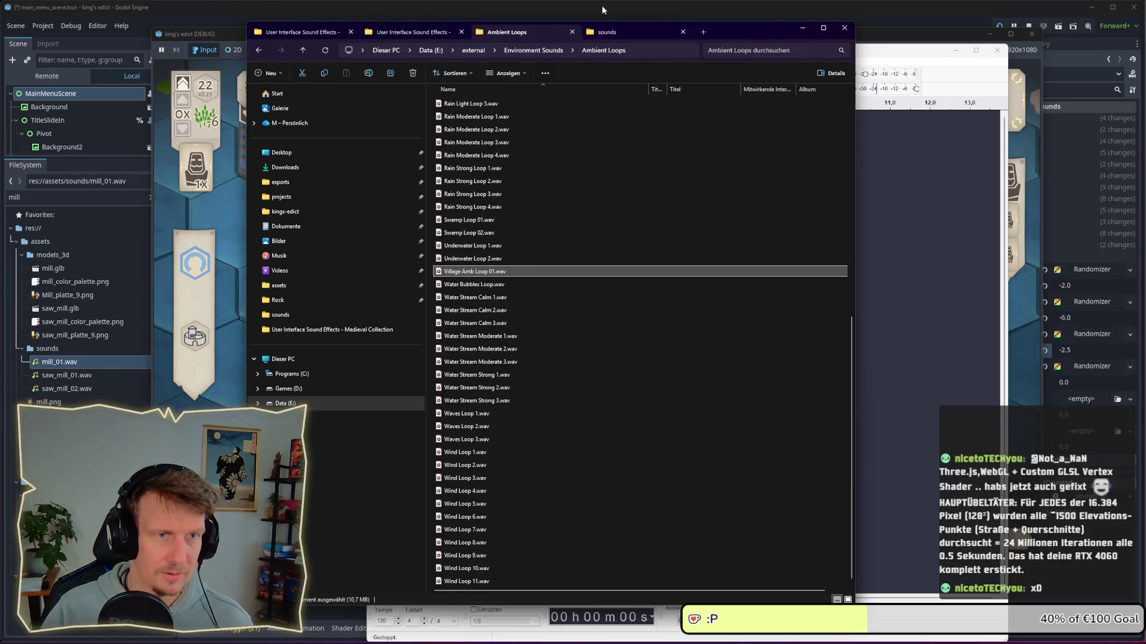
pyautogui.click(260, 52)
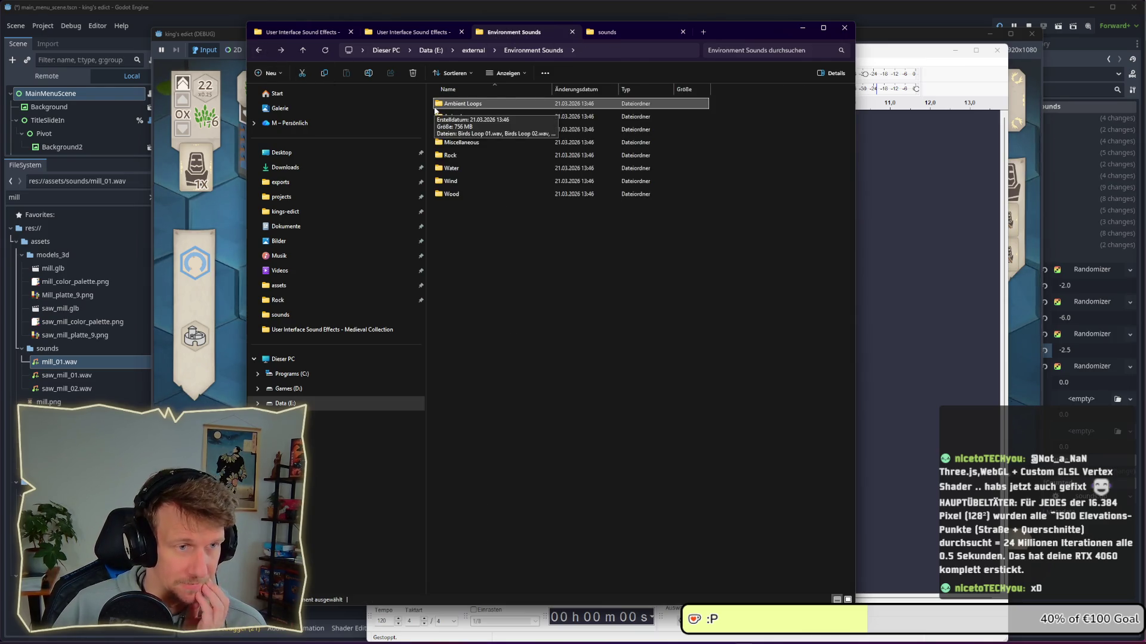
pyautogui.doubleClick(464, 144)
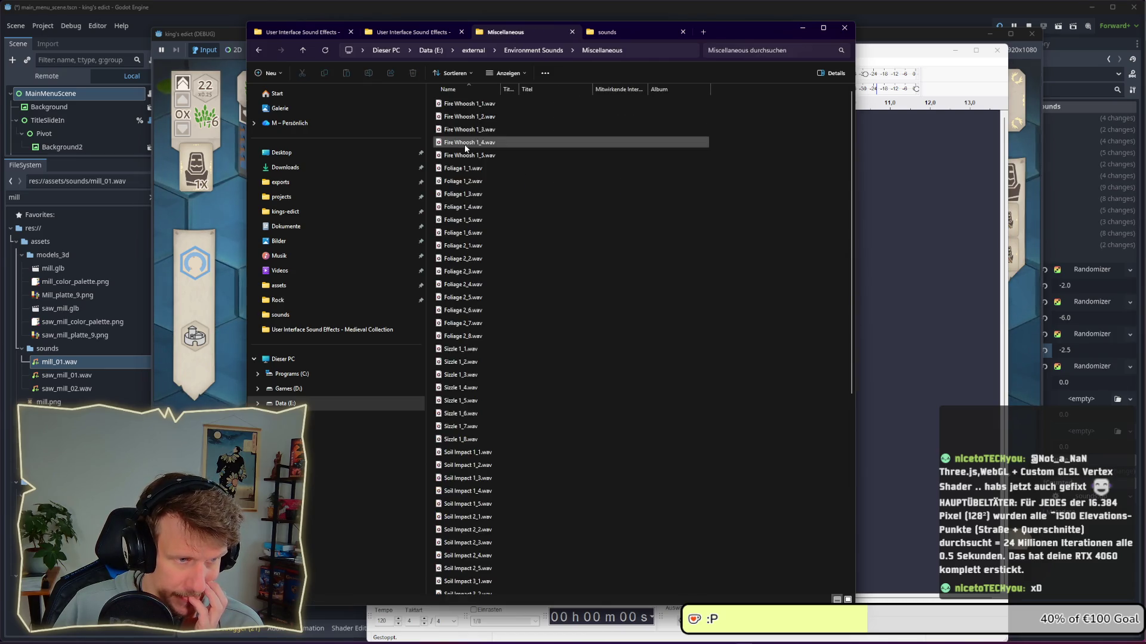
pyautogui.scroll(-7, 464, 148)
pyautogui.scroll(-2, 465, 148)
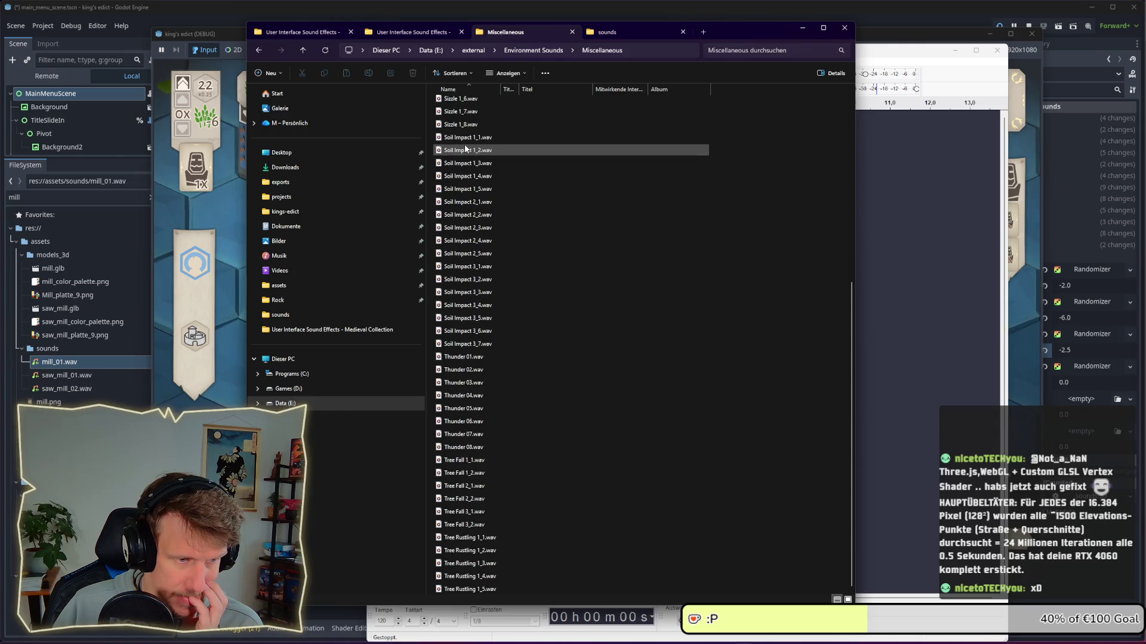
pyautogui.scroll(7, 465, 148)
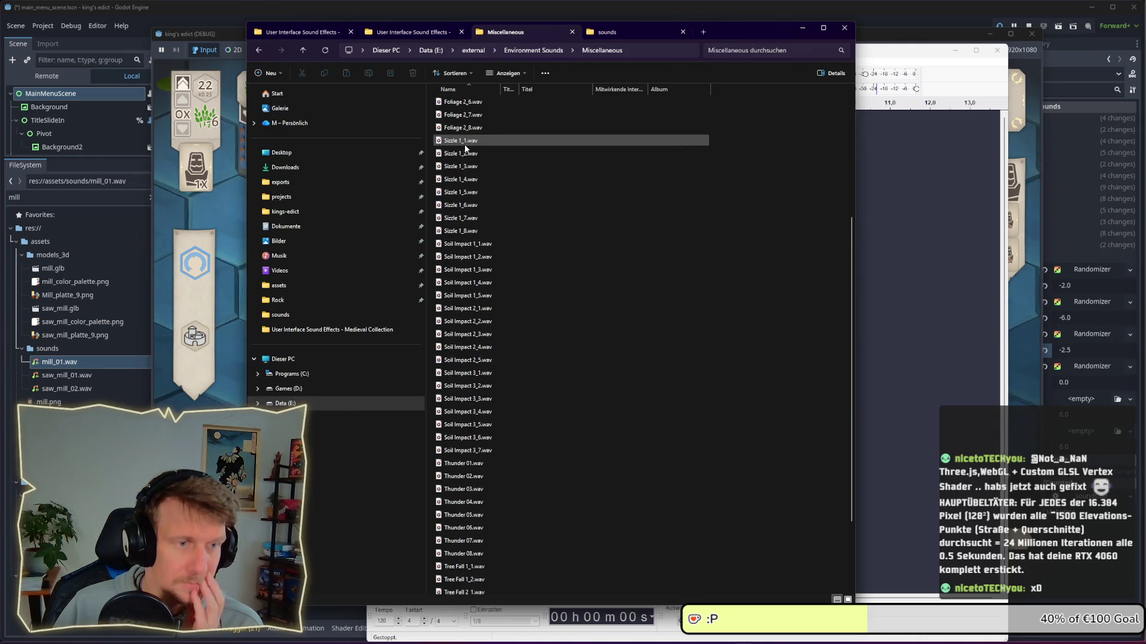
pyautogui.scroll(1, 464, 148)
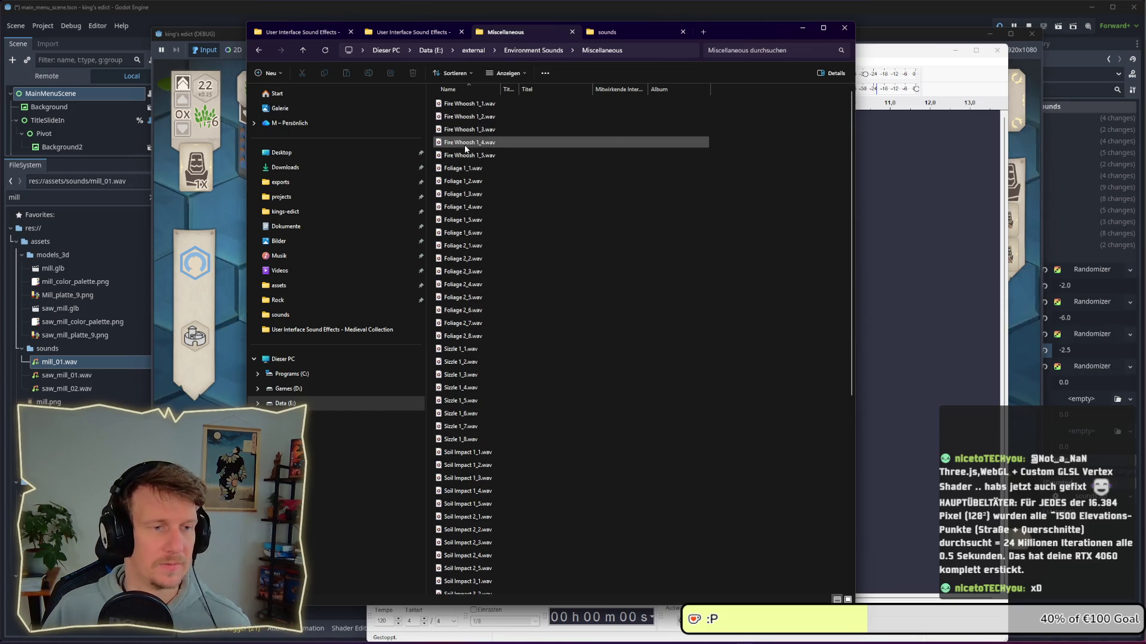
# Step: Open the Rock folder and select Small Debris 1_2 through Small Debris 3_11
pyautogui.hotkey('alt', 'Left')
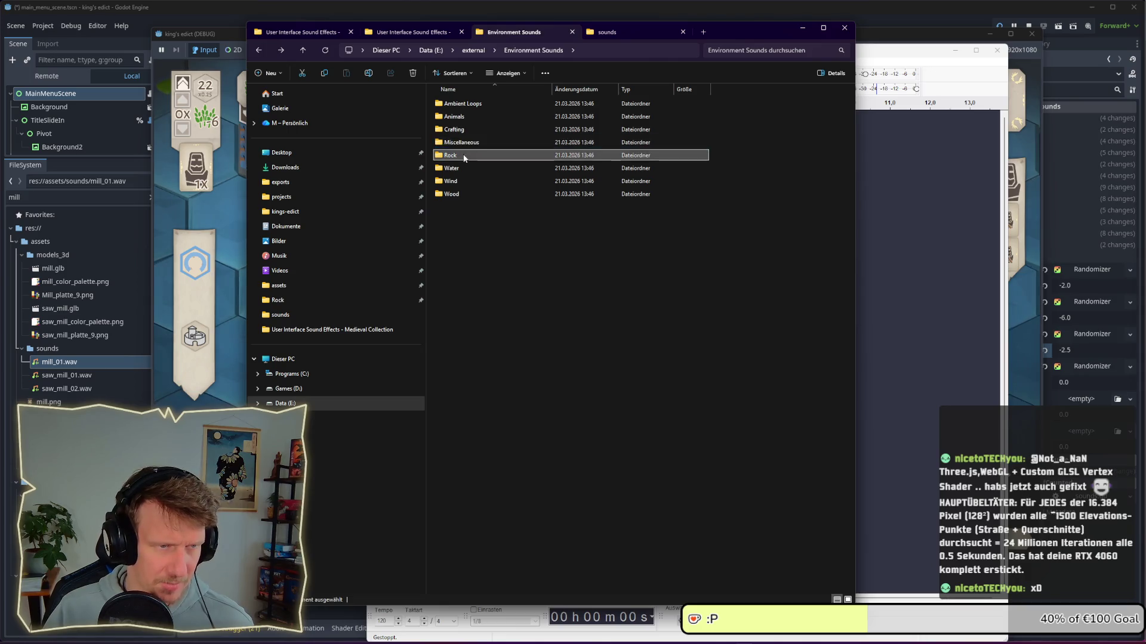
pyautogui.doubleClick(465, 157)
pyautogui.scroll(-5, 480, 175)
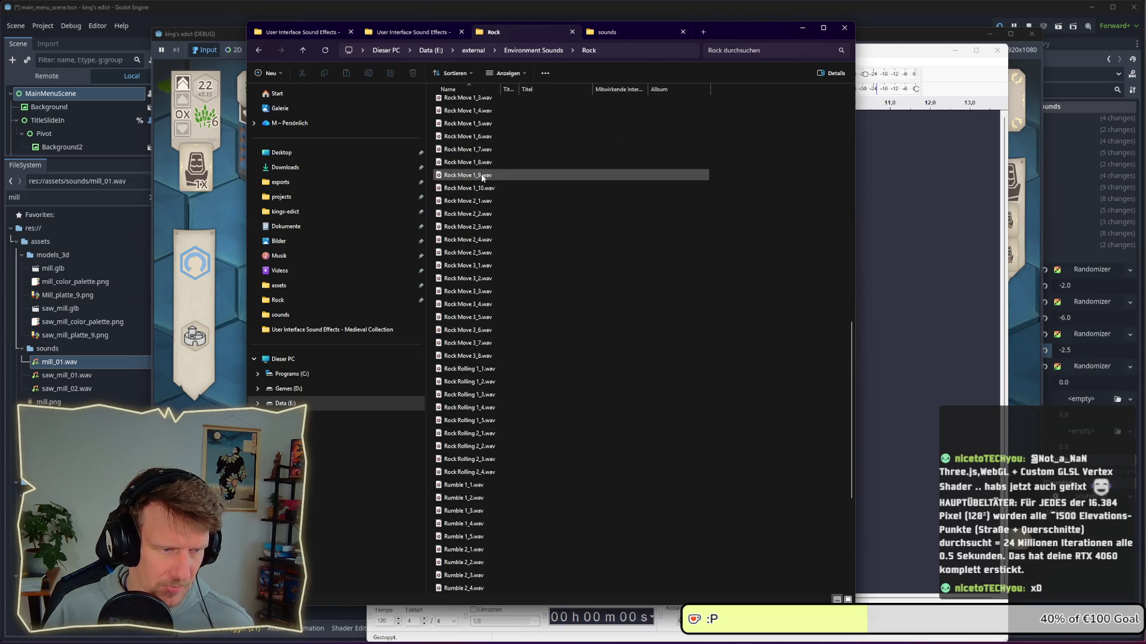
pyautogui.scroll(-6, 482, 177)
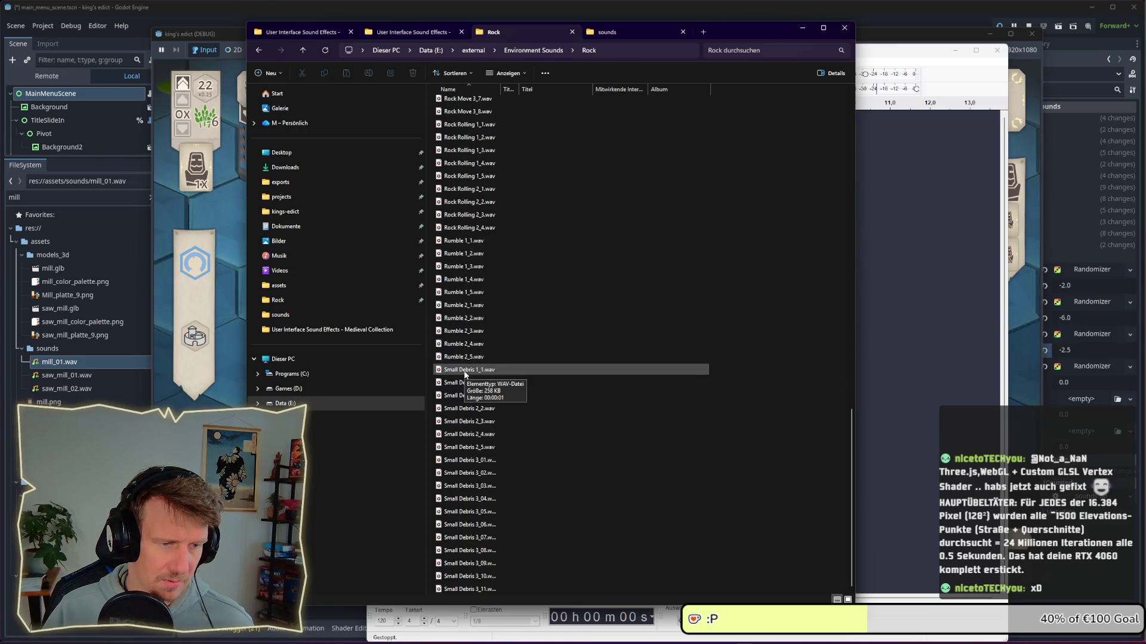
pyautogui.click(468, 385)
pyautogui.keyDown('shift'); pyautogui.click(469, 589); pyautogui.keyUp('shift')
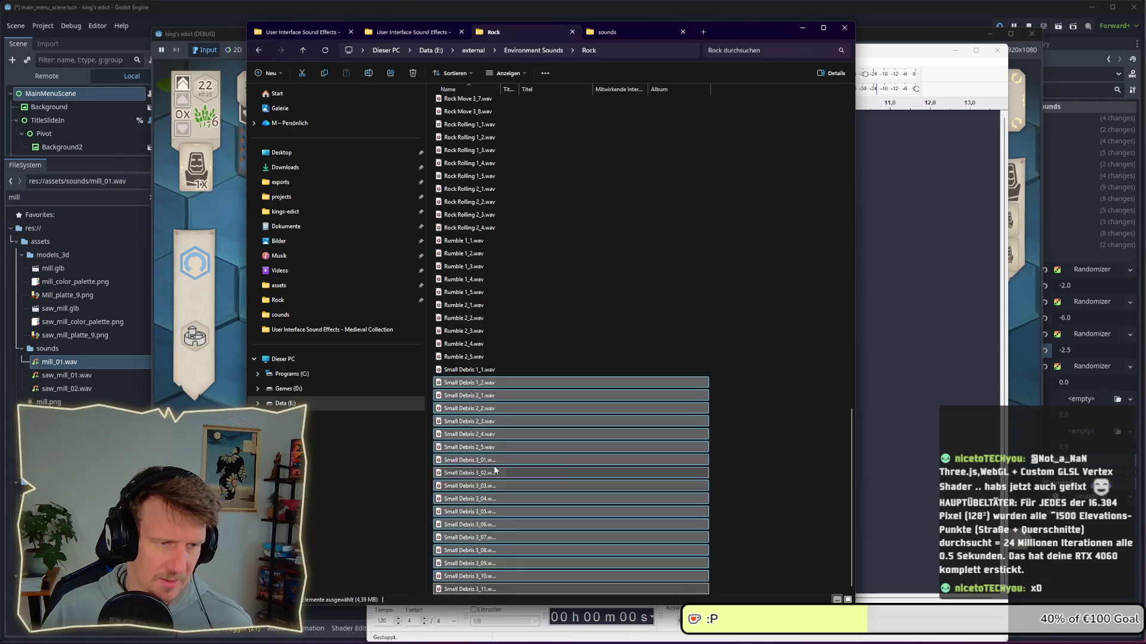
pyautogui.rightClick(480, 389)
# Step: Play the Small Debris clips, skipping ahead to Small Debris 2_5, then close the player
pyautogui.click(521, 428)
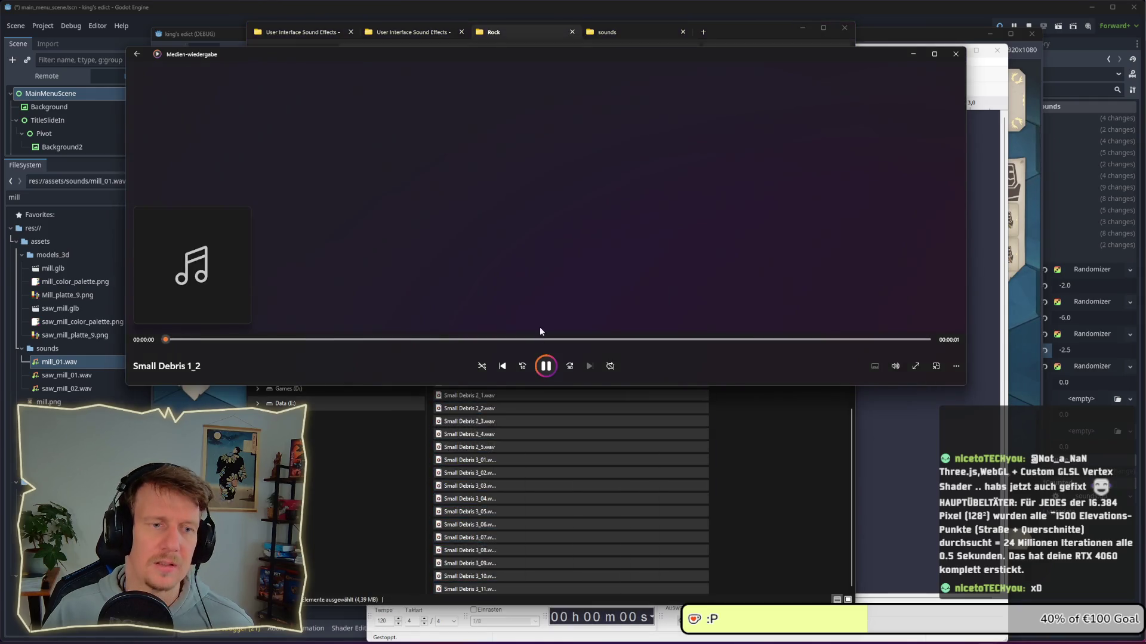
pyautogui.click(588, 366)
pyautogui.click(588, 366)
pyautogui.click(588, 366)
pyautogui.click(588, 366)
pyautogui.click(588, 366)
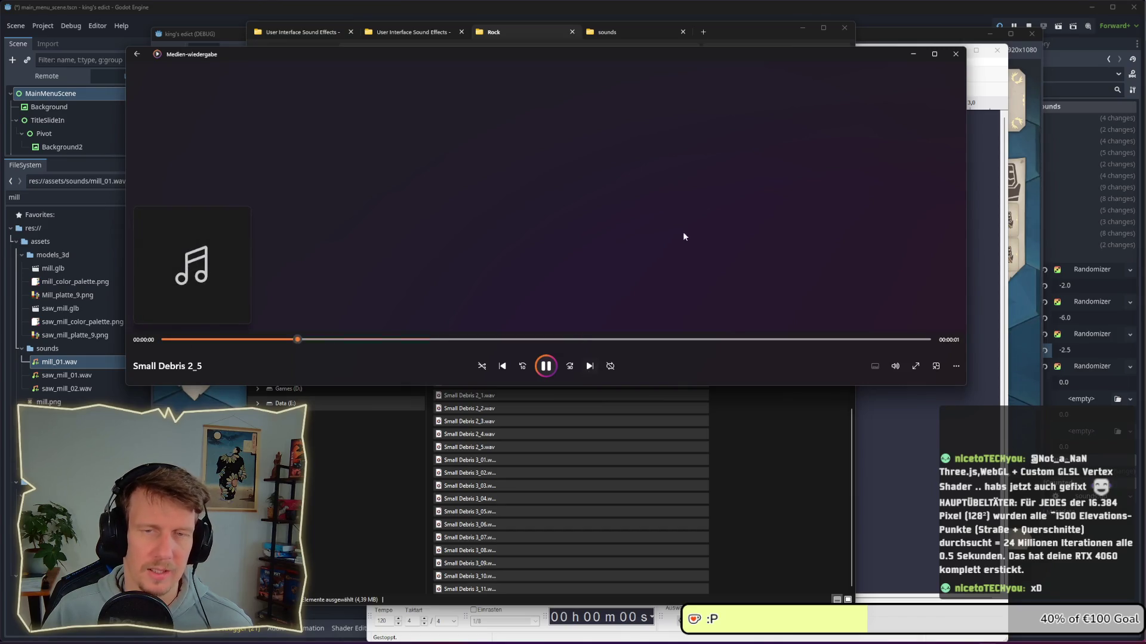
pyautogui.click(956, 54)
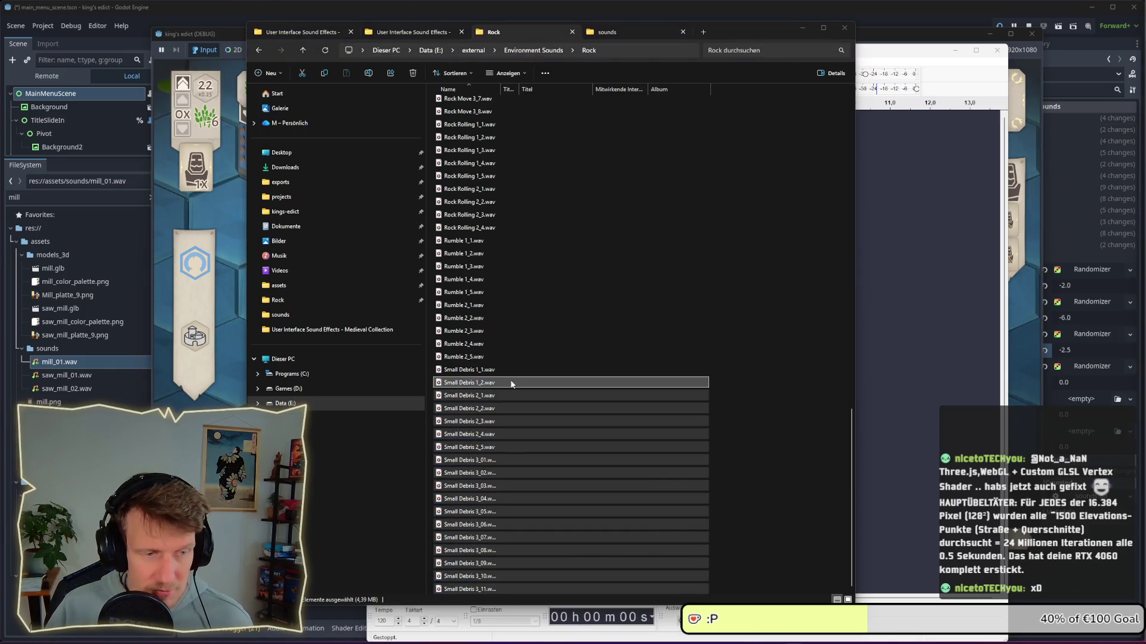
# Step: Return to Environment Sounds and open the Wood folder
pyautogui.scroll(15, 511, 384)
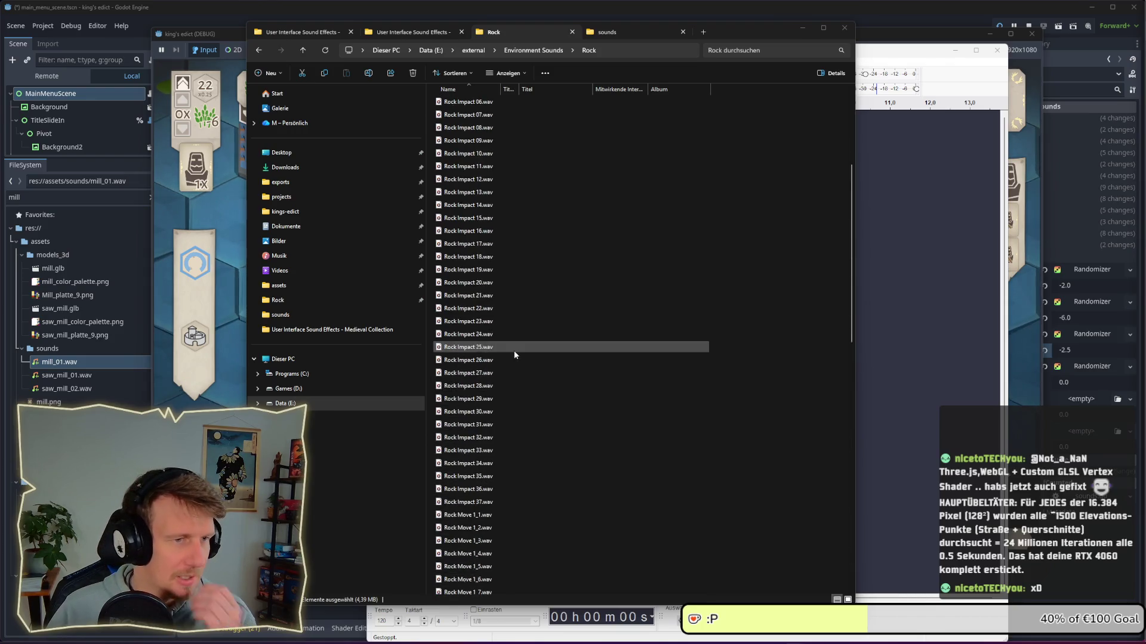
pyautogui.scroll(2, 514, 355)
pyautogui.click(260, 51)
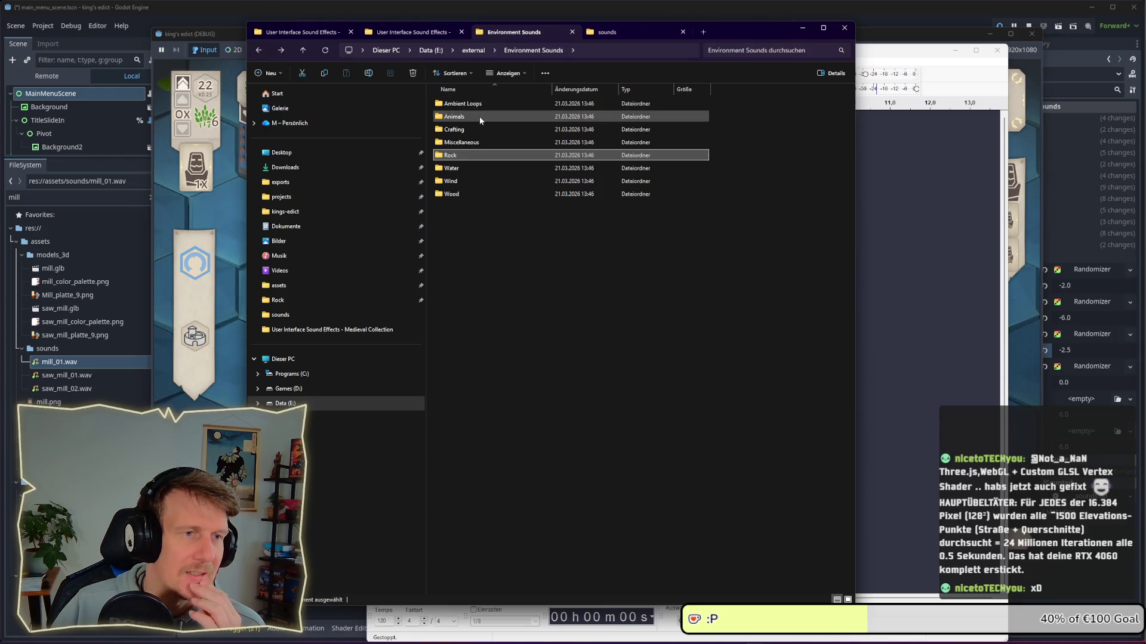
pyautogui.doubleClick(458, 194)
# Step: Open the Animals folder and play the selected Animal Chicken clips
pyautogui.scroll(-10, 457, 191)
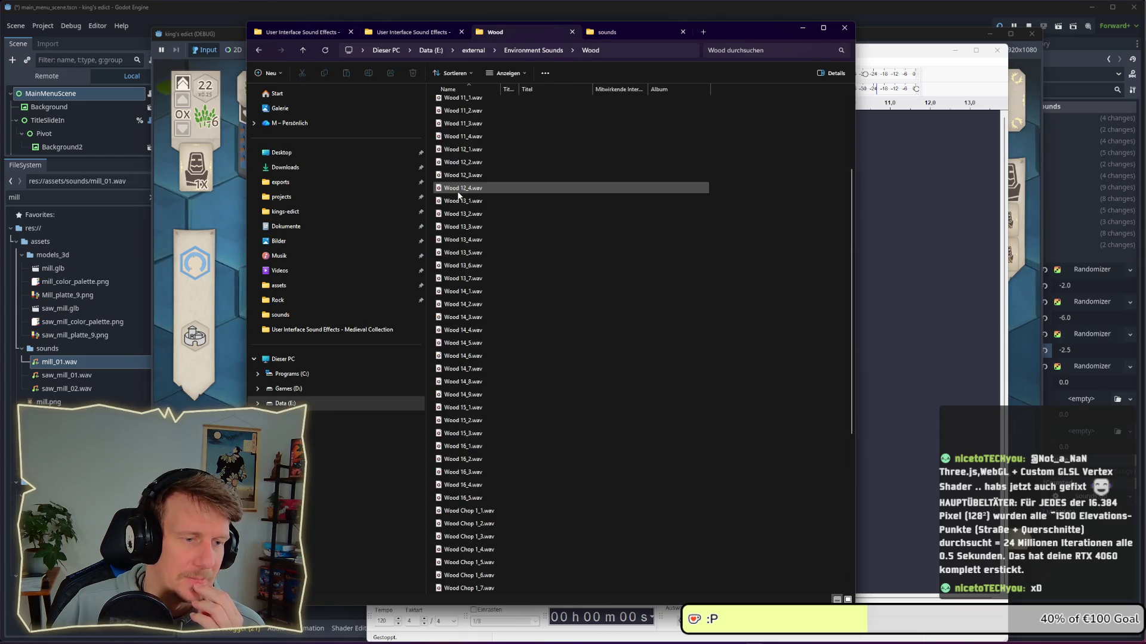
pyautogui.click(257, 51)
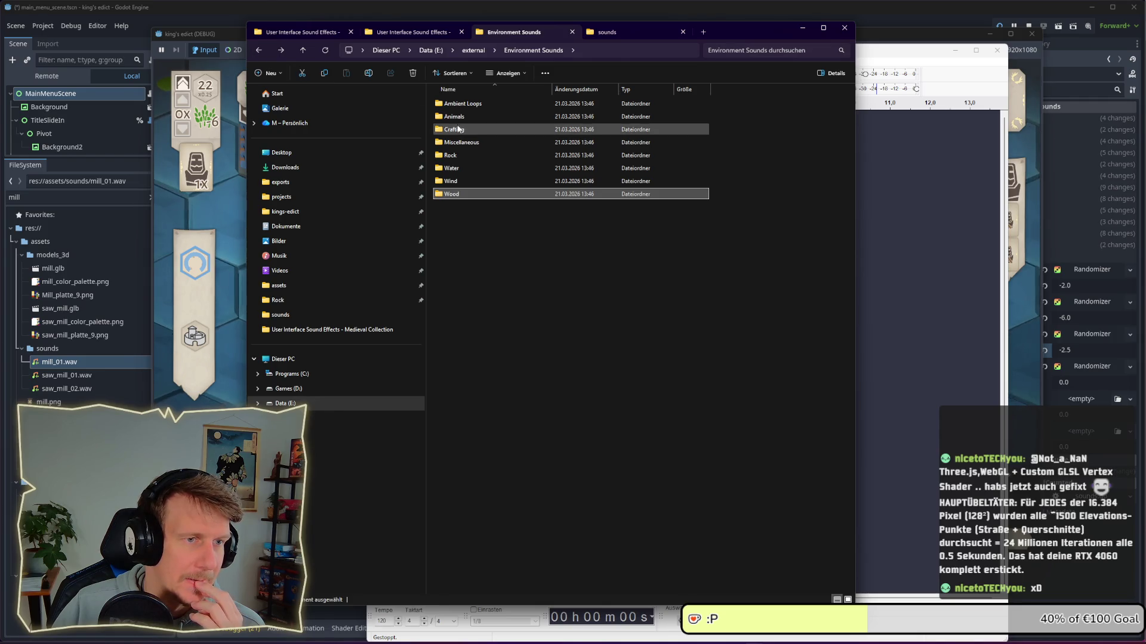
pyautogui.click(461, 120)
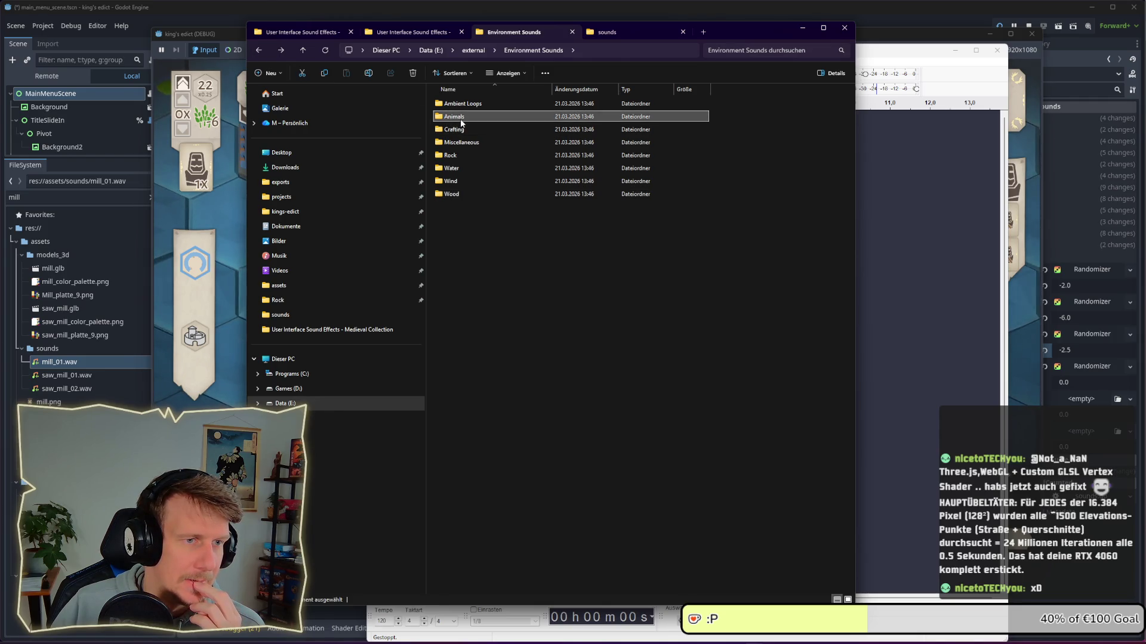
pyautogui.doubleClick(462, 119)
pyautogui.click(465, 103)
pyautogui.keyDown('shift'); pyautogui.click(469, 155); pyautogui.keyUp('shift')
pyautogui.rightClick(467, 105)
pyautogui.click(493, 146)
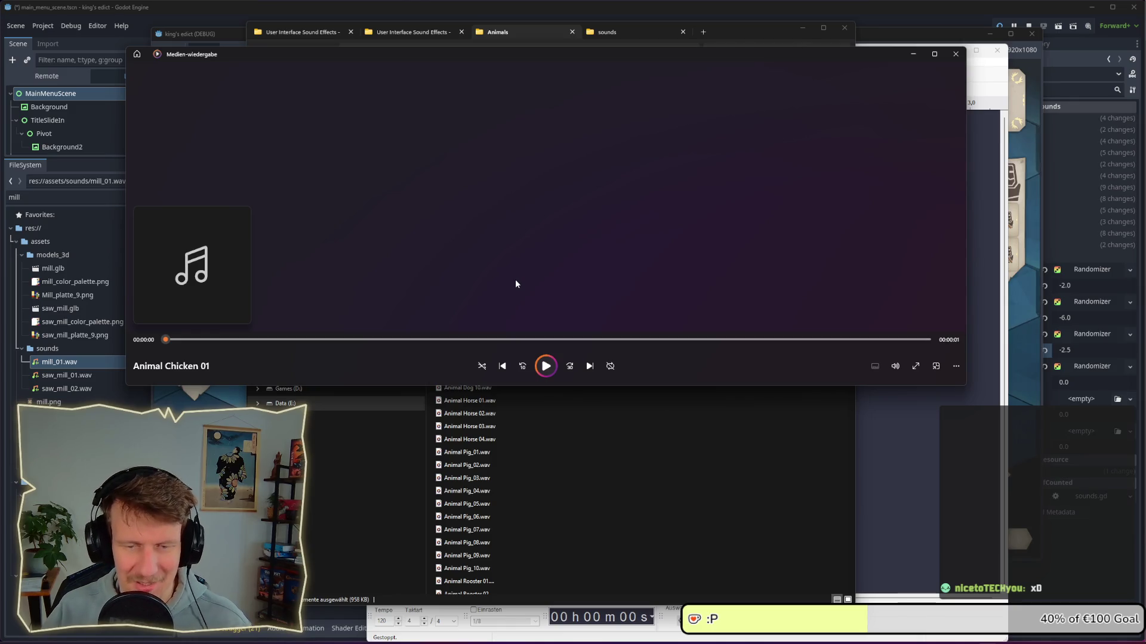
pyautogui.click(955, 53)
# Step: Play Wing Flap 1_1 through 1_5 in the media player
pyautogui.scroll(-5, 596, 358)
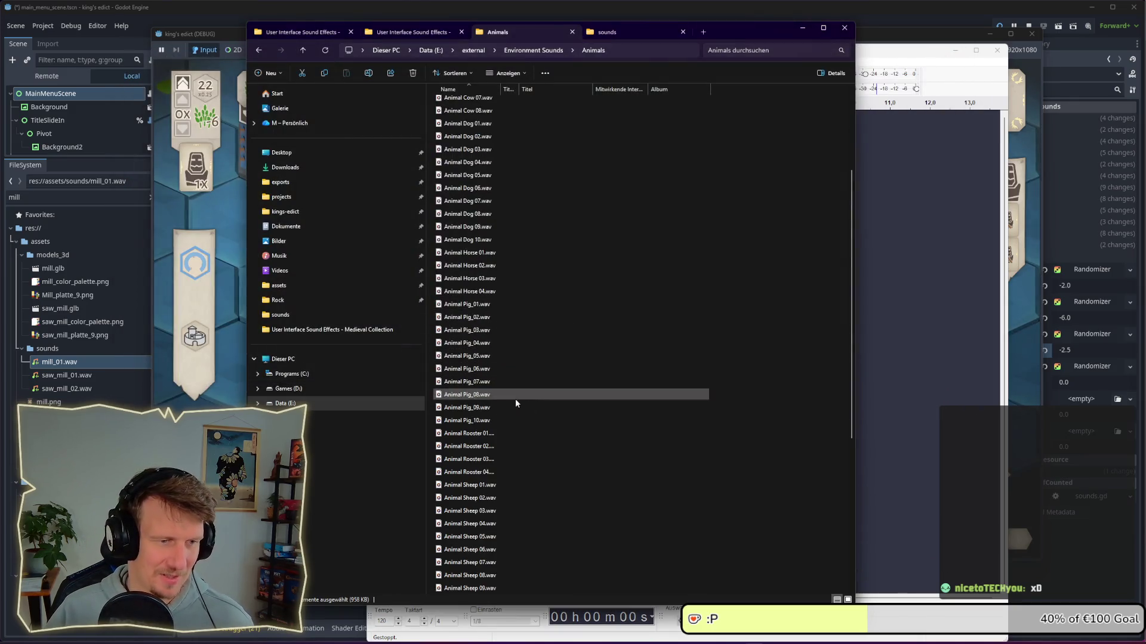
pyautogui.scroll(-3, 501, 393)
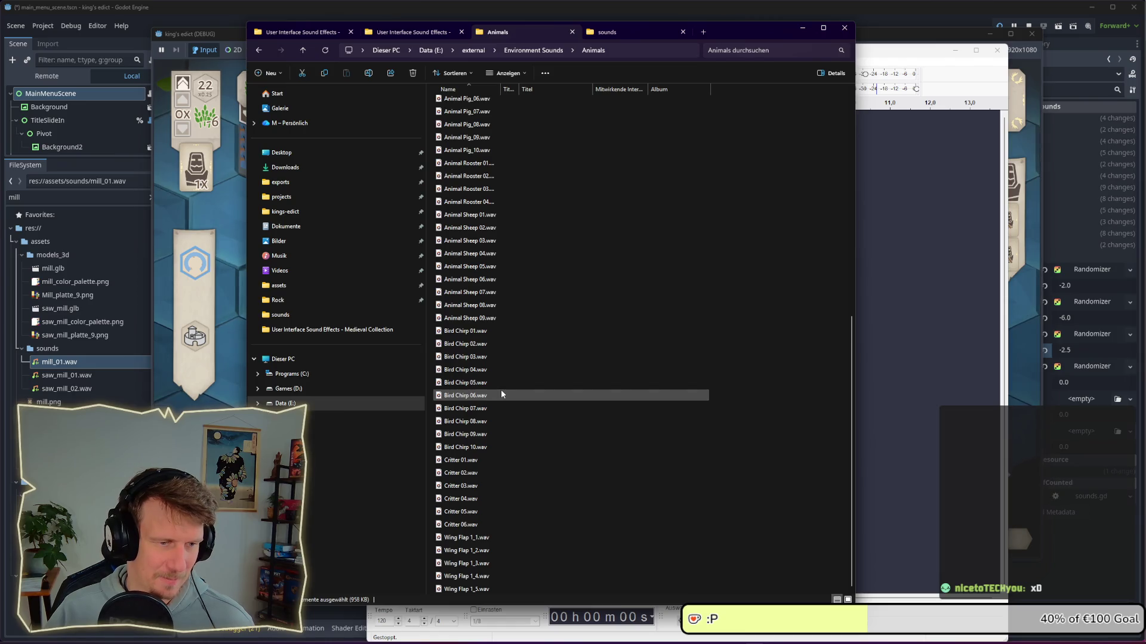
pyautogui.click(465, 538)
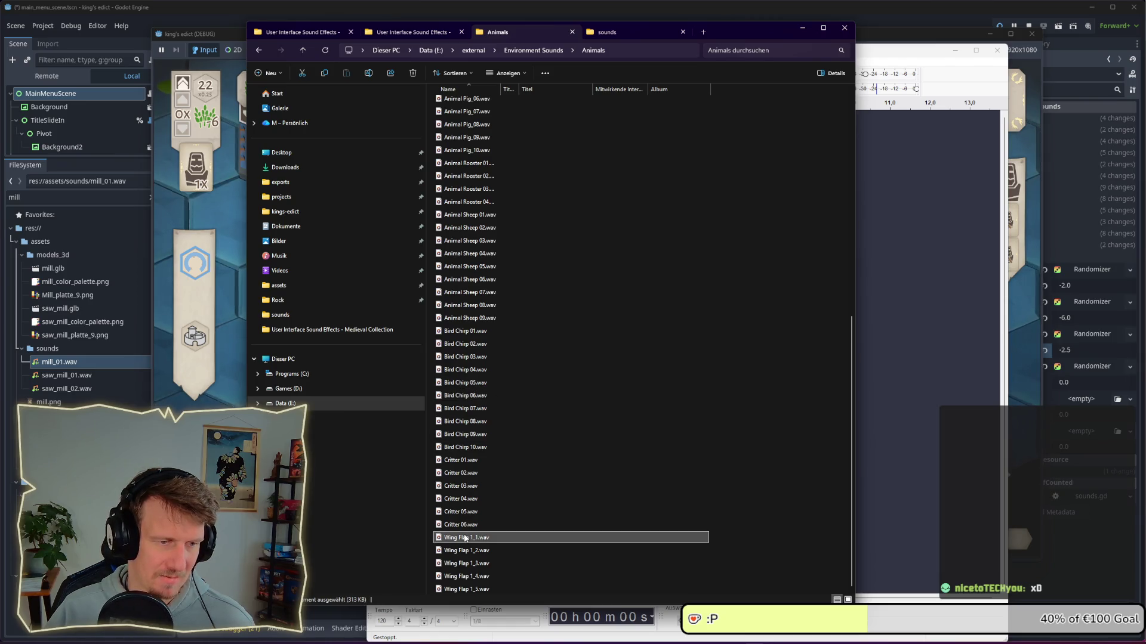
pyautogui.keyDown('shift'); pyautogui.click(474, 589); pyautogui.keyUp('shift')
pyautogui.rightClick(472, 541)
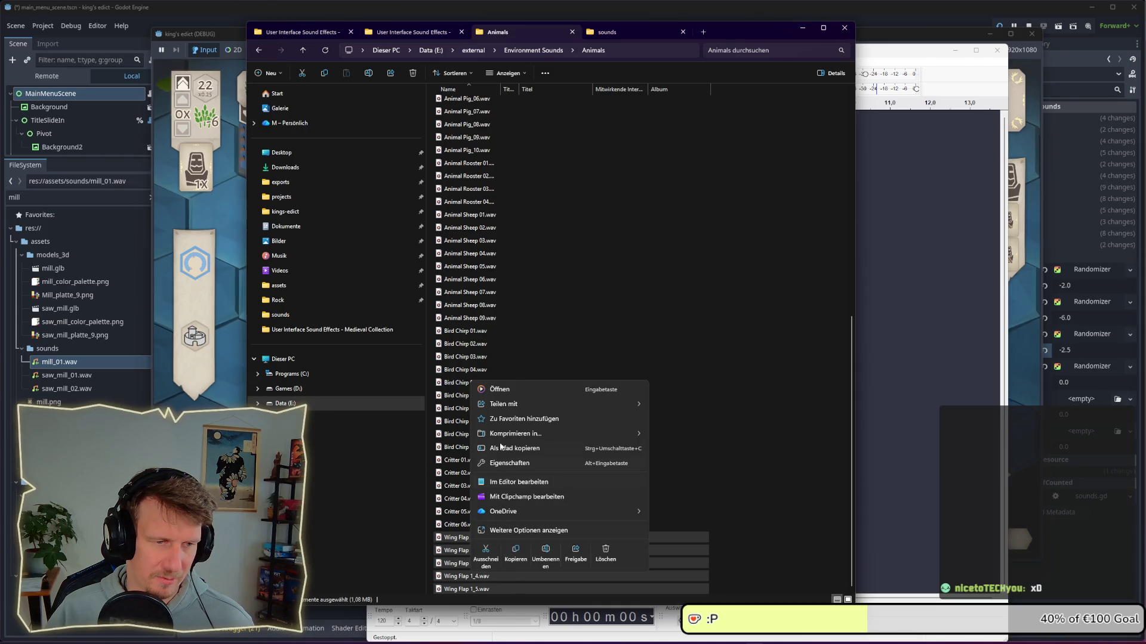
pyautogui.click(500, 389)
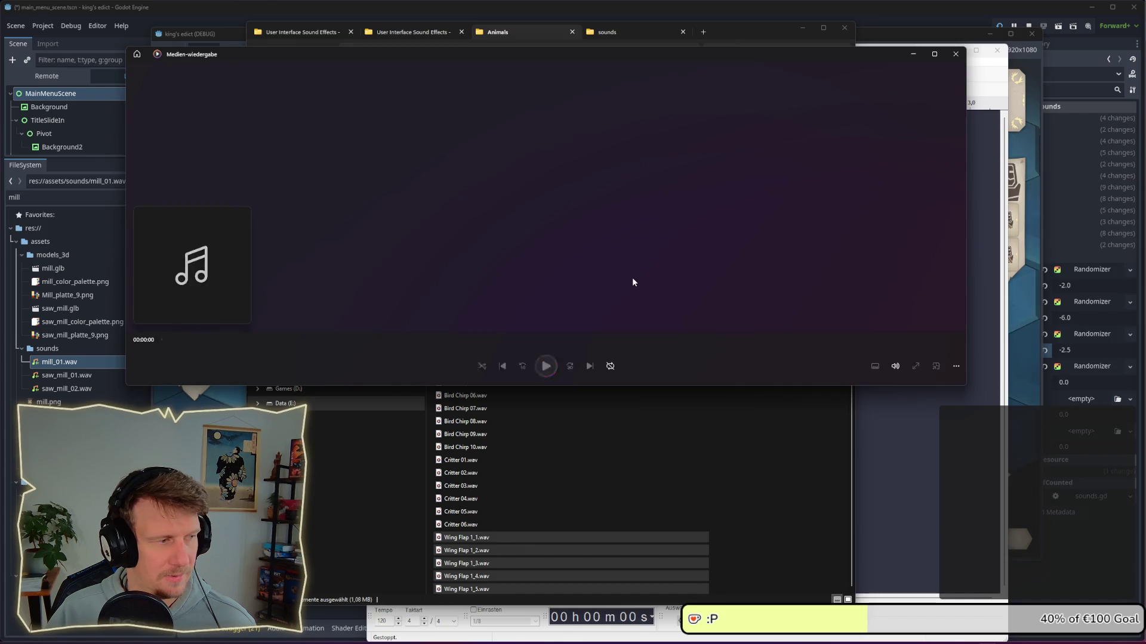
pyautogui.click(955, 54)
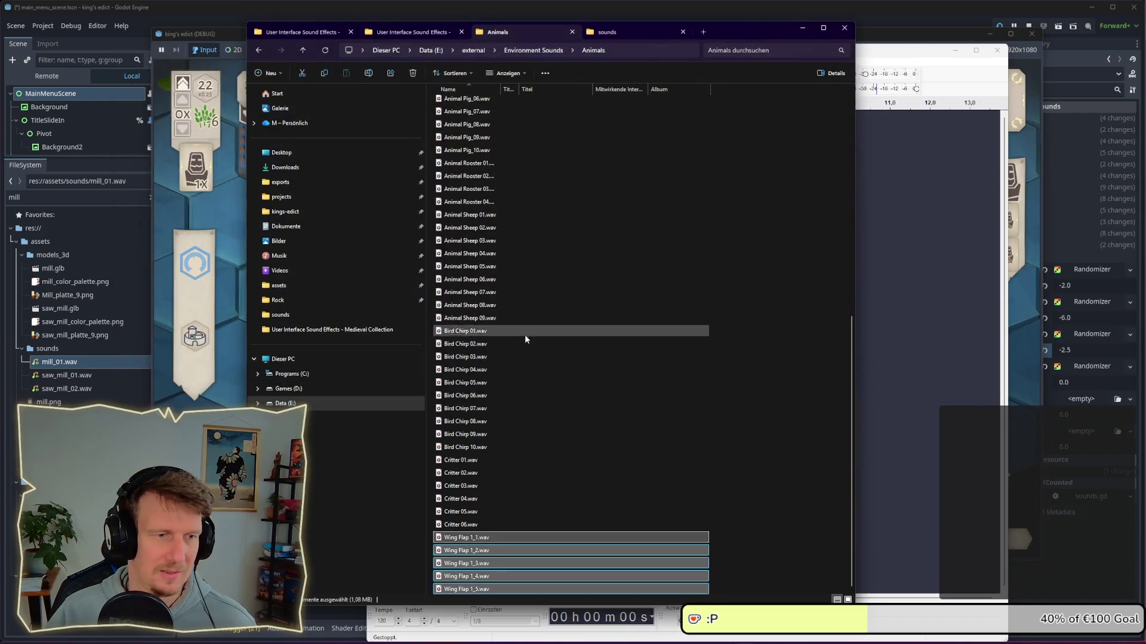
# Step: Open the Water folder and select Water Splash 3_2
pyautogui.click(261, 51)
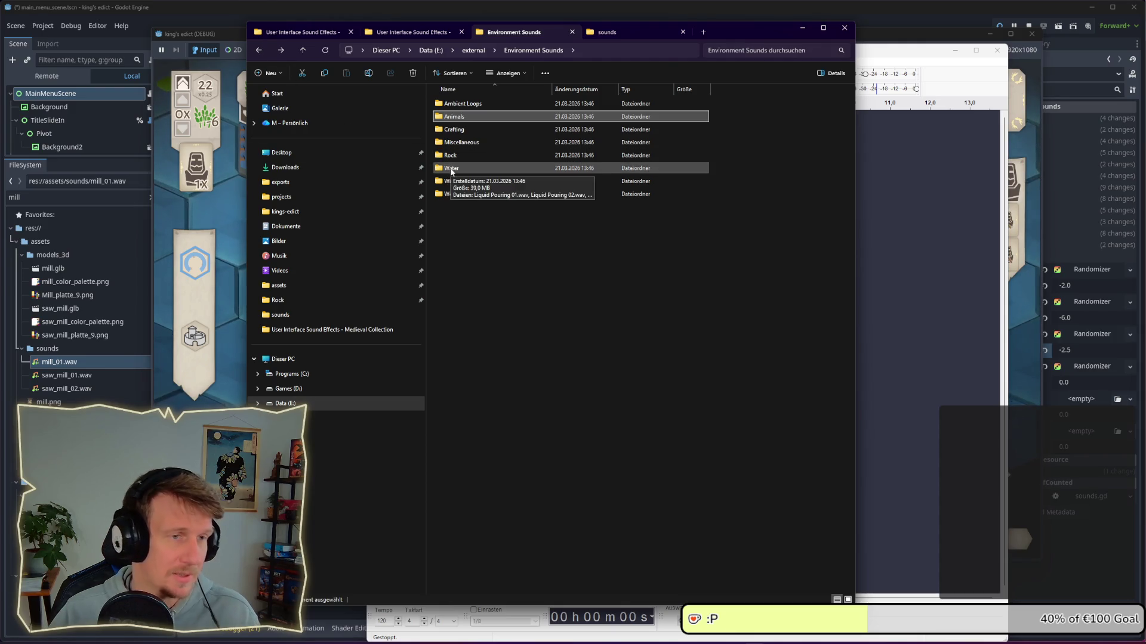
pyautogui.doubleClick(451, 171)
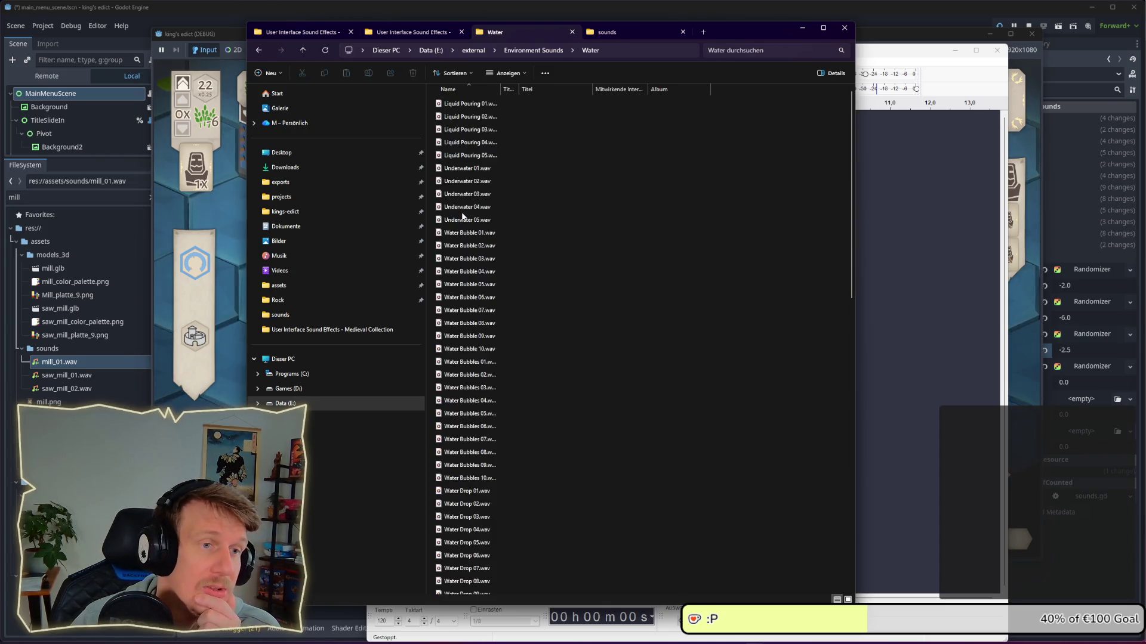
pyautogui.scroll(-5, 462, 216)
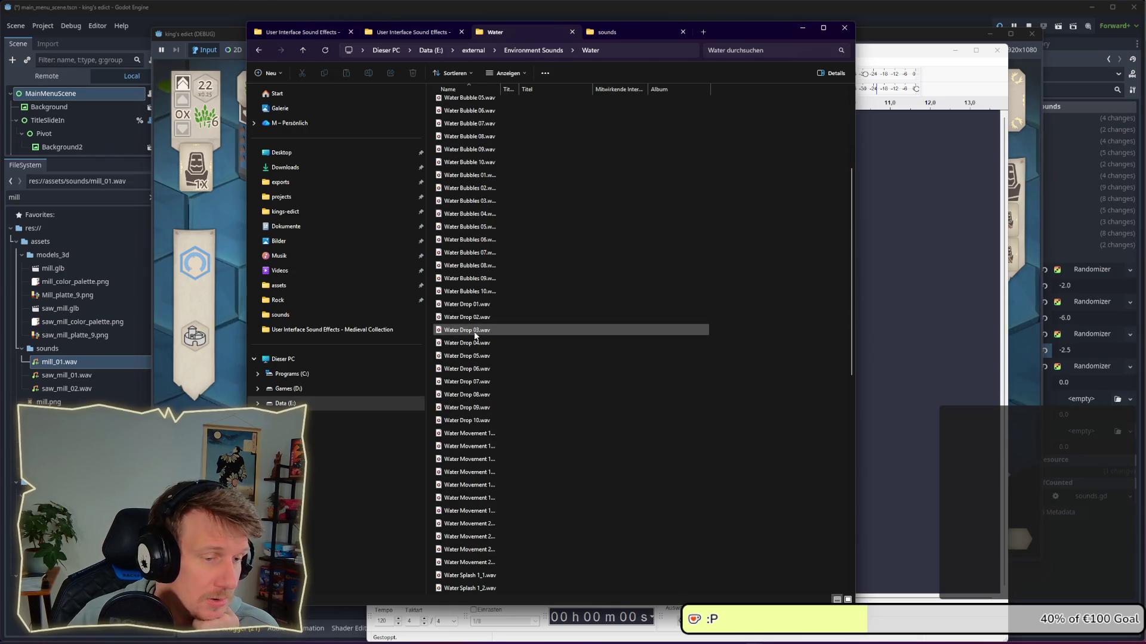
pyautogui.scroll(-2, 476, 337)
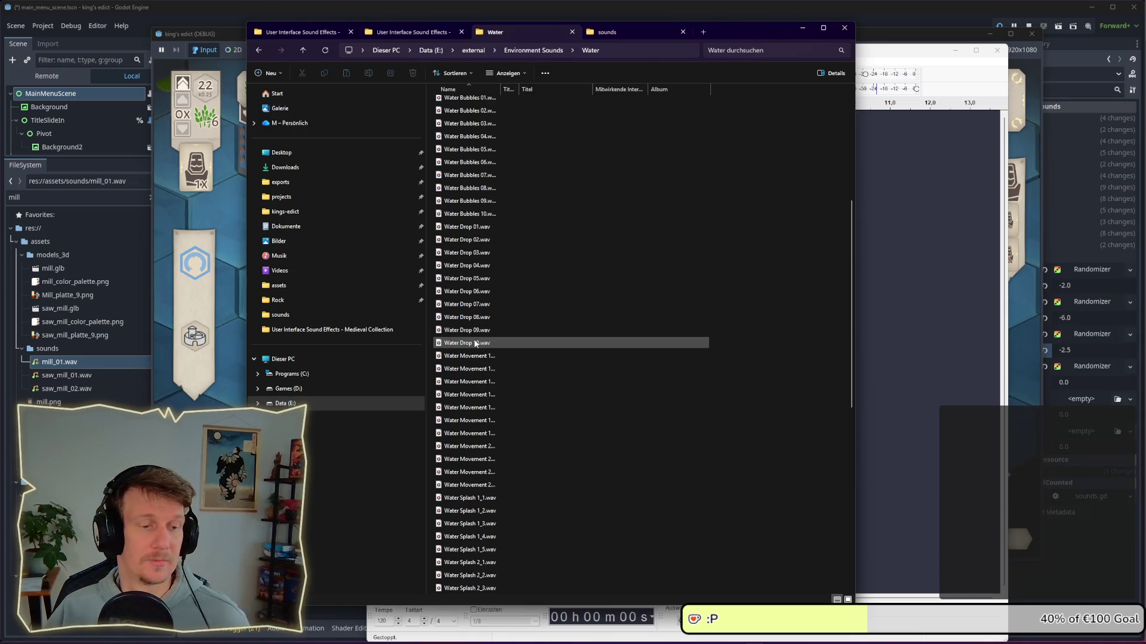
pyautogui.scroll(-8, 477, 343)
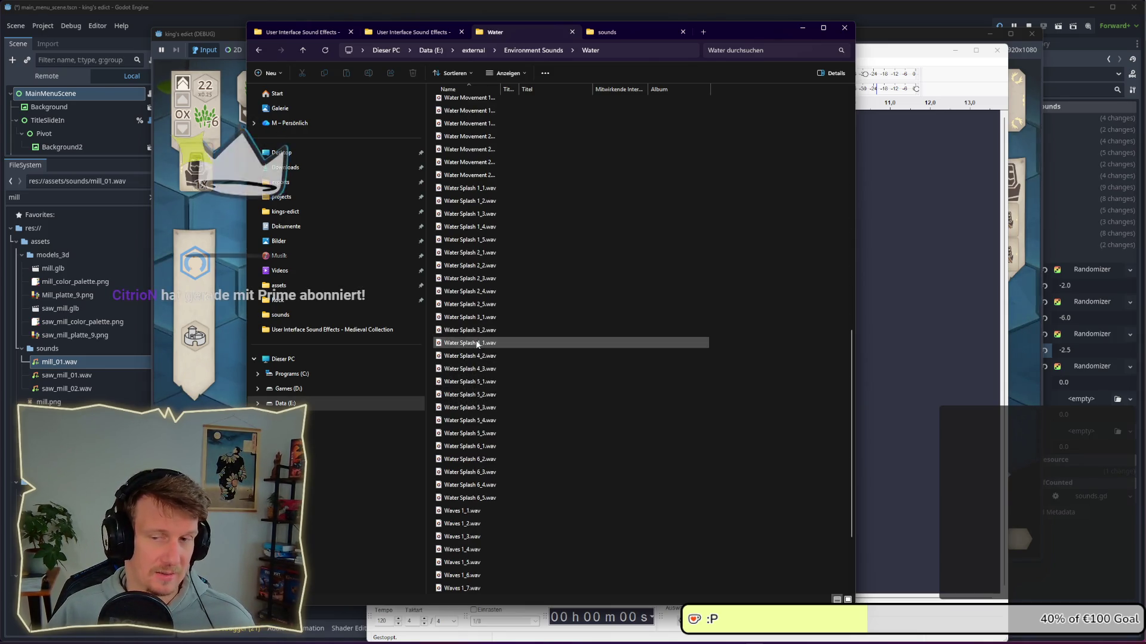
pyautogui.click(477, 331)
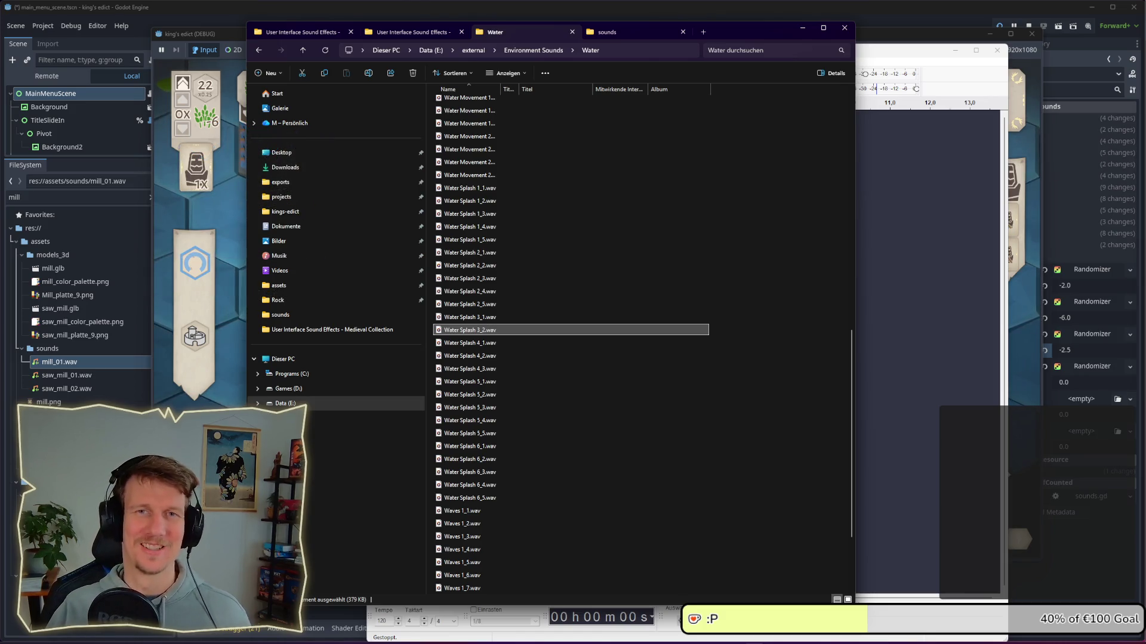
pyautogui.hotkey('alt', 'Tab')
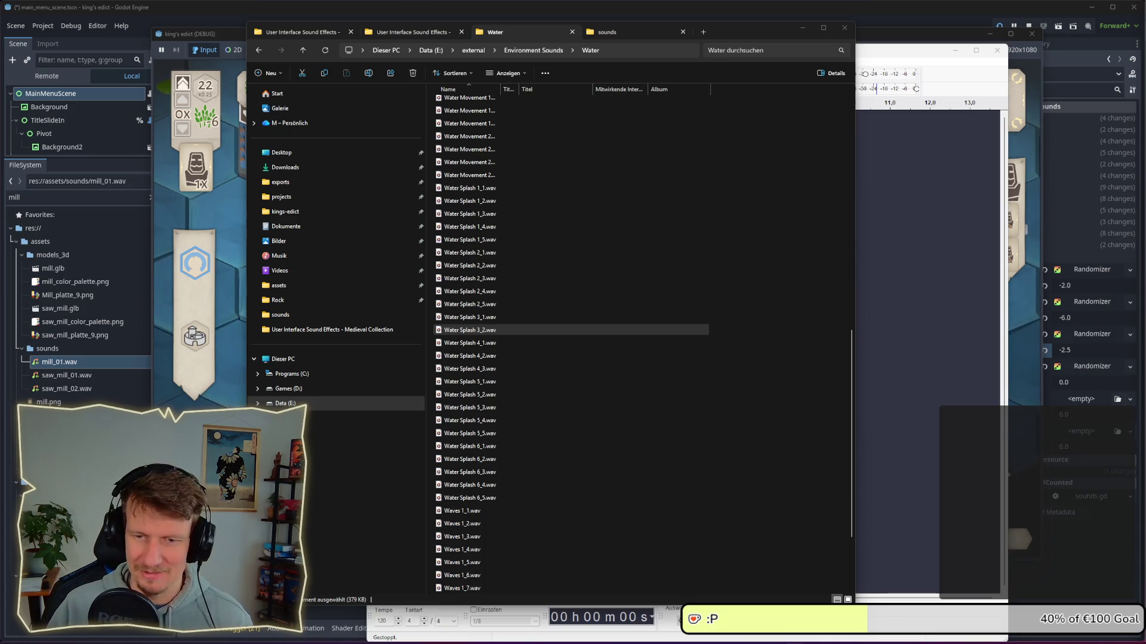
# Step: Select Water Splash 1_1 through 6_5 and play them in the media player
pyautogui.scroll(-3, 472, 471)
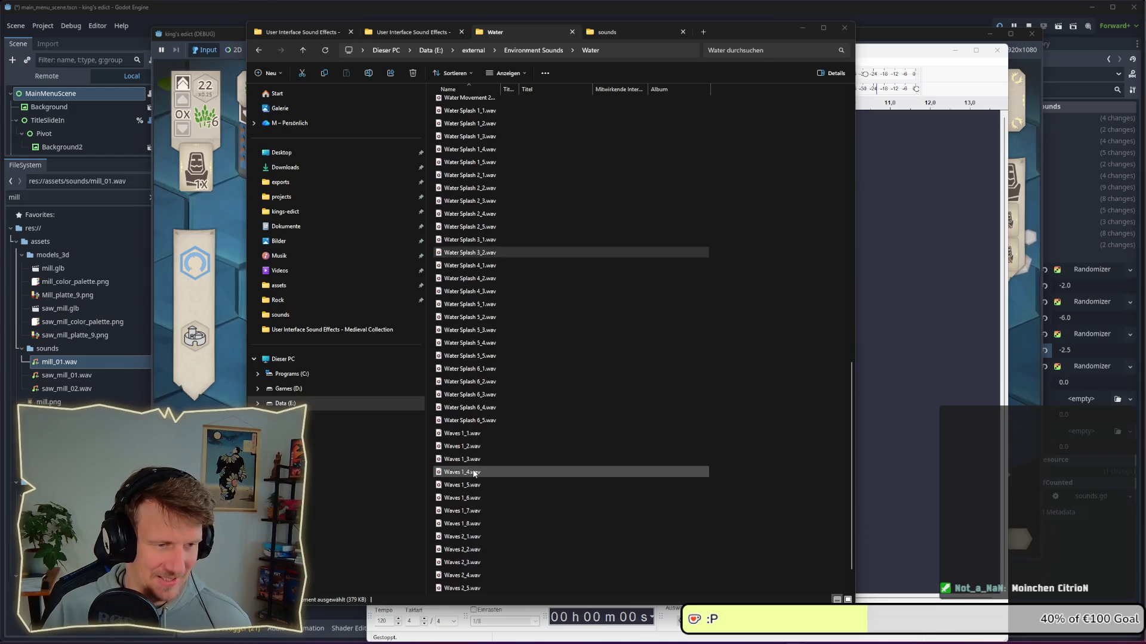
pyautogui.click(472, 399)
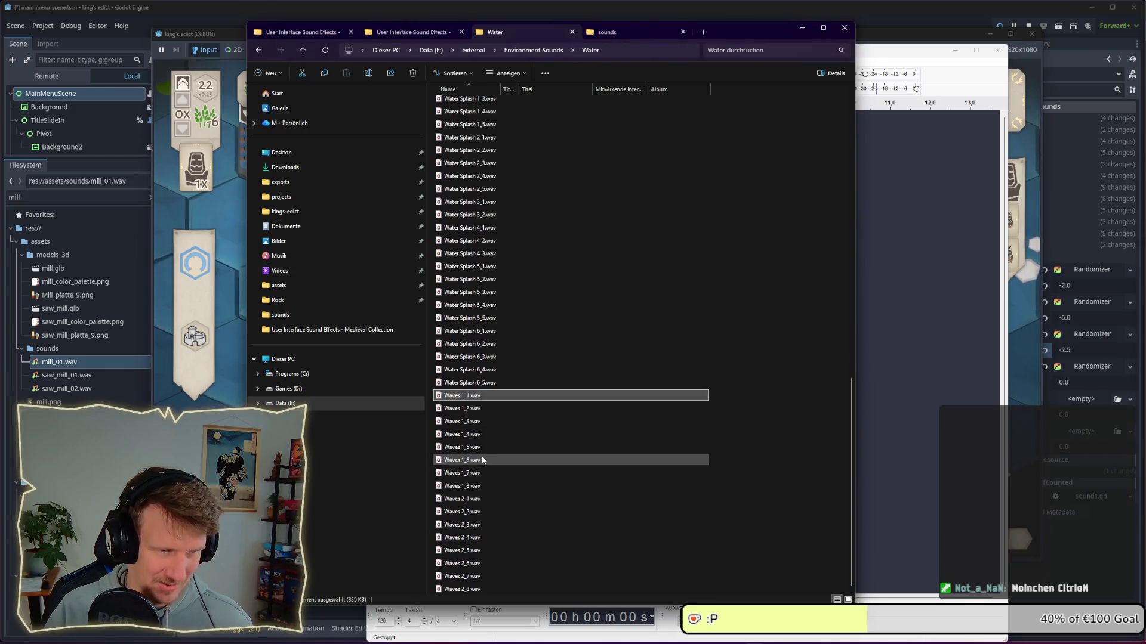
pyautogui.click(470, 382)
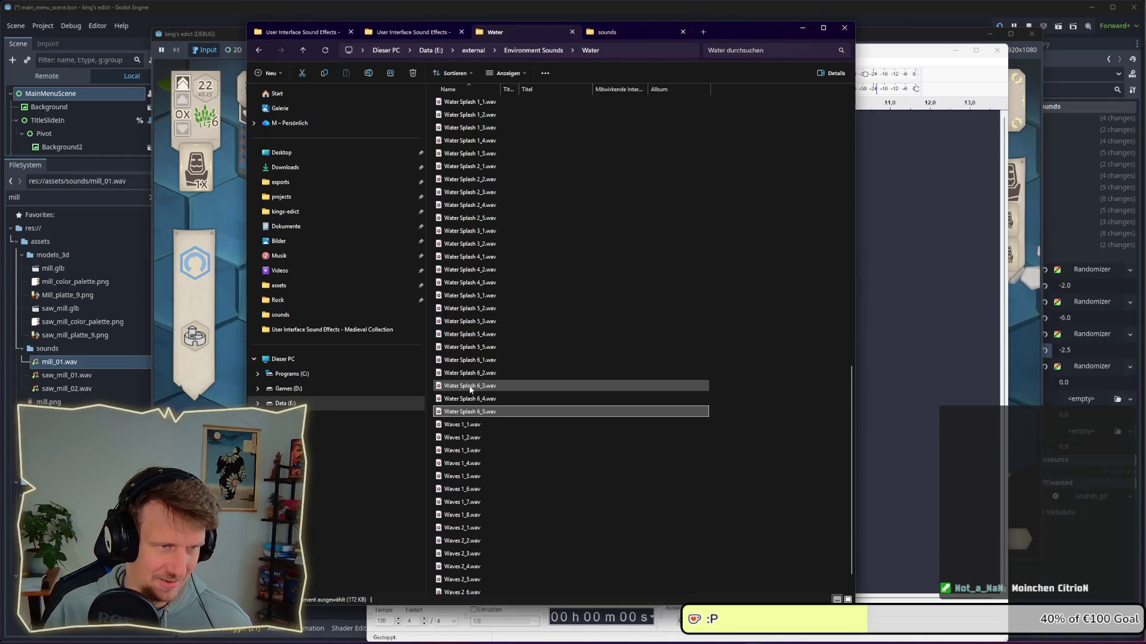
pyautogui.scroll(3, 482, 346)
pyautogui.keyDown('shift'); pyautogui.click(468, 182); pyautogui.keyUp('shift')
pyautogui.rightClick(468, 186)
pyautogui.click(505, 220)
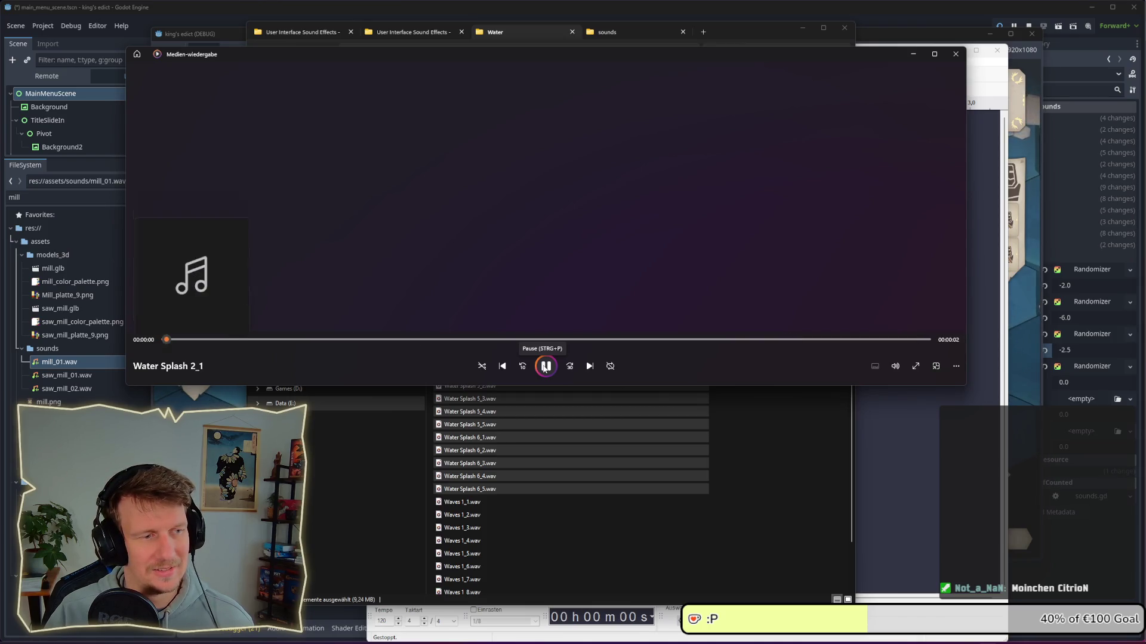
# Step: Pause and resume playback through the Water Splash clips from 2_4 to 6_3
pyautogui.click(544, 367)
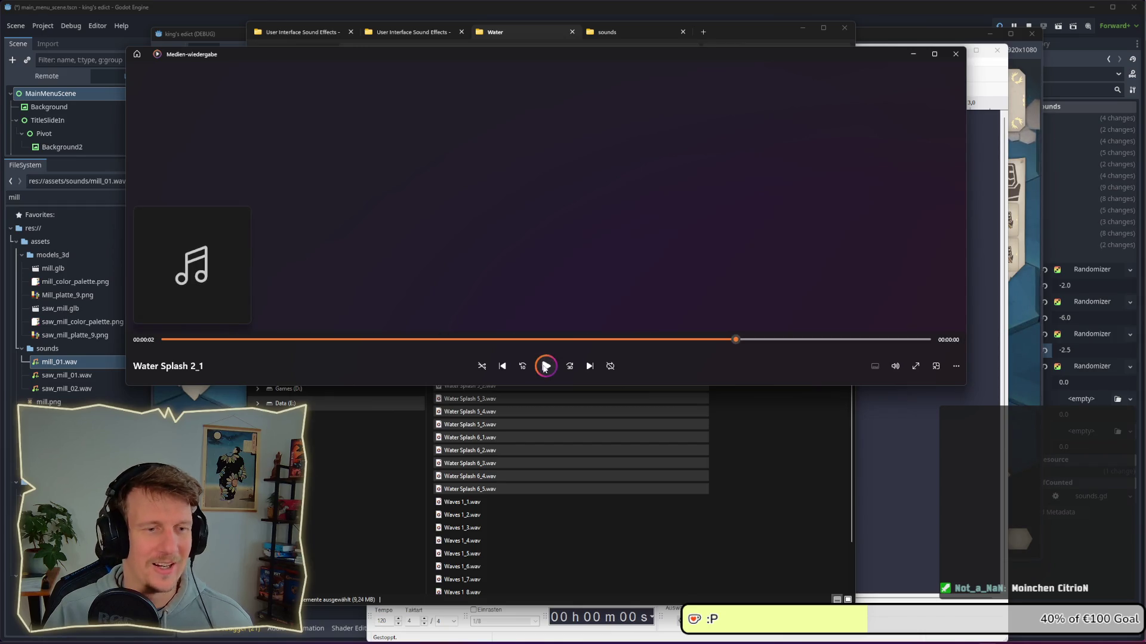
pyautogui.click(506, 367)
pyautogui.click(546, 369)
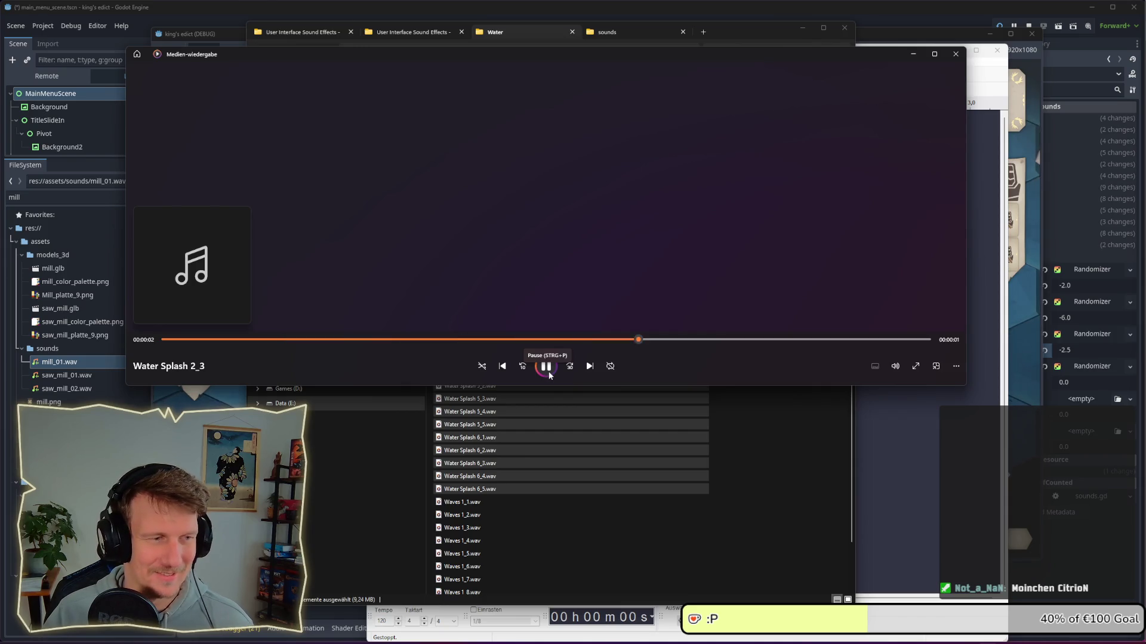
pyautogui.click(545, 365)
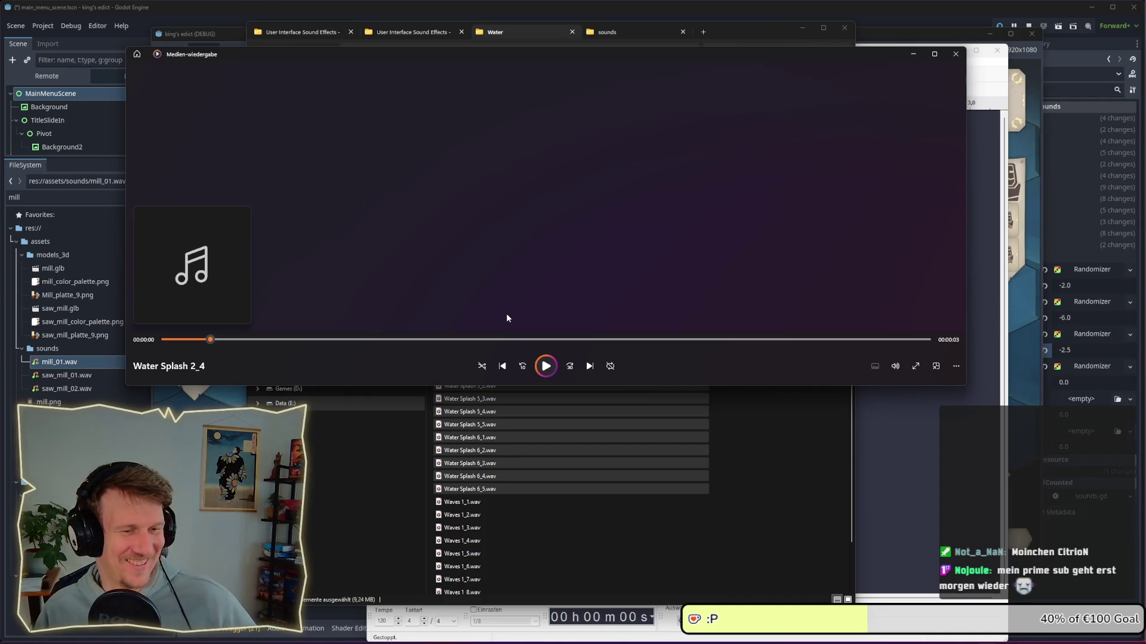
pyautogui.click(545, 364)
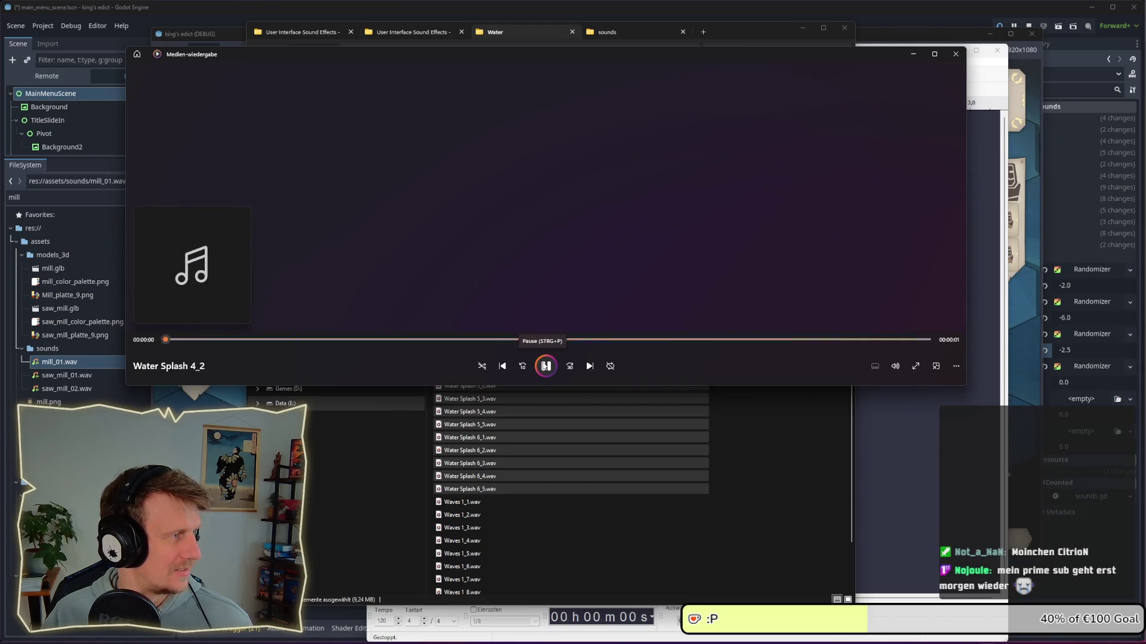
pyautogui.click(542, 365)
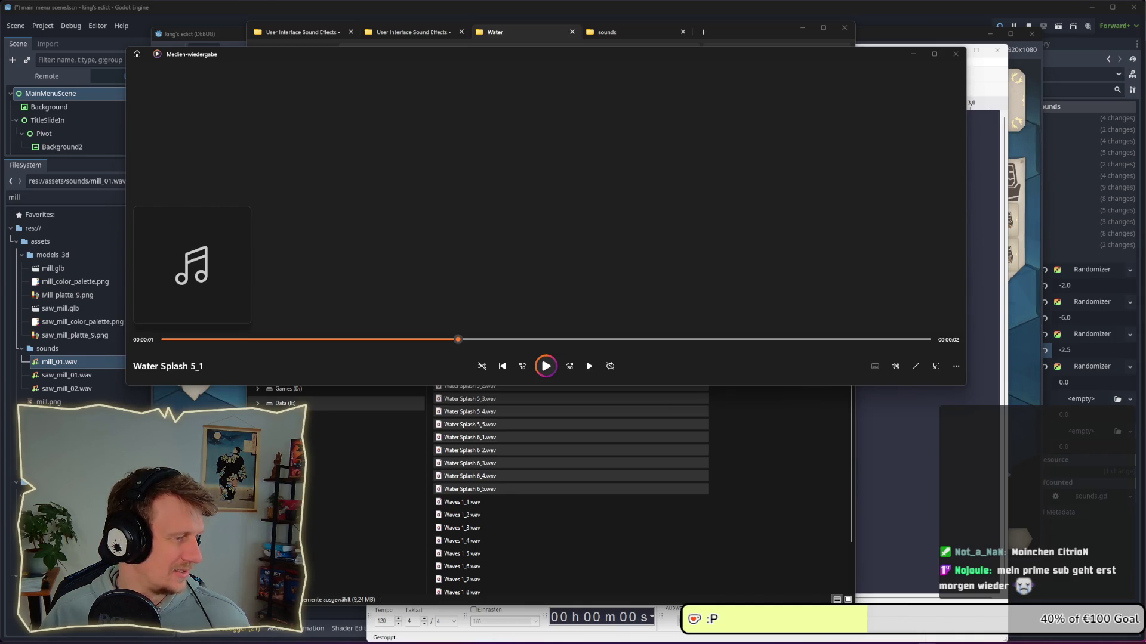
pyautogui.click(543, 367)
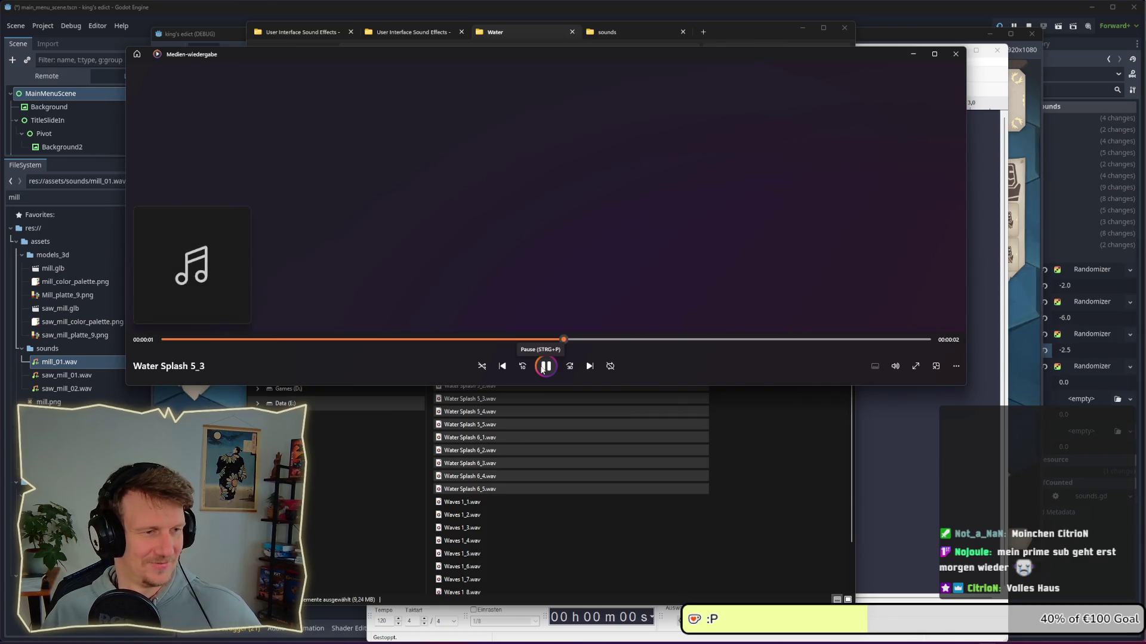
pyautogui.click(543, 368)
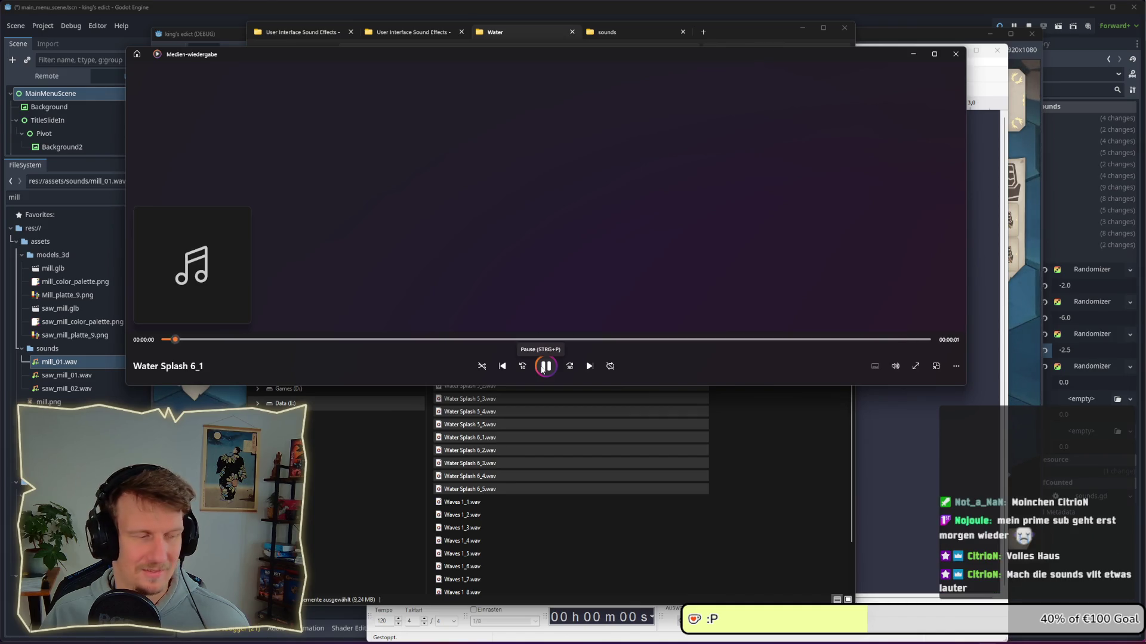
pyautogui.click(545, 365)
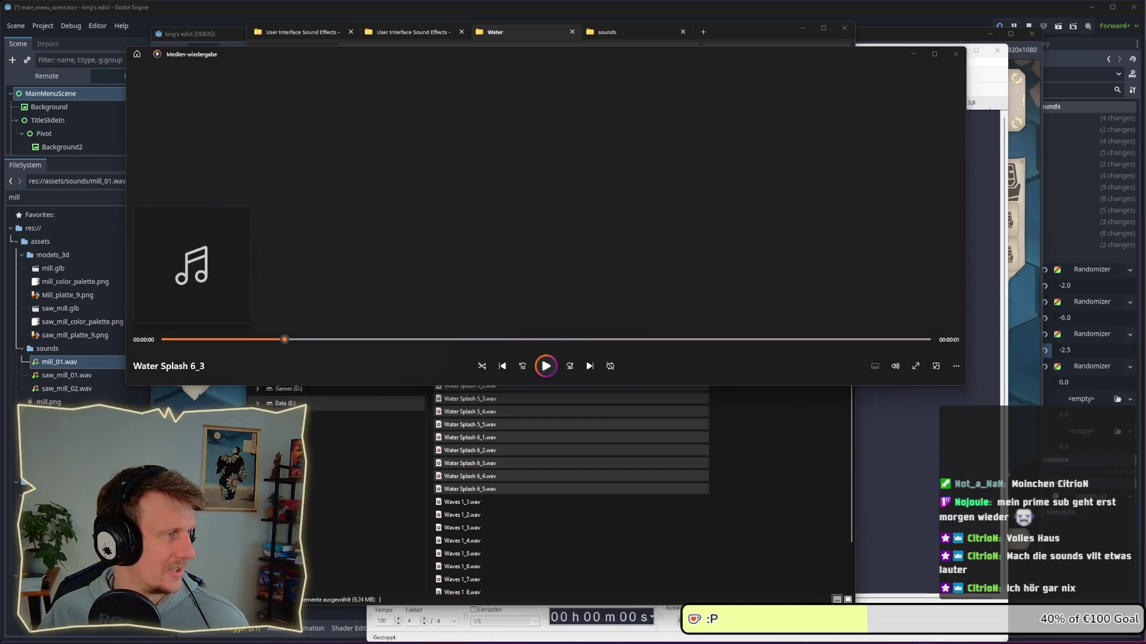
pyautogui.click(546, 366)
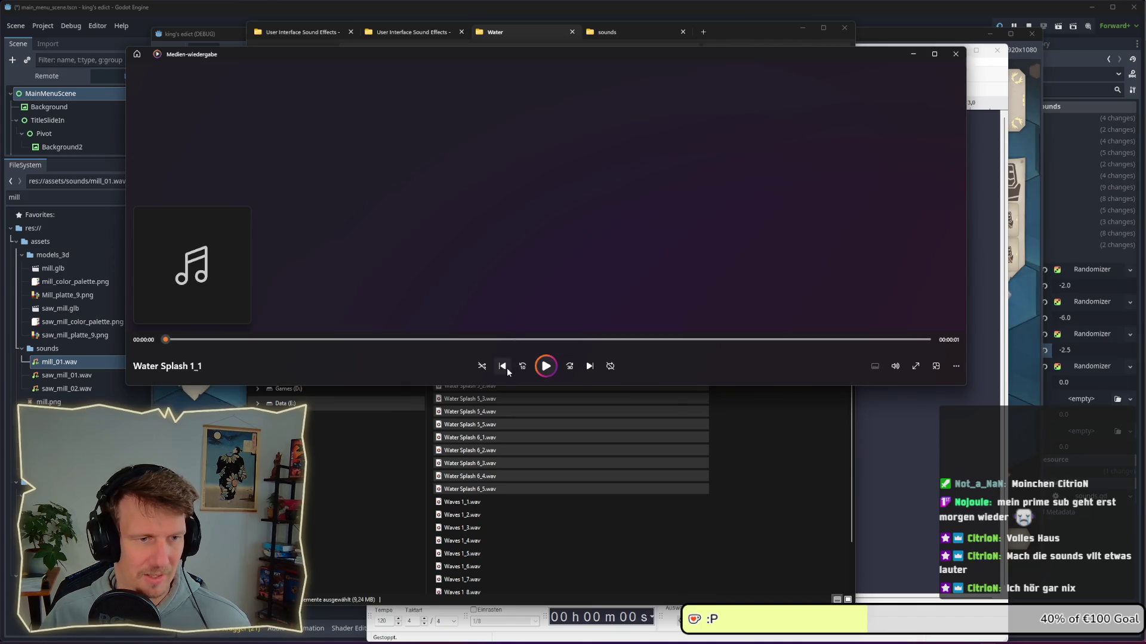
pyautogui.click(546, 369)
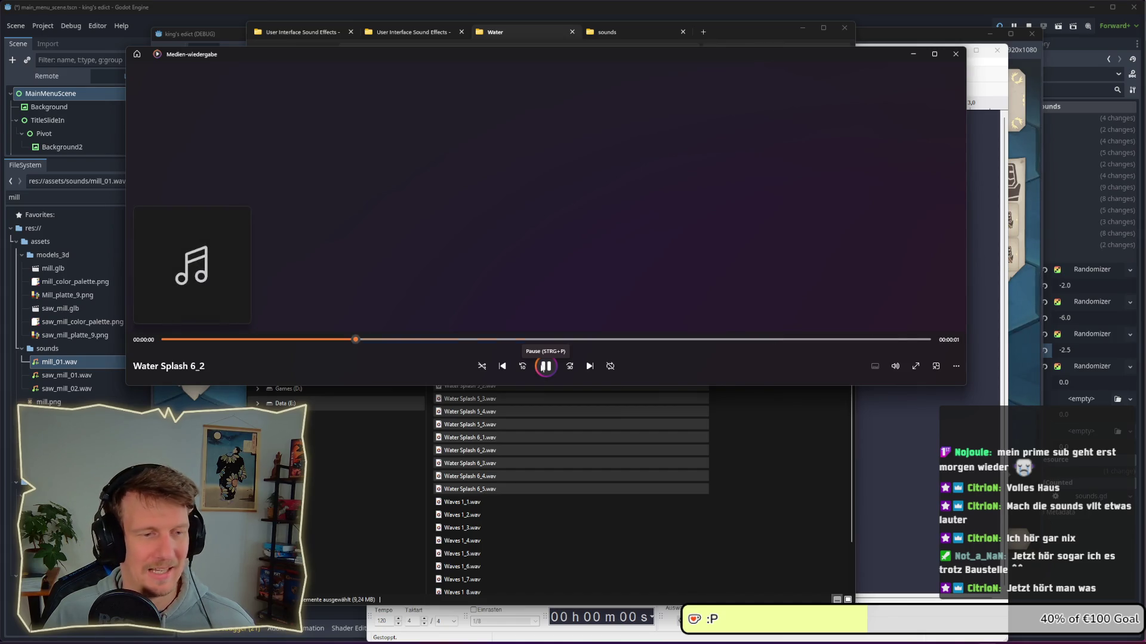
# Step: Close Windows Media Player to return to the Water sound folder listing
pyautogui.click(955, 54)
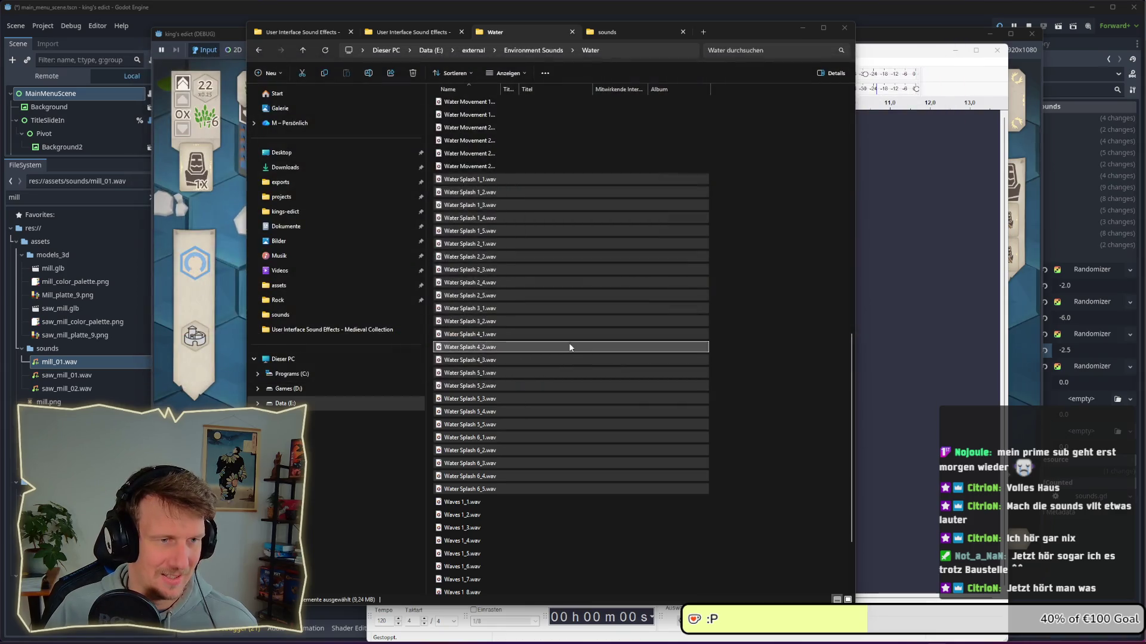
# Step: Play Water Splash 2_1 through 2_5 together in Media Player, then close the player
pyautogui.scroll(1, 547, 333)
pyautogui.click(508, 282)
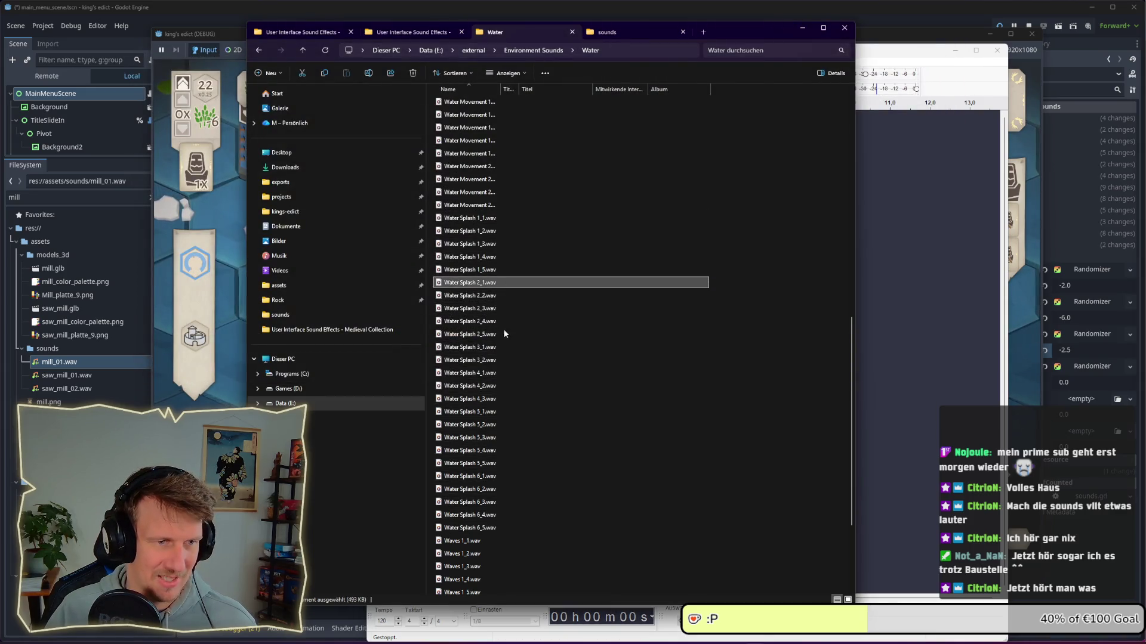
pyautogui.keyDown('shift'); pyautogui.click(503, 333); pyautogui.keyUp('shift')
pyautogui.rightClick(503, 320)
pyautogui.click(530, 322)
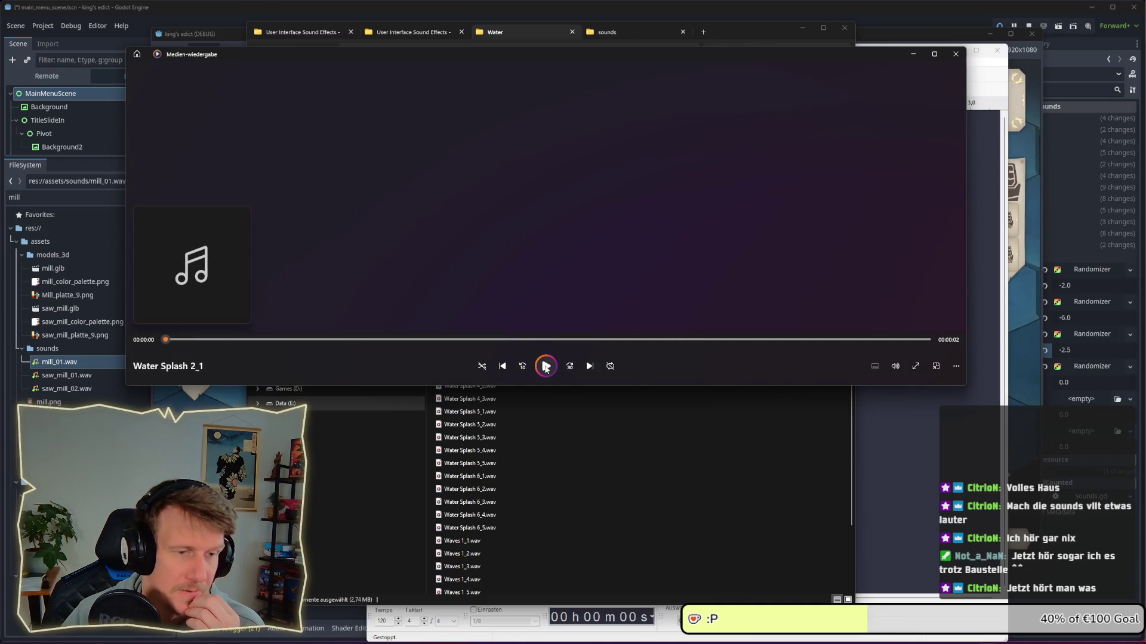
pyautogui.click(955, 54)
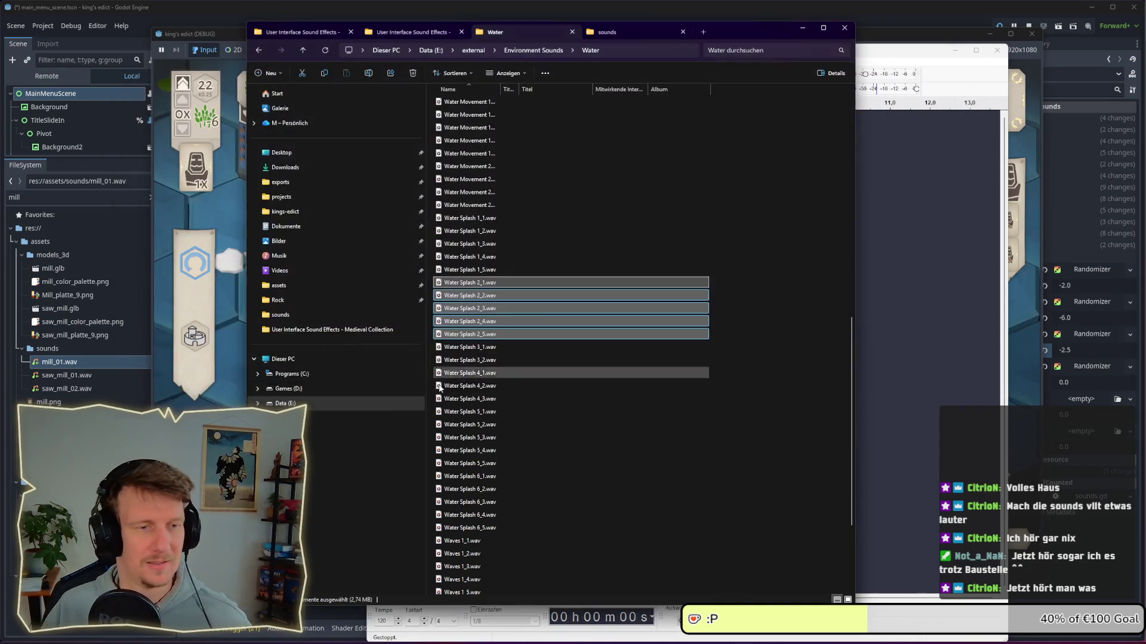
# Step: Replay Water Splash 2_1 on its own, pause it, then select and drag it from the Water folder
pyautogui.doubleClick(478, 285)
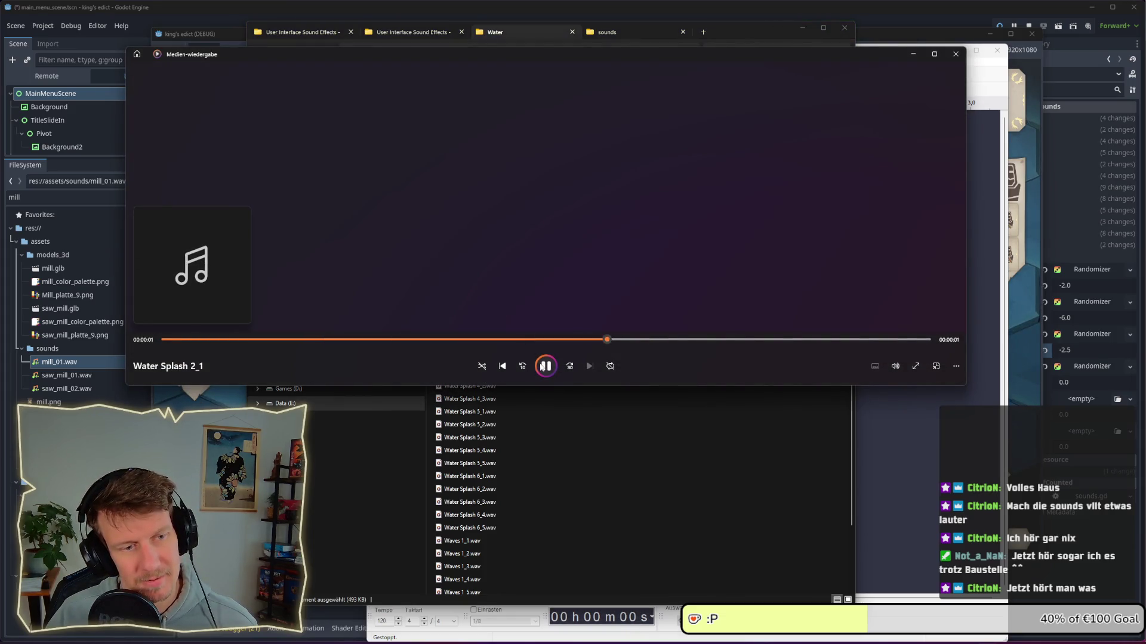
pyautogui.click(549, 370)
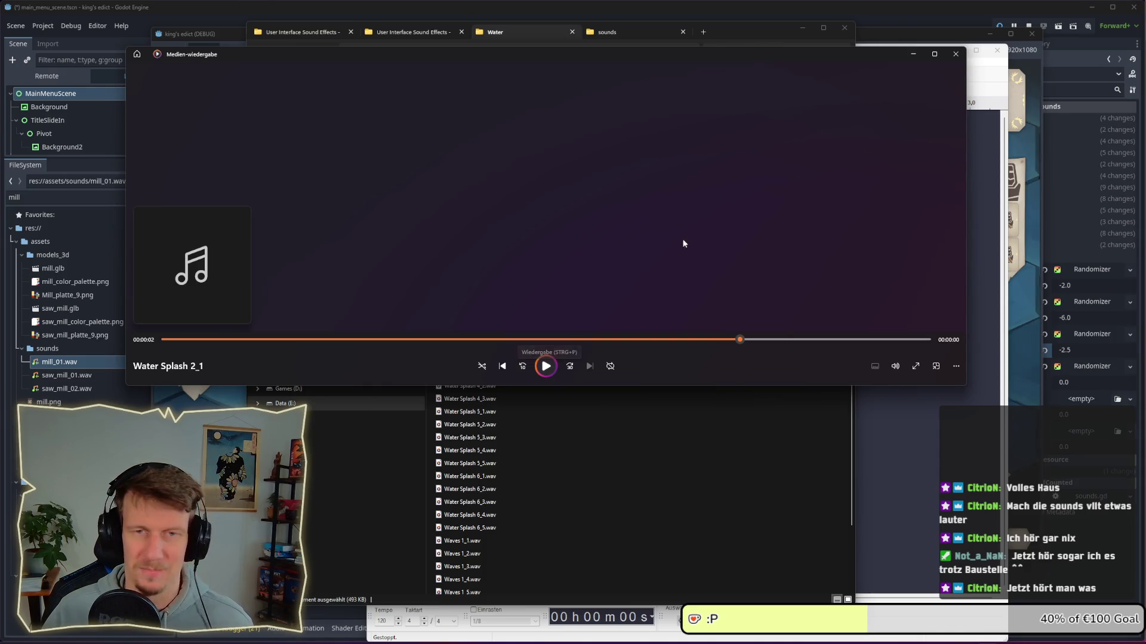
pyautogui.click(471, 412)
pyautogui.scroll(1, 490, 335)
pyautogui.click(490, 321)
pyautogui.moveTo(489, 321)
pyautogui.mouseDown()
pyautogui.moveTo(203, 365)
pyautogui.moveTo(65, 363)
pyautogui.moveTo(48, 349)
pyautogui.mouseUp()
pyautogui.doubleClick(53, 198)
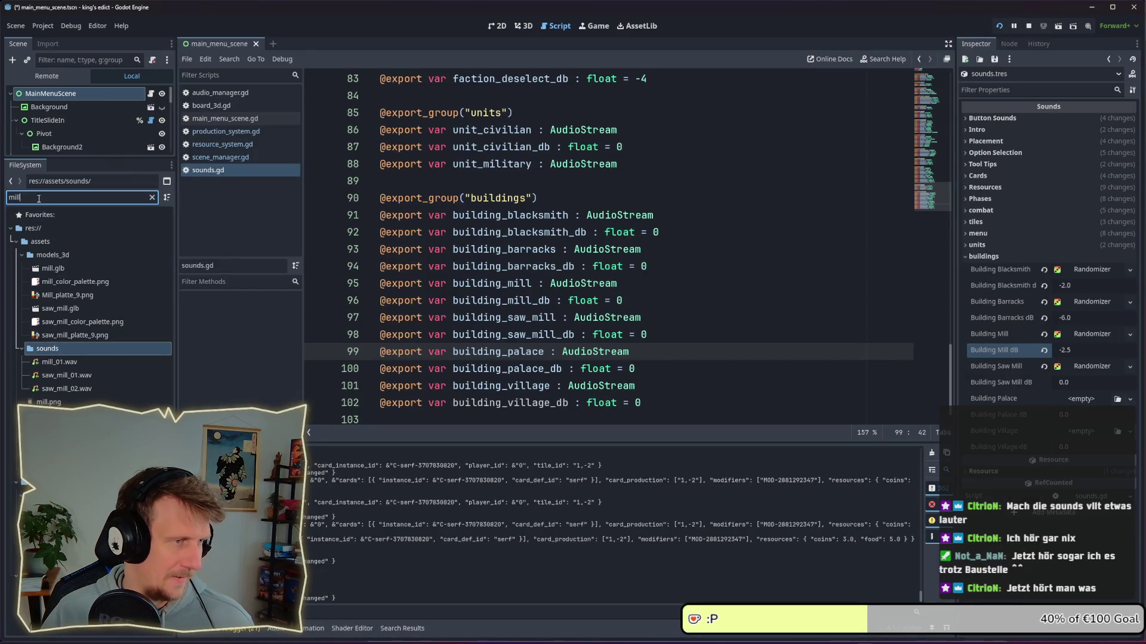
pyautogui.click(1011, 143)
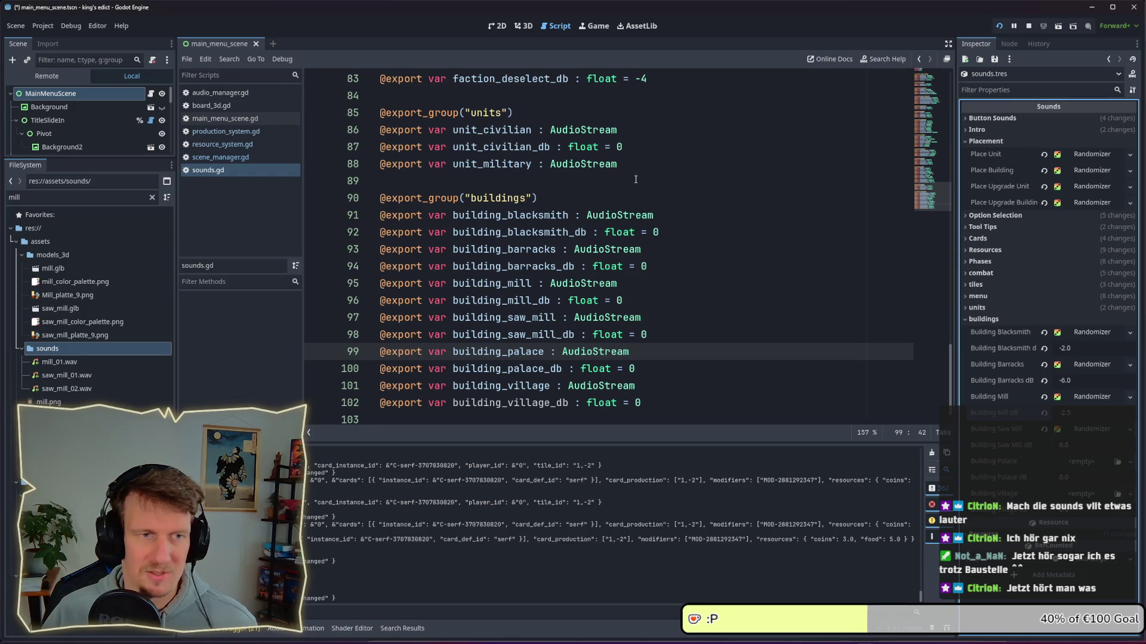
pyautogui.scroll(14, 667, 189)
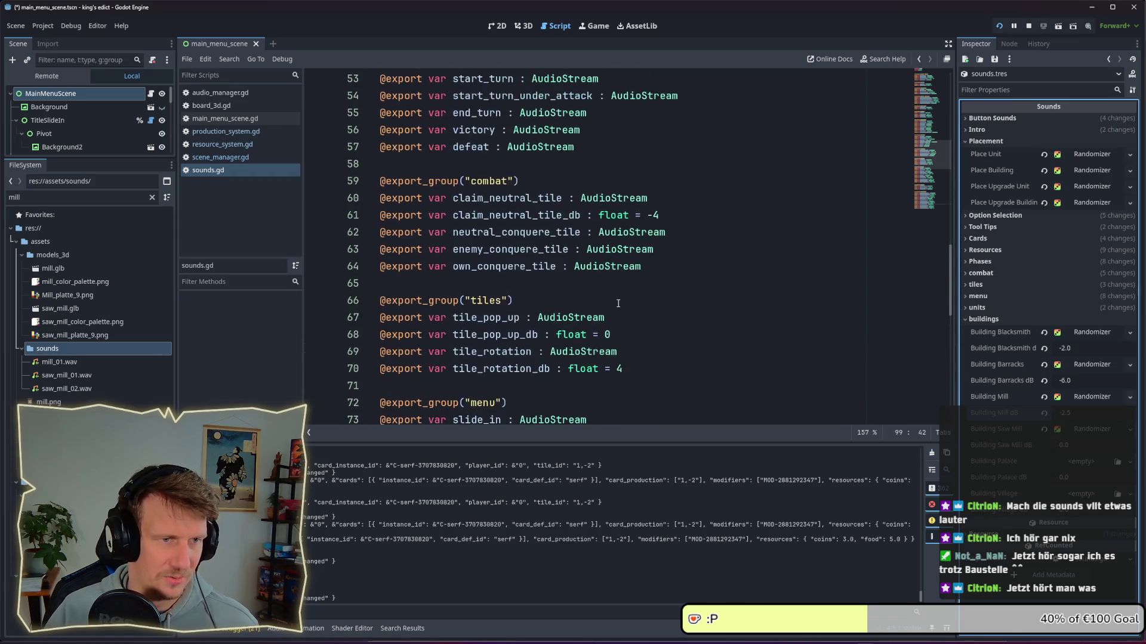
pyautogui.scroll(7, 625, 300)
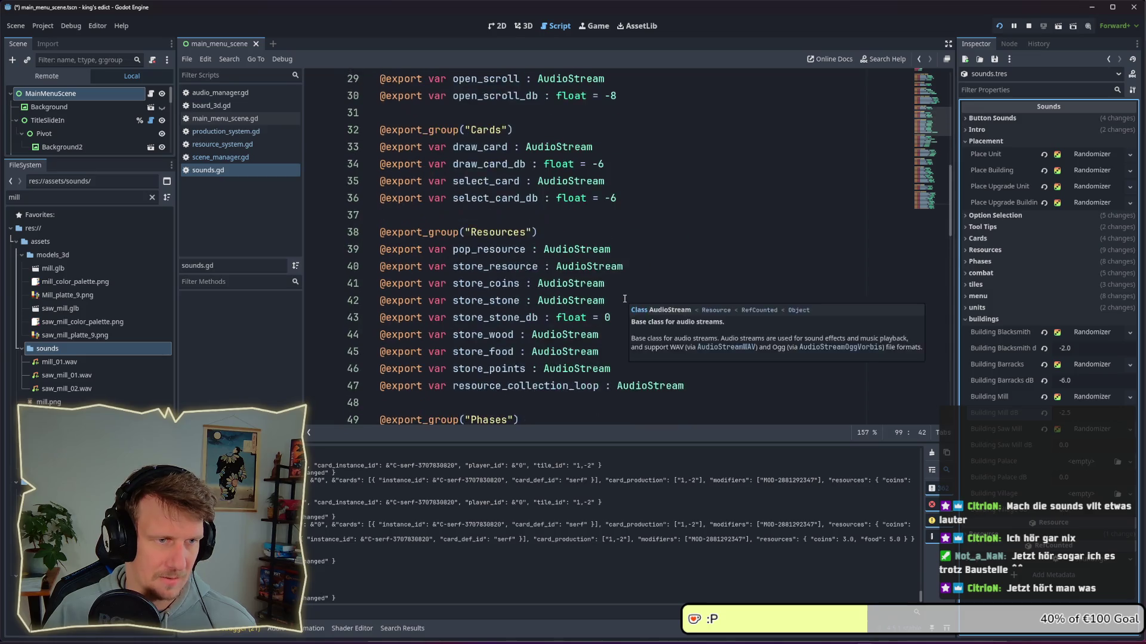
pyautogui.scroll(4, 625, 299)
pyautogui.click(684, 271)
pyautogui.click(669, 235)
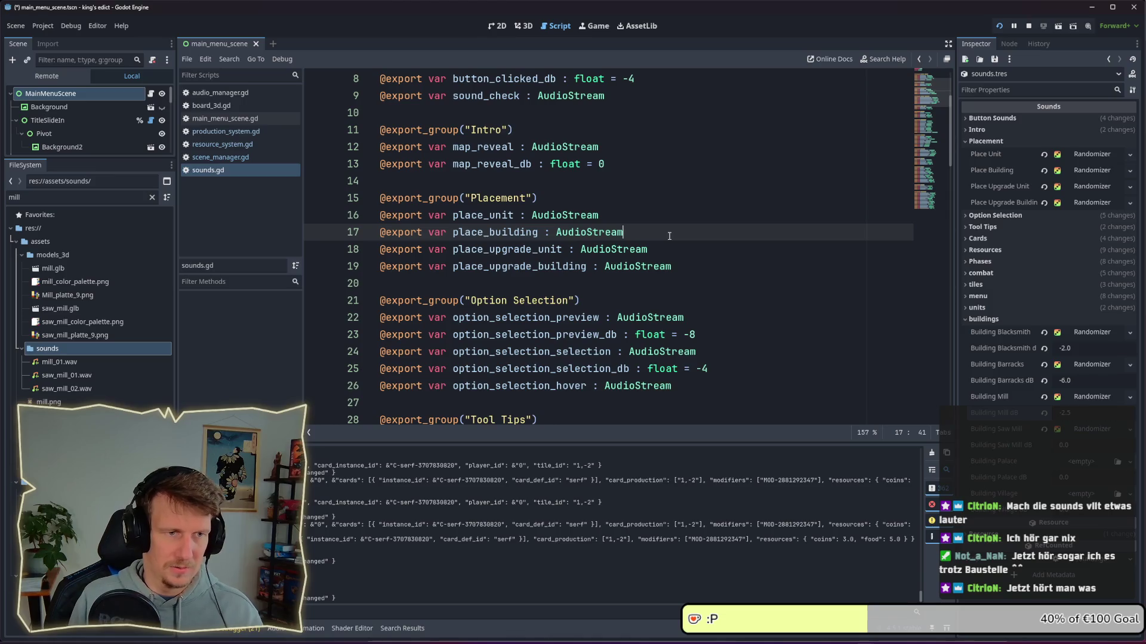
pyautogui.press('Return')
pyautogui.write('@exprot')
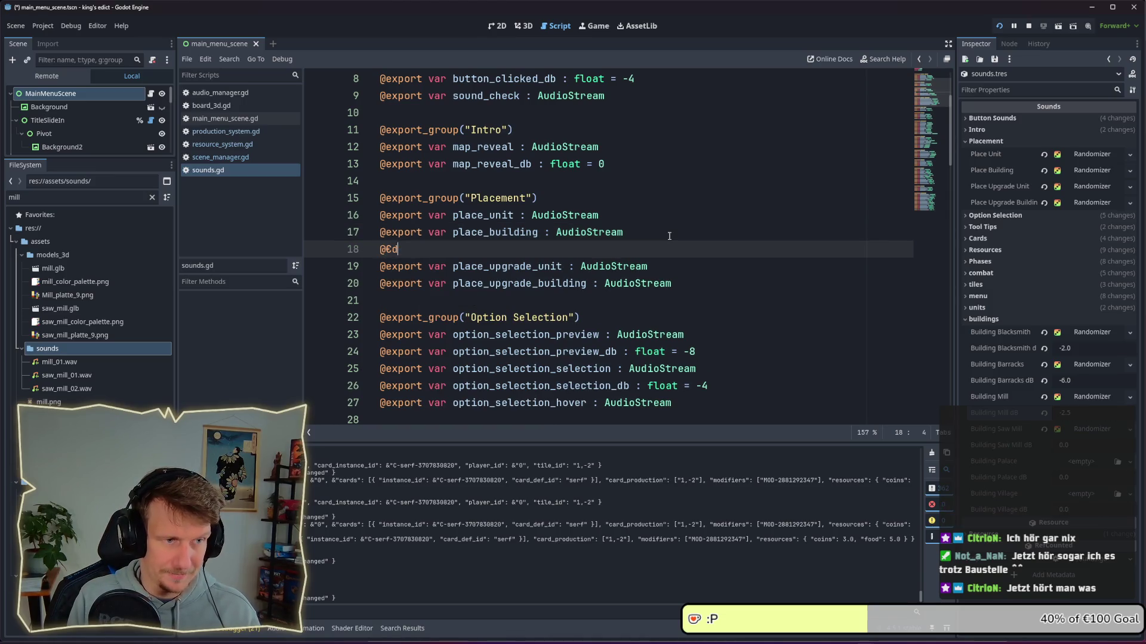
pyautogui.press('BackSpace')
pyautogui.press('BackSpace')
pyautogui.press('BackSpace')
pyautogui.write('ort var place ')
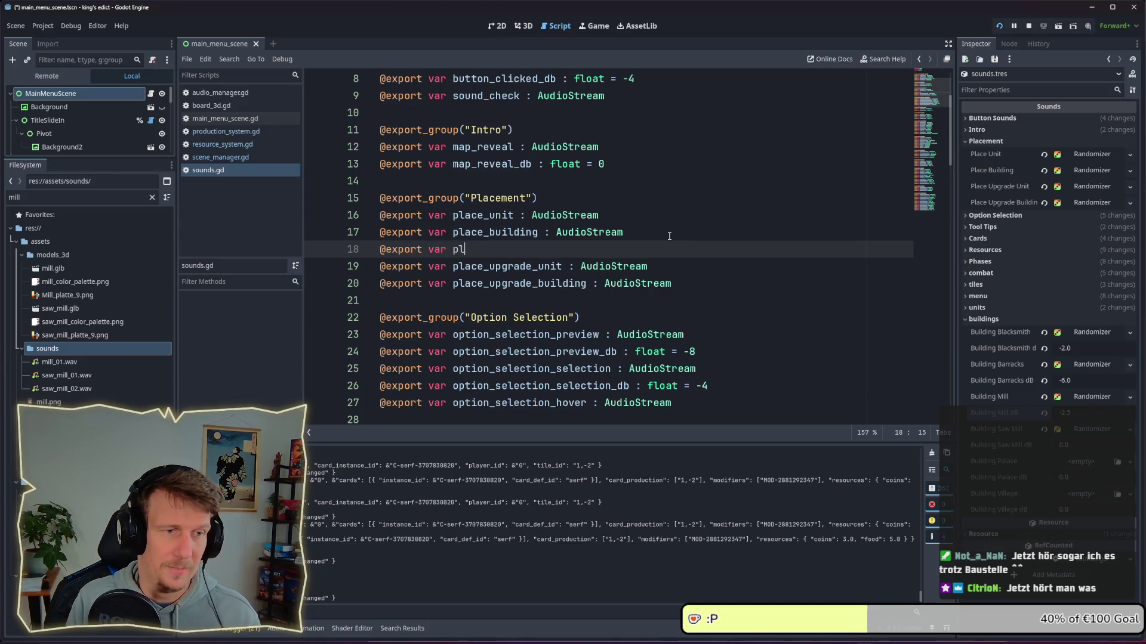
pyautogui.write('_ship')
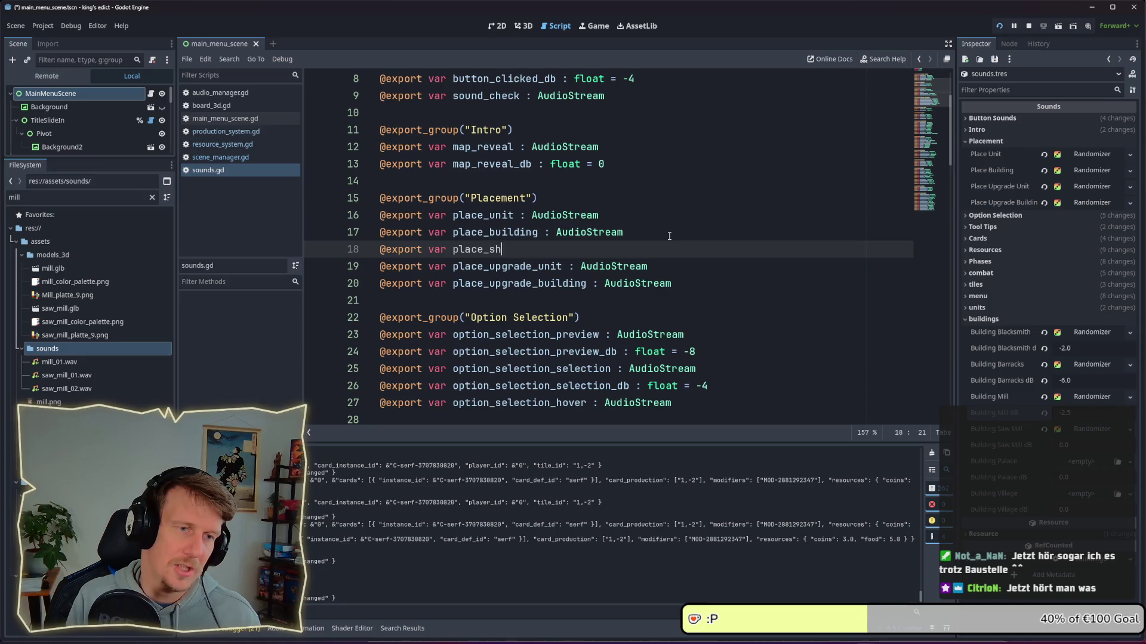
pyautogui.write(': AudioS')
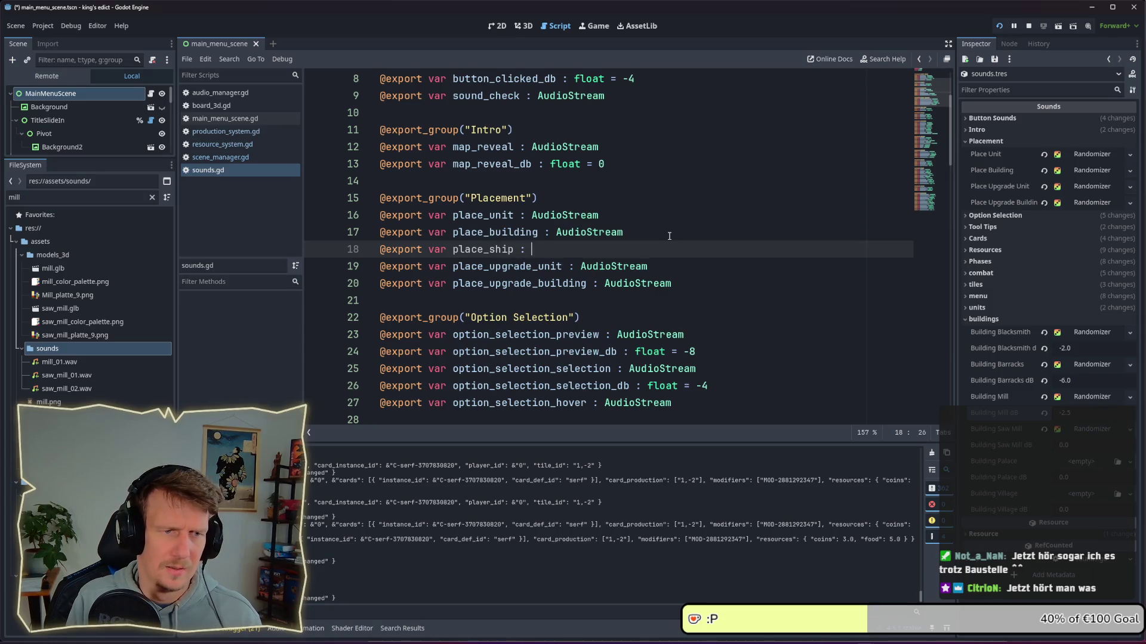
pyautogui.write('tream')
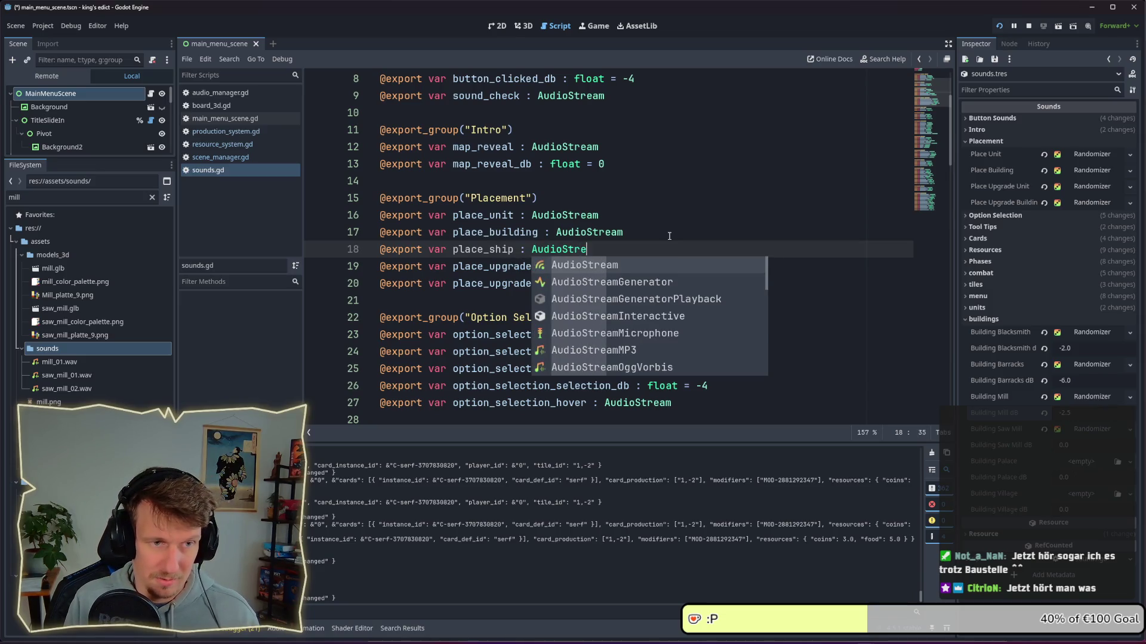
# Step: Duplicate that line as place_ship_db typed 'float = 0' and save the script
pyautogui.hotkey('ctrl', 'shift', 'd')
pyautogui.hotkey('ctrl', 'Left')
pyautogui.hotkey('ctrl', 'Left')
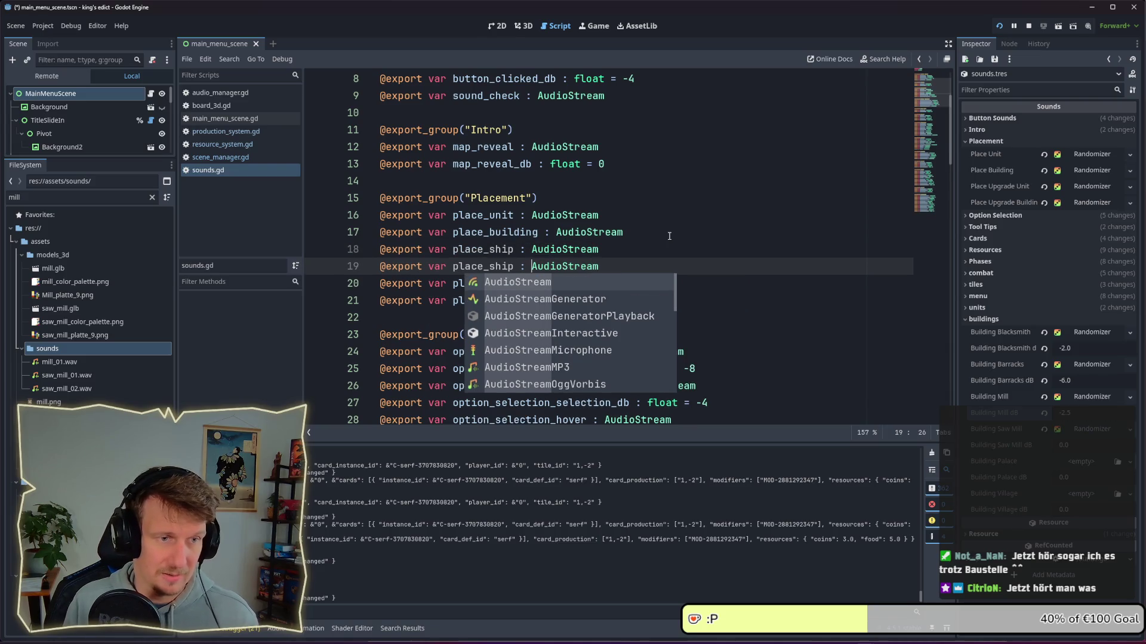
pyautogui.write('_db')
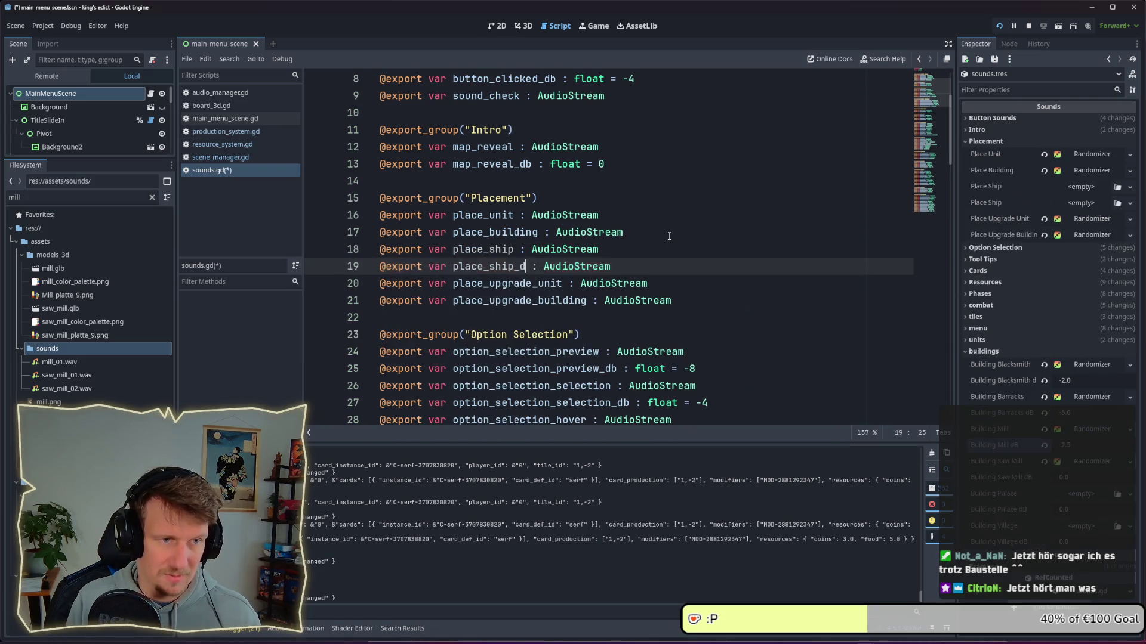
pyautogui.hotkey('ctrl', 's')
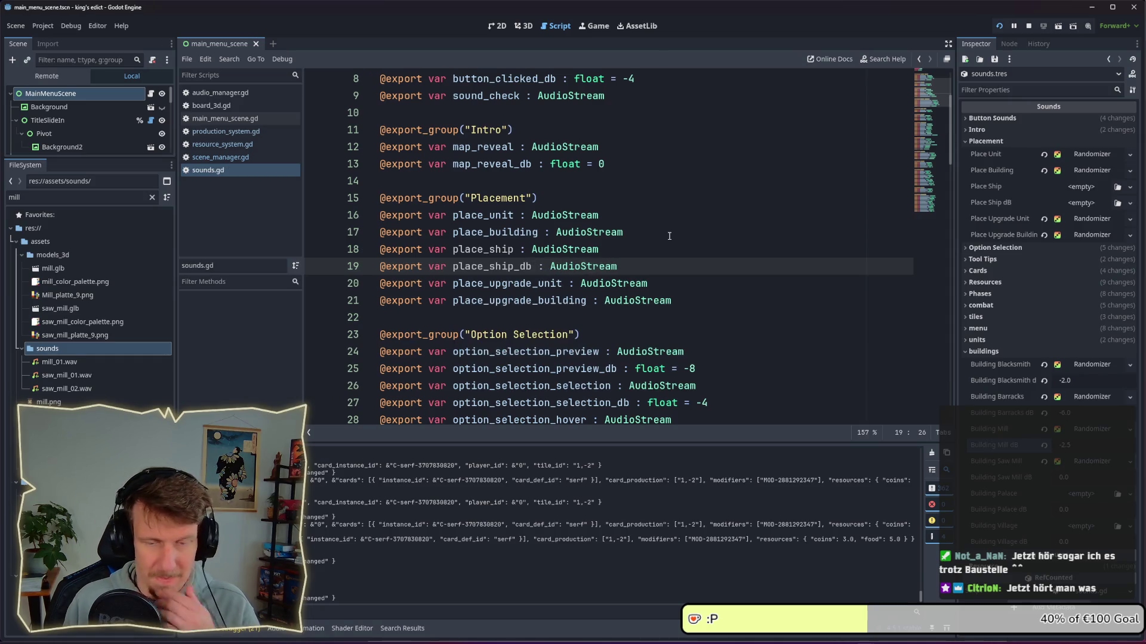
pyautogui.press('Down')
pyautogui.press('Up')
pyautogui.press('End')
pyautogui.hotkey('ctrl', 'shift', 'Left')
pyautogui.write('float = 0')
pyautogui.hotkey('ctrl', 's')
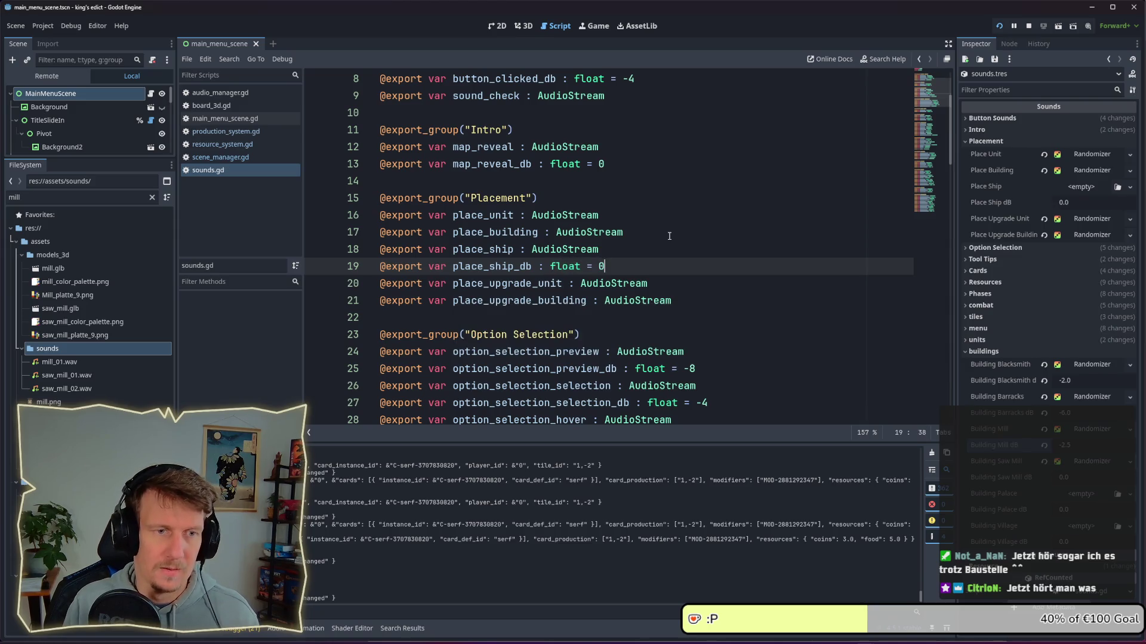
# Step: Make Place Ship a new AudioStreamRandomizer with random pitch 1.05 and one empty stream entry
pyautogui.click(1081, 187)
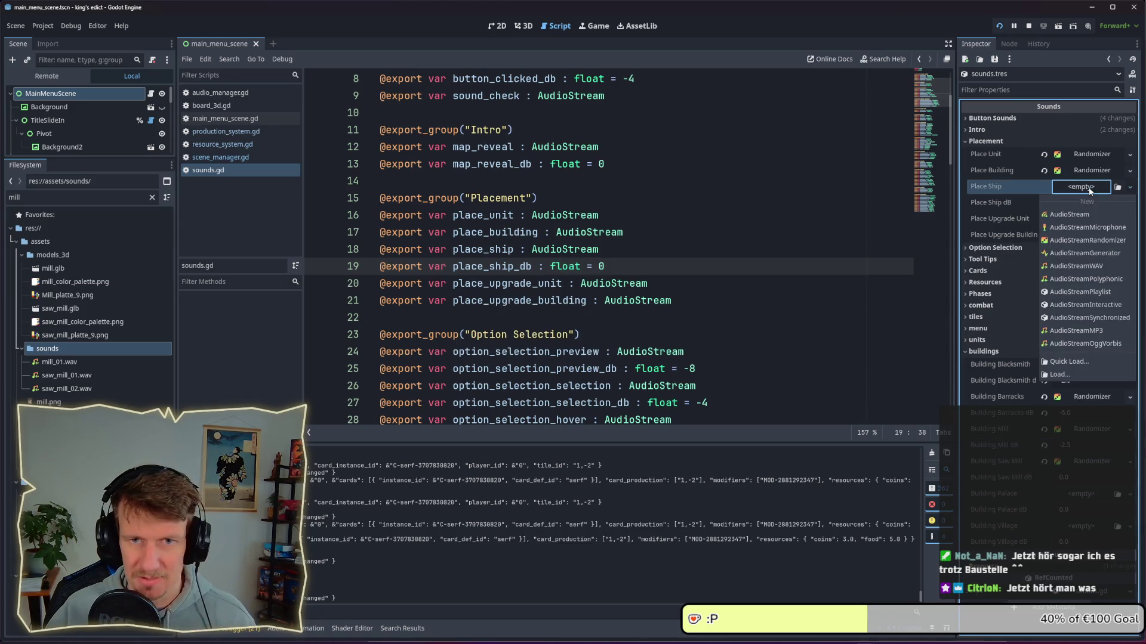
pyautogui.click(1080, 222)
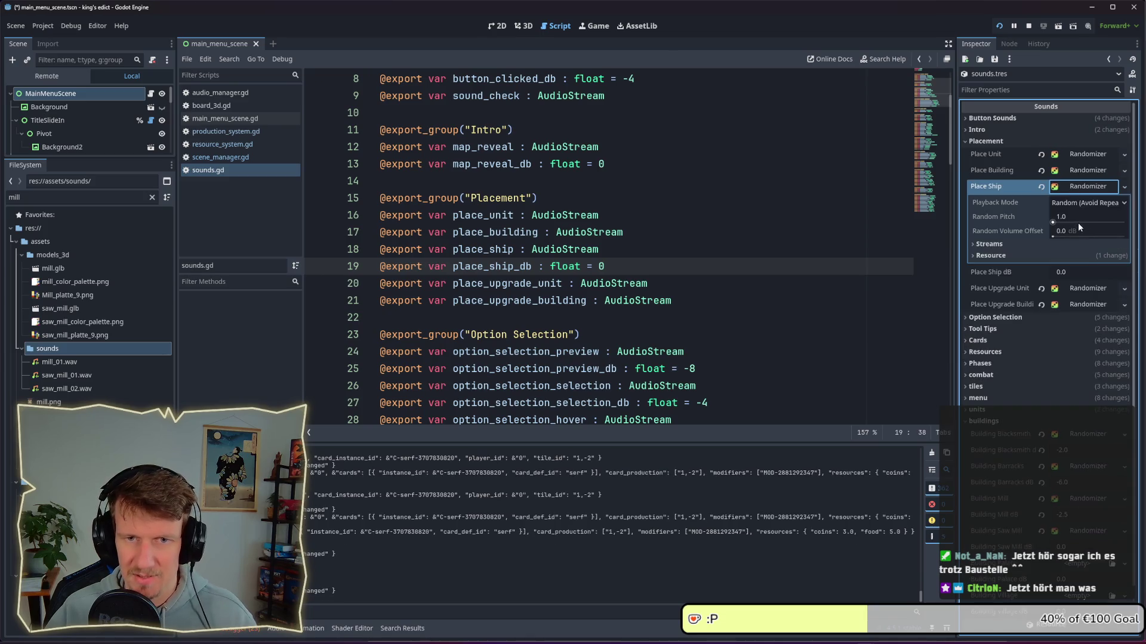
pyautogui.click(1074, 217)
pyautogui.write('05')
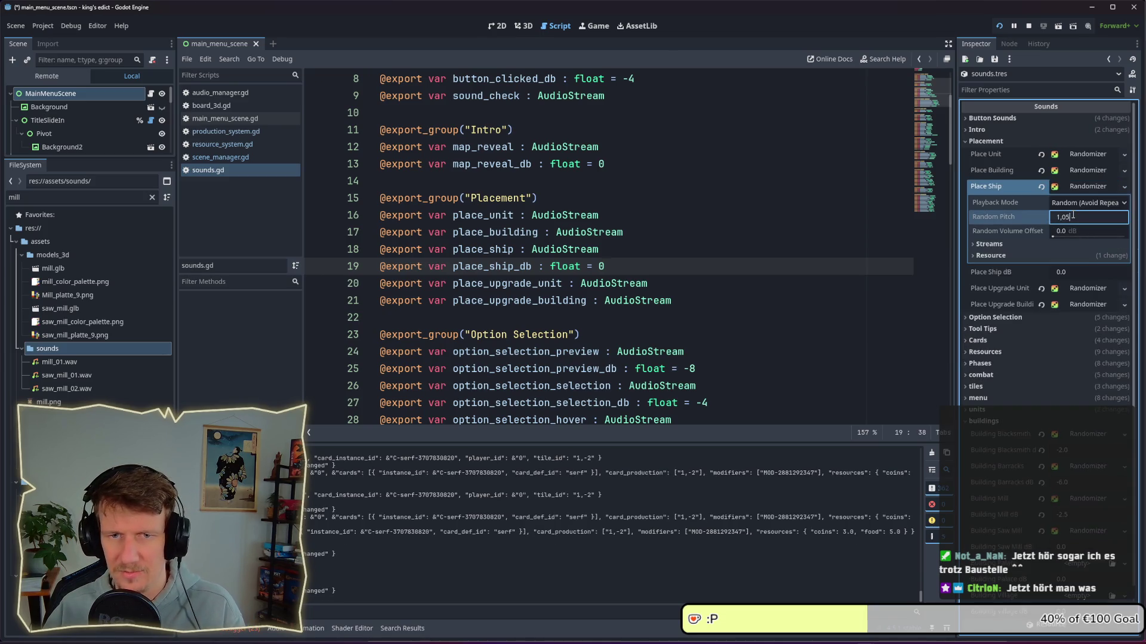
pyautogui.click(1009, 245)
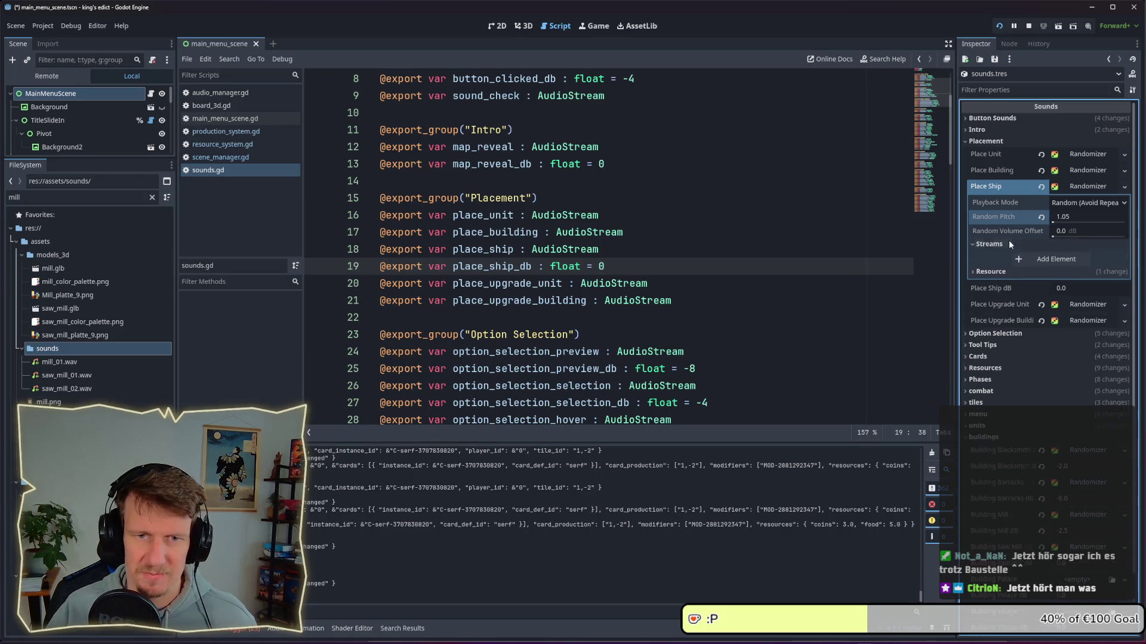
pyautogui.click(1054, 258)
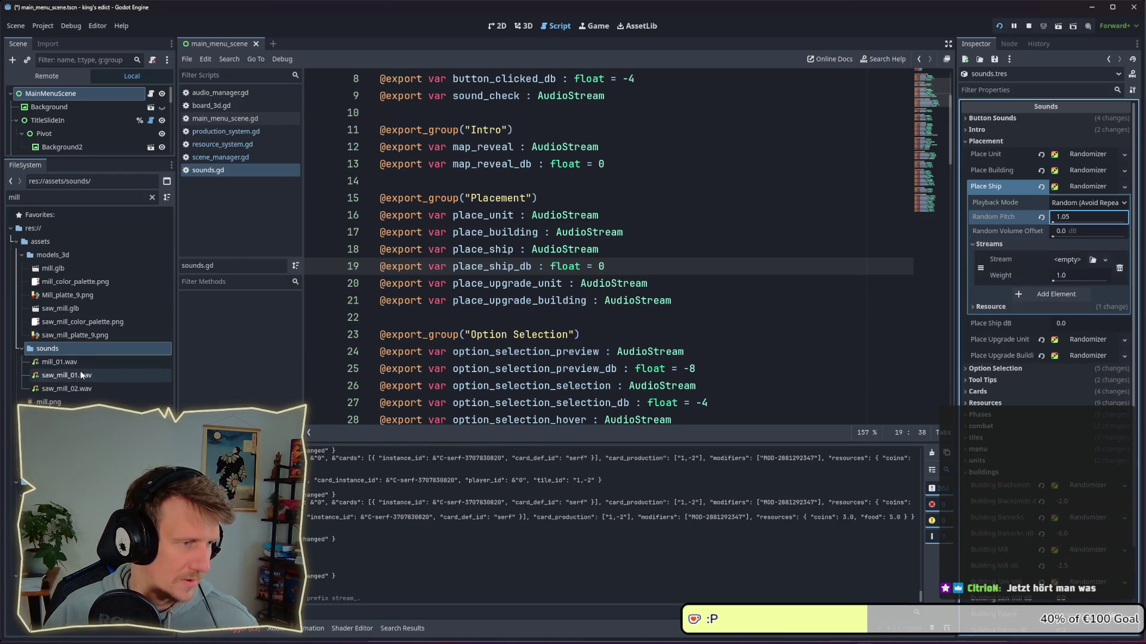
# Step: Filter FileSystem by 'water', drop Water Splash 2_1.wav into the stream slot and preview it
pyautogui.doubleClick(24, 197)
pyautogui.write('war')
pyautogui.press('BackSpace')
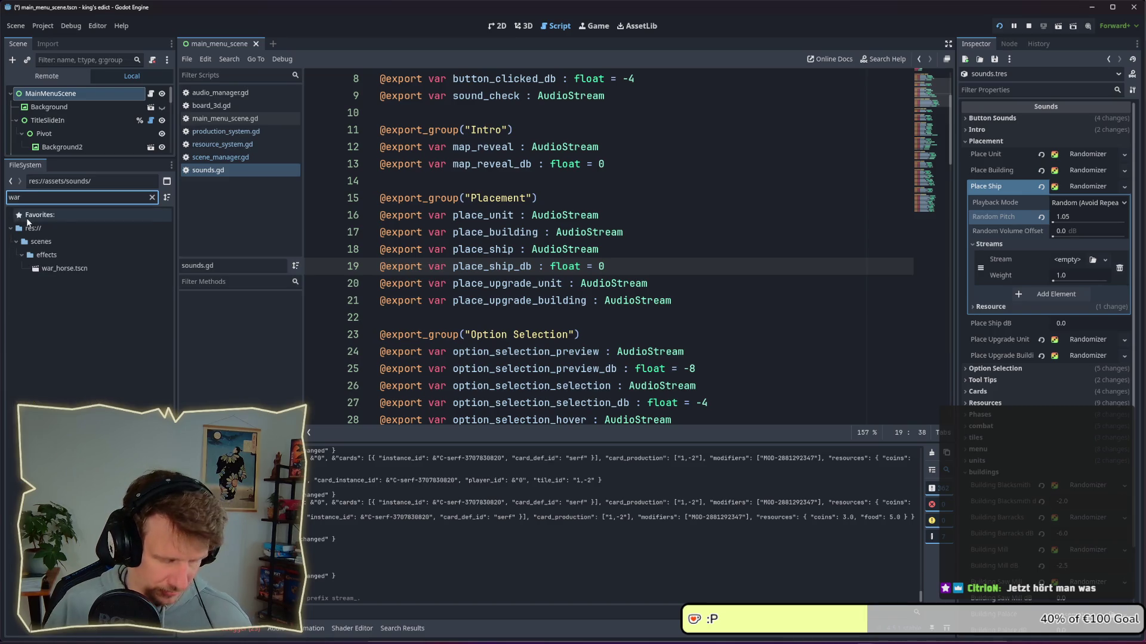
pyautogui.write('ter')
pyautogui.moveTo(87, 348)
pyautogui.mouseDown()
pyautogui.moveTo(907, 291)
pyautogui.moveTo(1064, 262)
pyautogui.mouseUp()
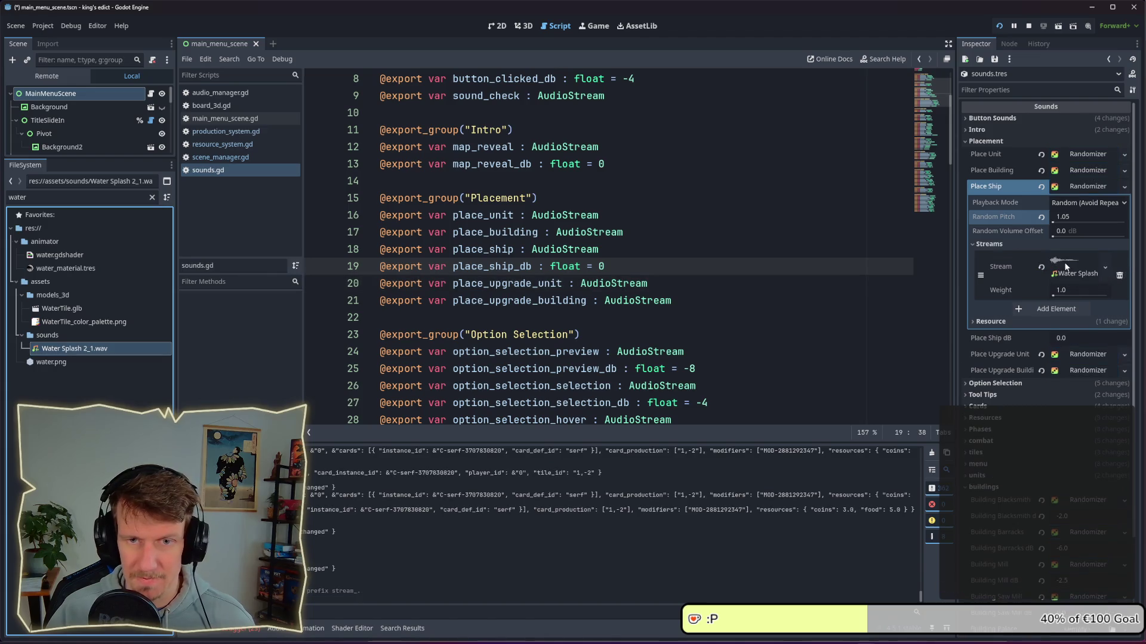
pyautogui.click(1065, 269)
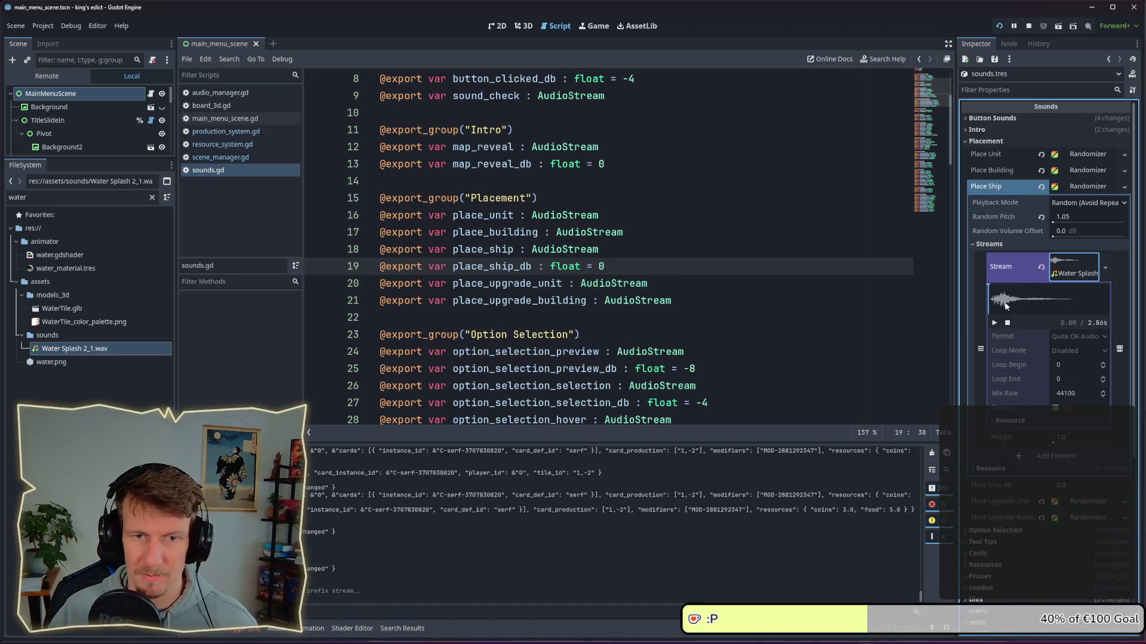
pyautogui.click(995, 322)
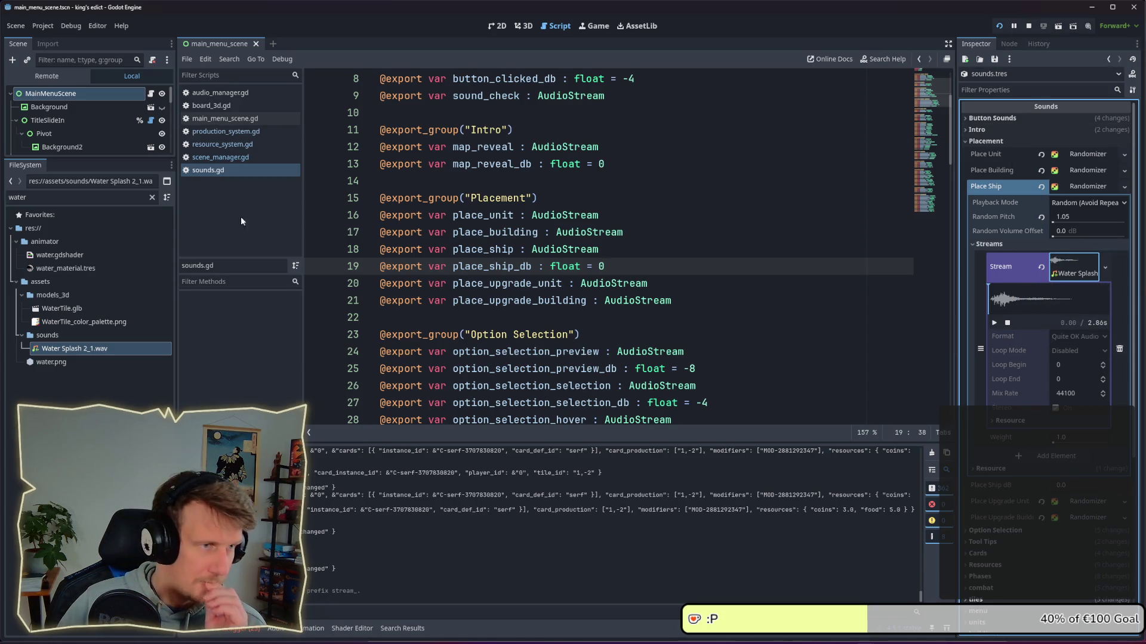
# Step: Search all project files for place_unit from sounds.gd
pyautogui.click(621, 254)
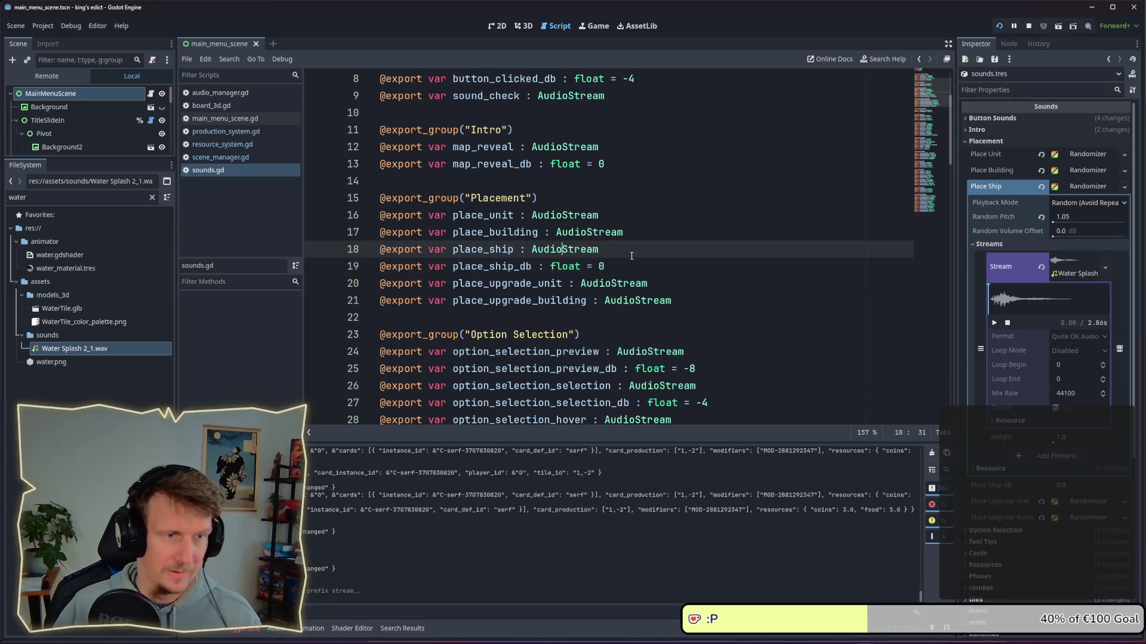
pyautogui.doubleClick(472, 214)
pyautogui.hotkey('ctrl', 'shift', 'f')
pyautogui.click(760, 370)
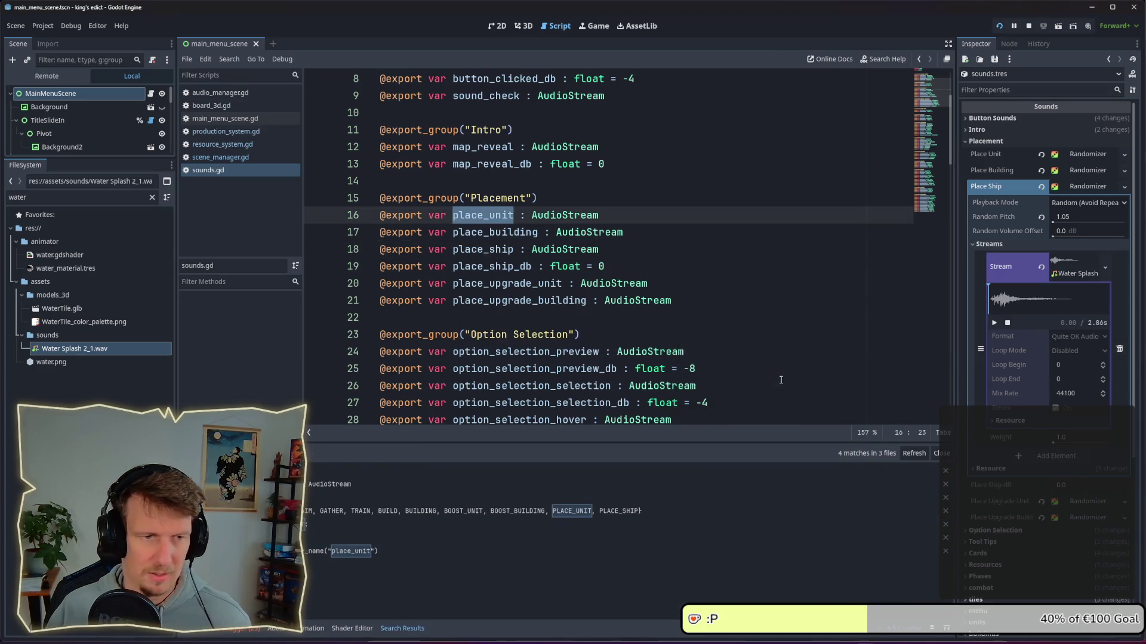
# Step: Open board_3d.gd at the place_unit call from the search results
pyautogui.click(433, 551)
pyautogui.click(691, 232)
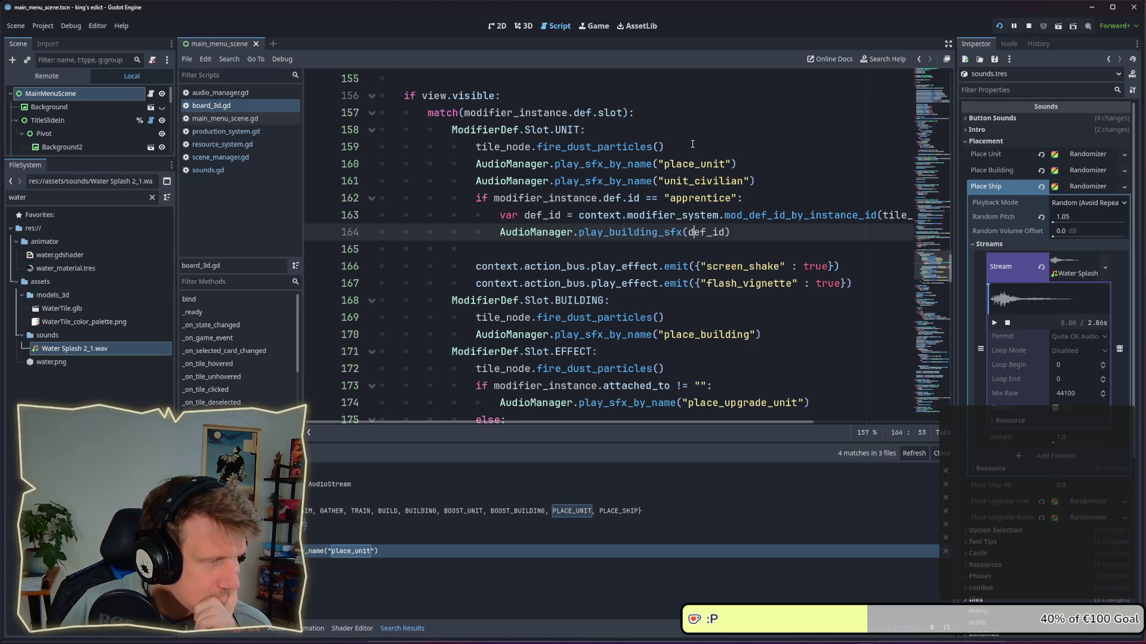
pyautogui.moveTo(743, 198); pyautogui.dragTo(478, 192)
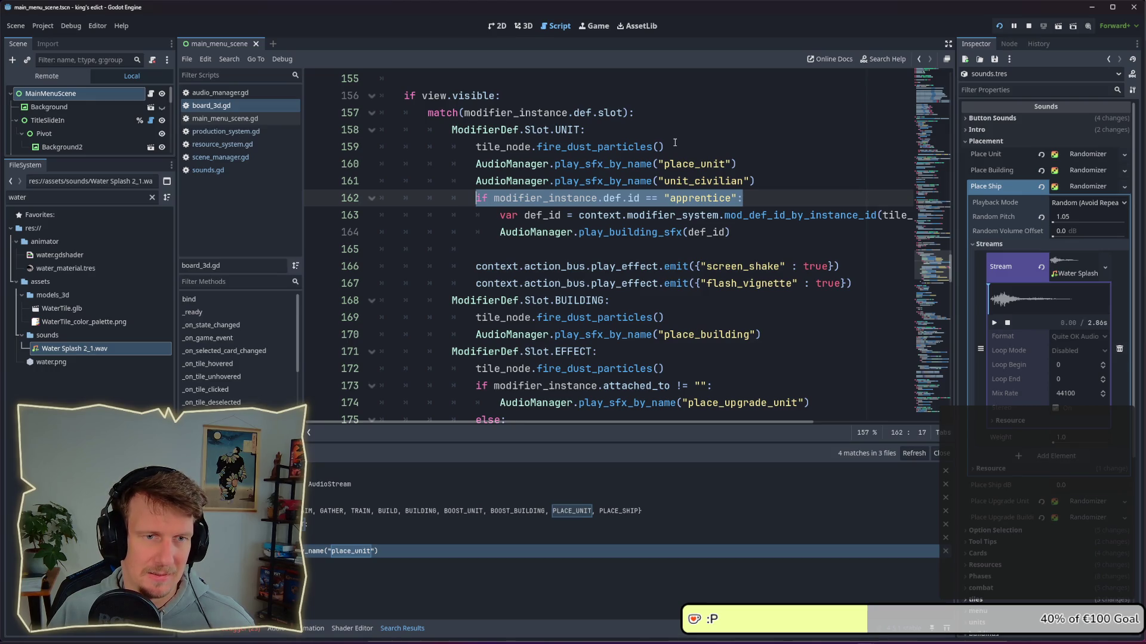
pyautogui.click(674, 142)
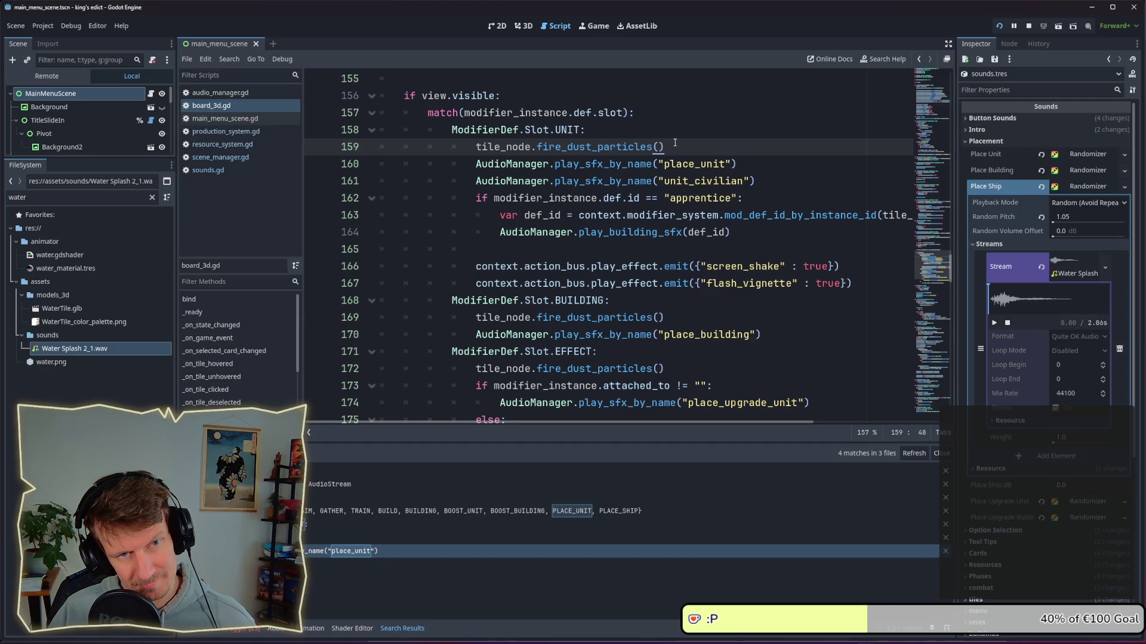
# Step: Delete the play_sfx_by_name("unit_civilian") line, save, and open space after fire_dust_particles()
pyautogui.doubleClick(500, 182)
pyautogui.hotkey('shift', 'End')
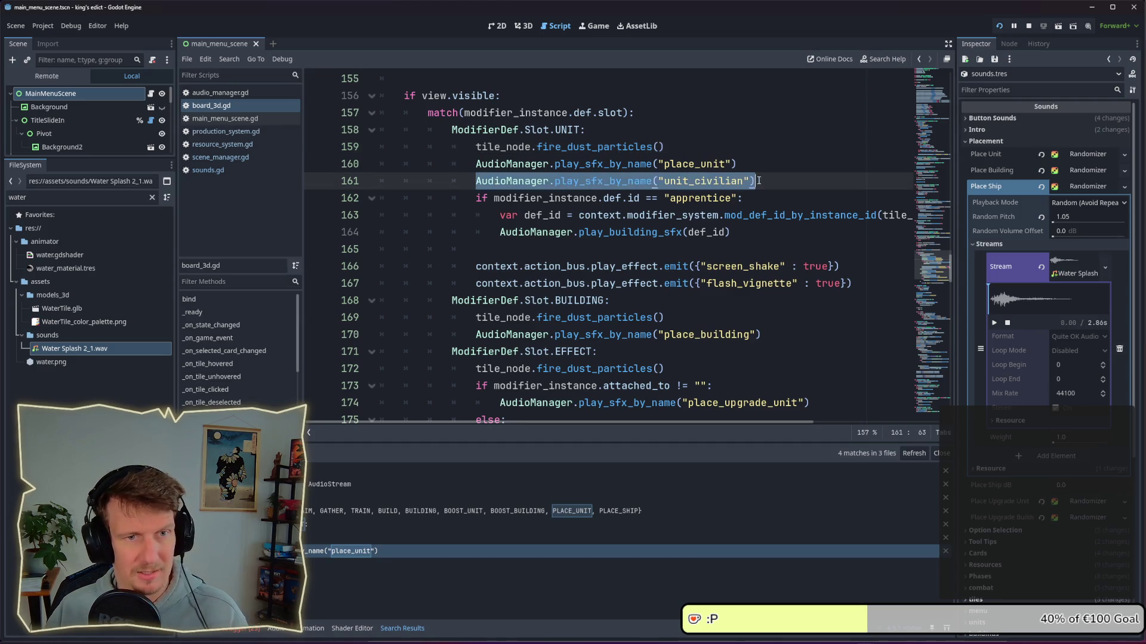
pyautogui.press('BackSpace')
pyautogui.keyDown('shift'); pyautogui.click(372, 186); pyautogui.keyUp('shift')
pyautogui.press('BackSpace')
pyautogui.press('BackSpace')
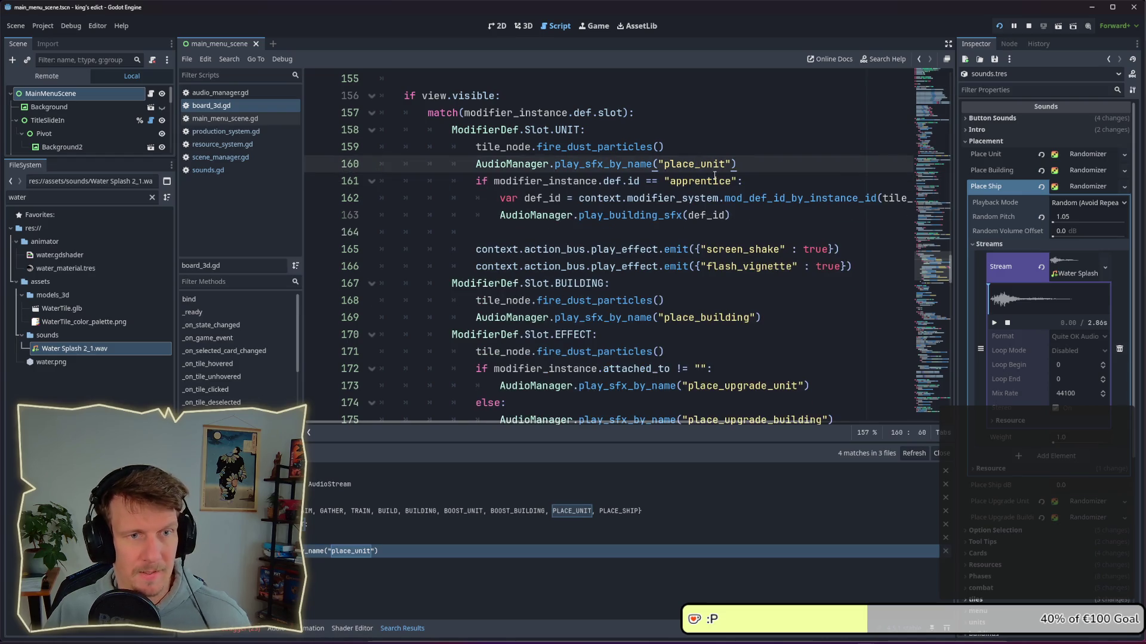
pyautogui.hotkey('ctrl', 's')
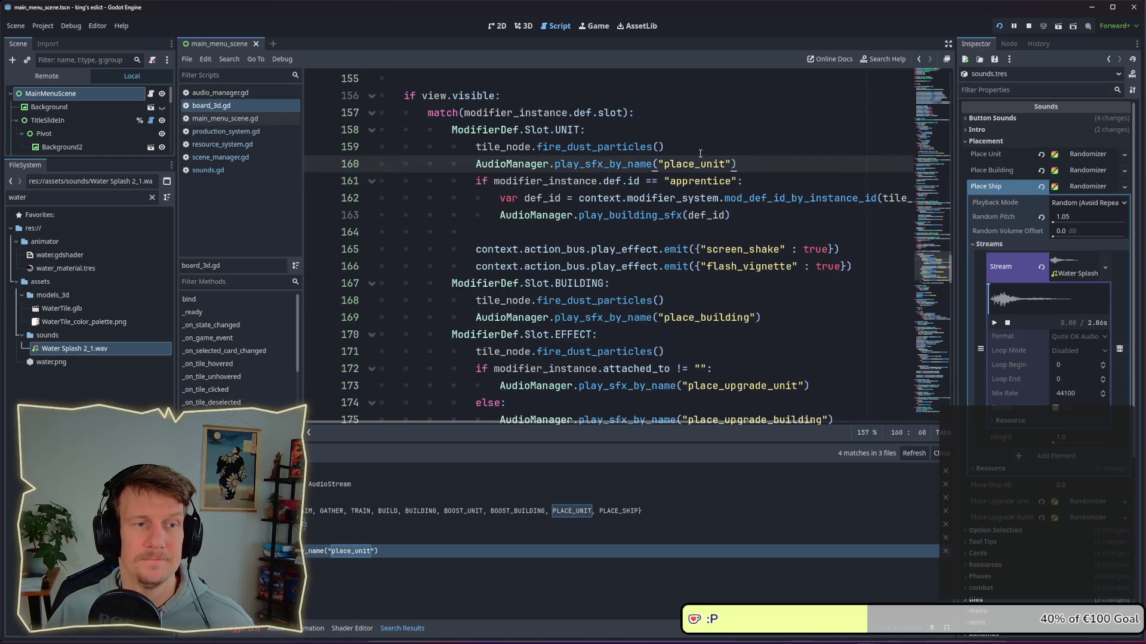
pyautogui.click(699, 153)
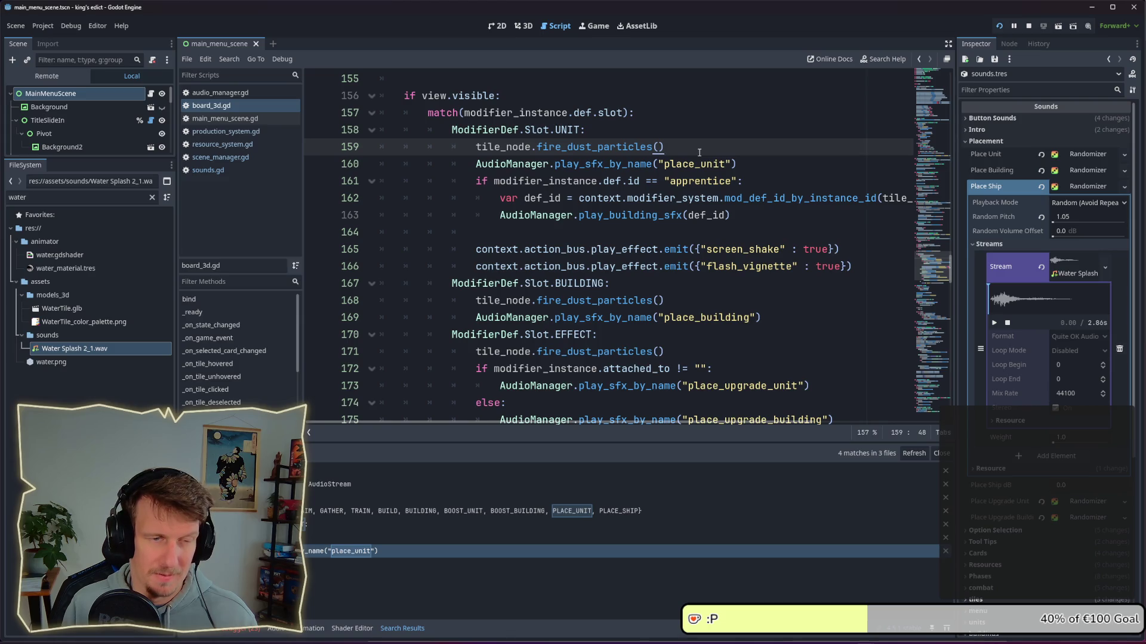
pyautogui.press('Return')
pyautogui.press('Return')
pyautogui.press('Return')
# Step: Begin 'if tile_node.tile.' on a new line and jump to the tile property's declaration
pyautogui.press('Up')
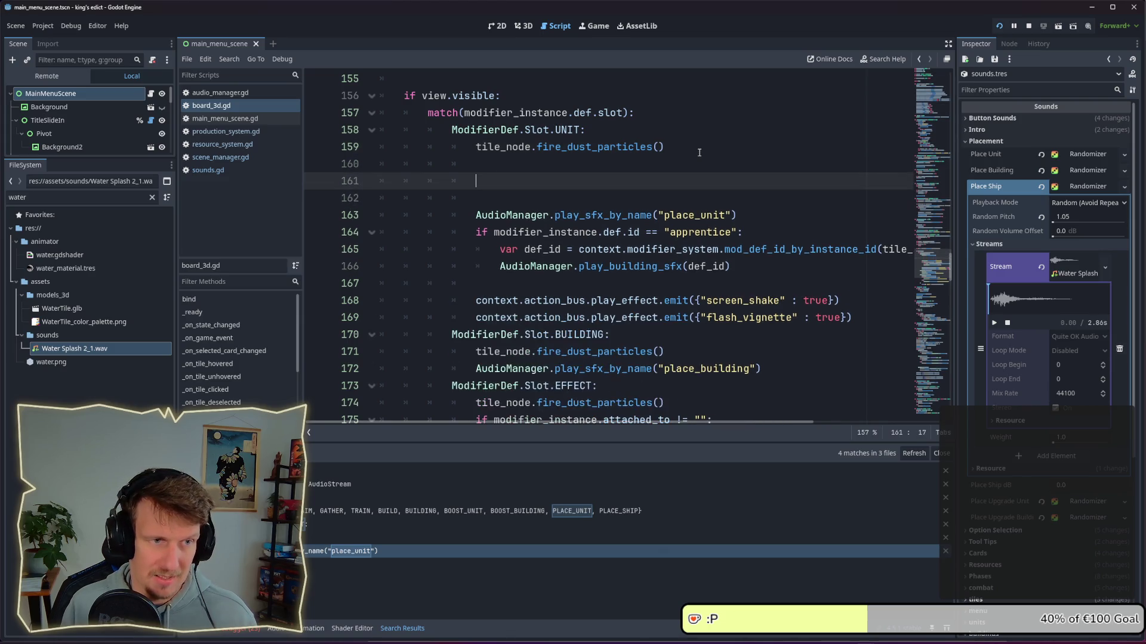
pyautogui.write('if ')
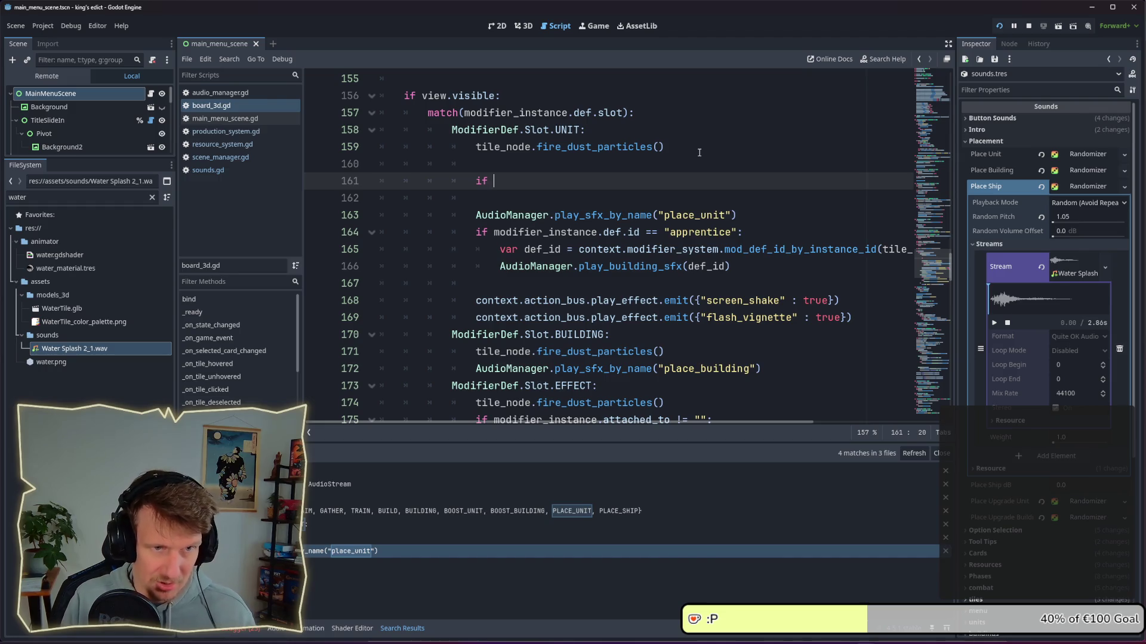
pyautogui.write('til')
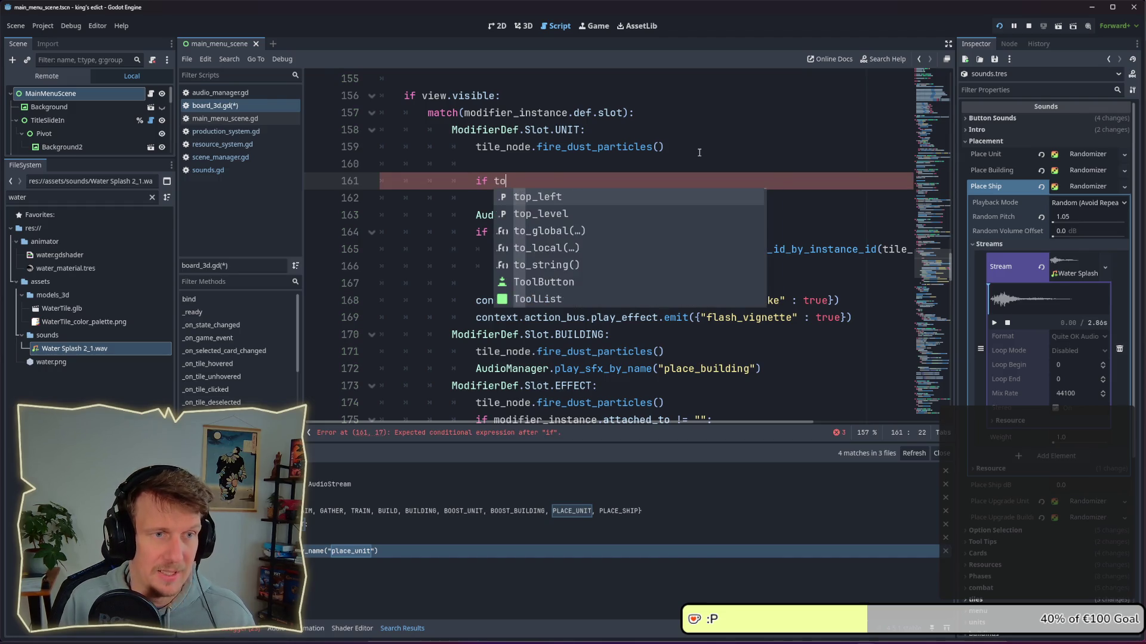
pyautogui.write('e_')
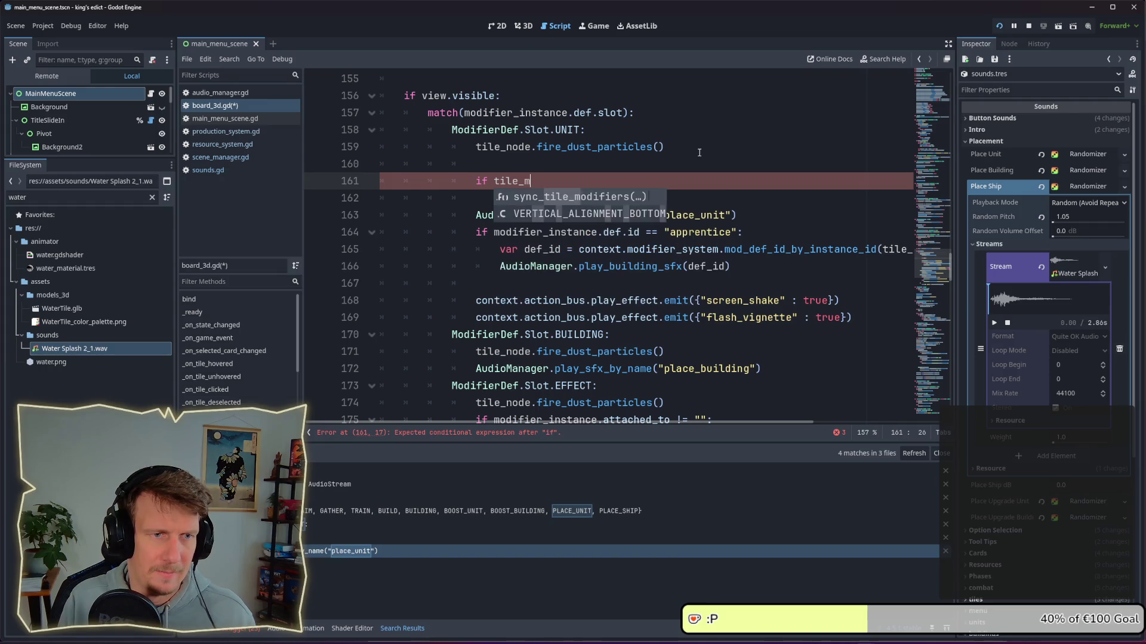
pyautogui.write('node.til')
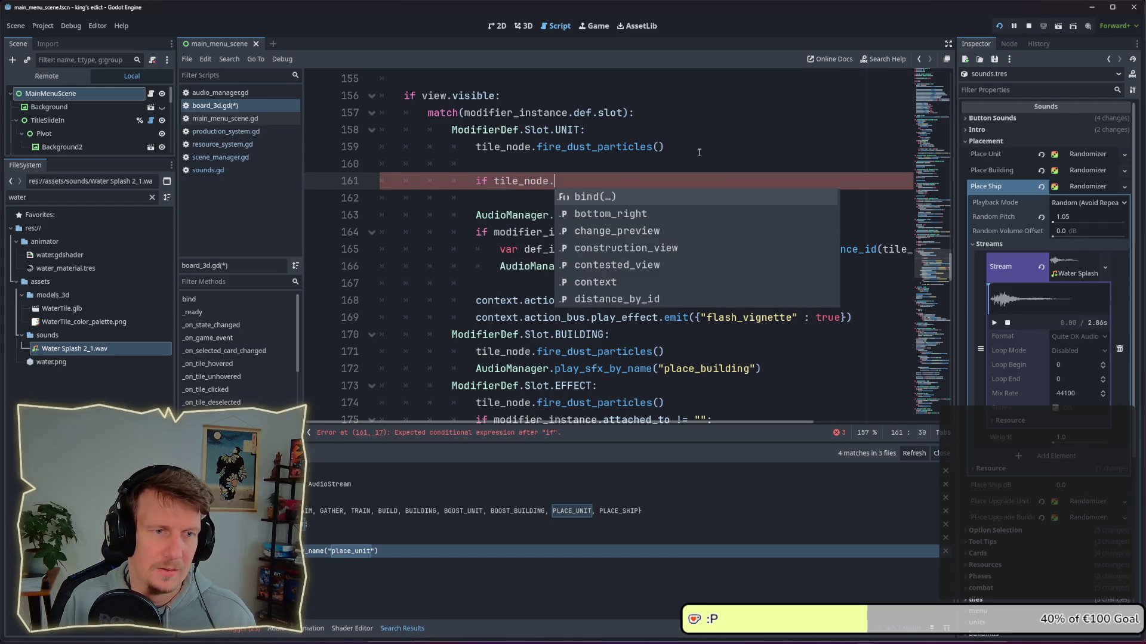
pyautogui.write('e')
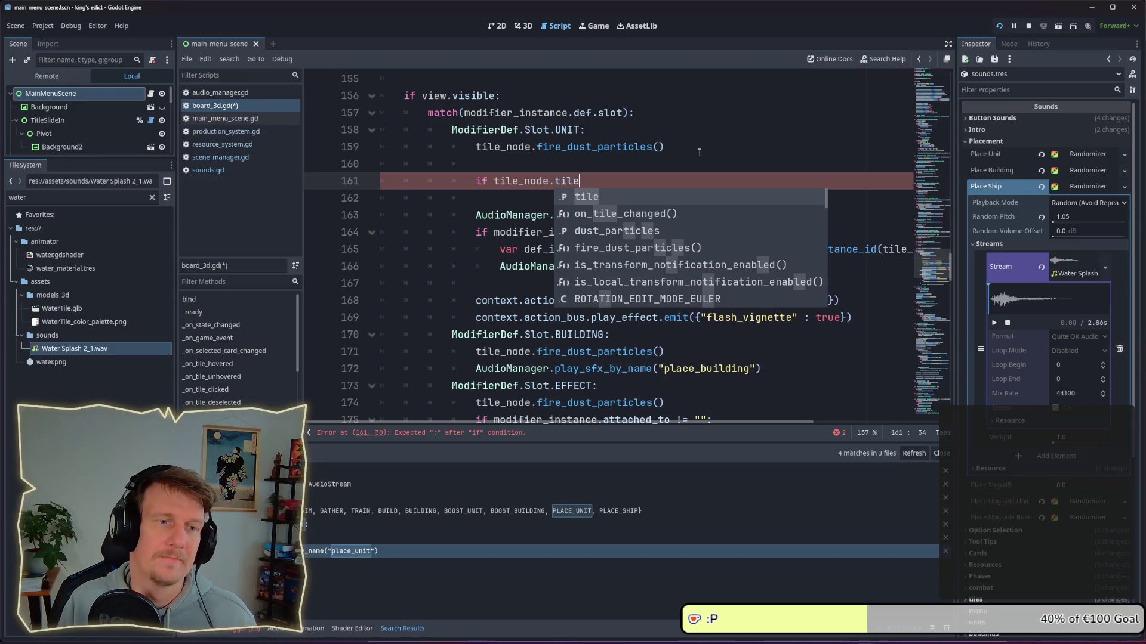
pyautogui.write('.')
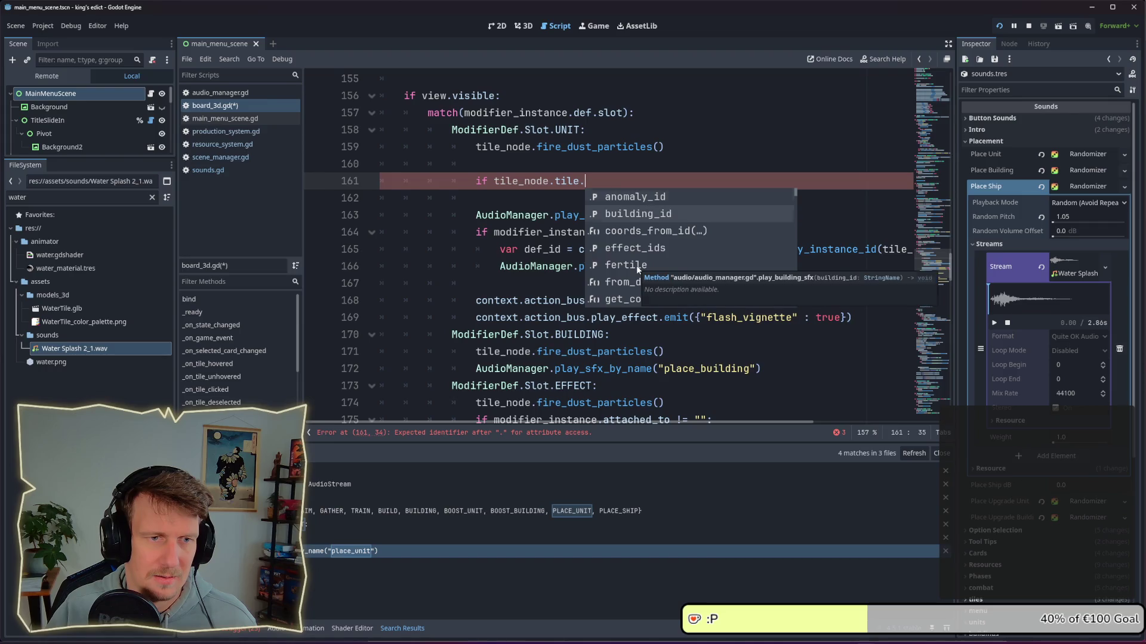
pyautogui.press('Escape')
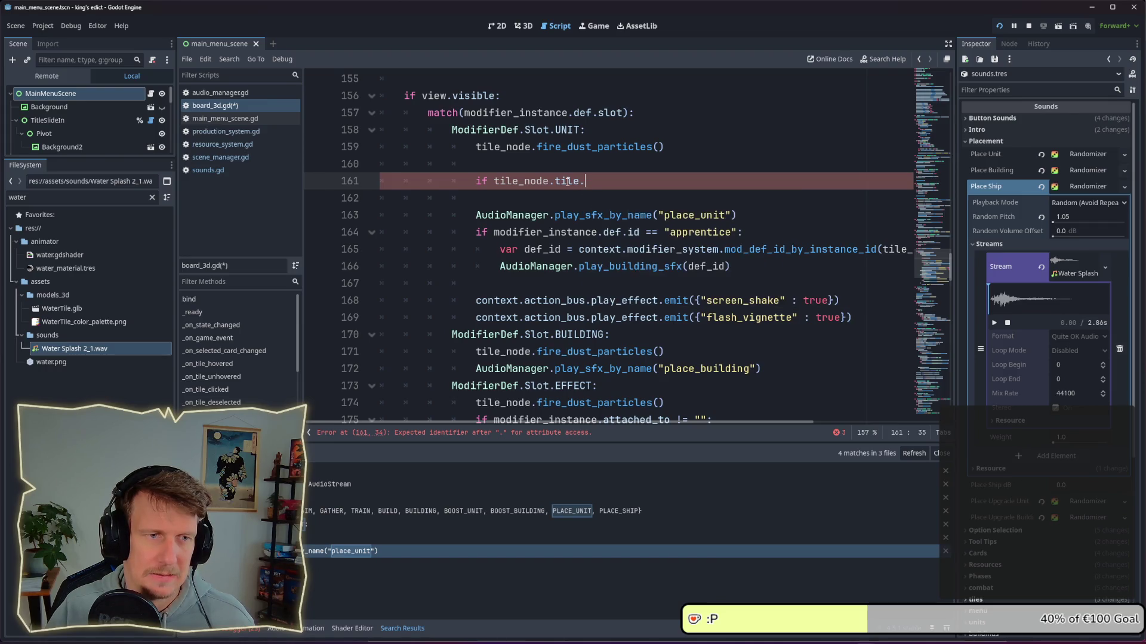
pyautogui.keyDown('ctrl'); pyautogui.click(567, 181); pyautogui.keyUp('ctrl')
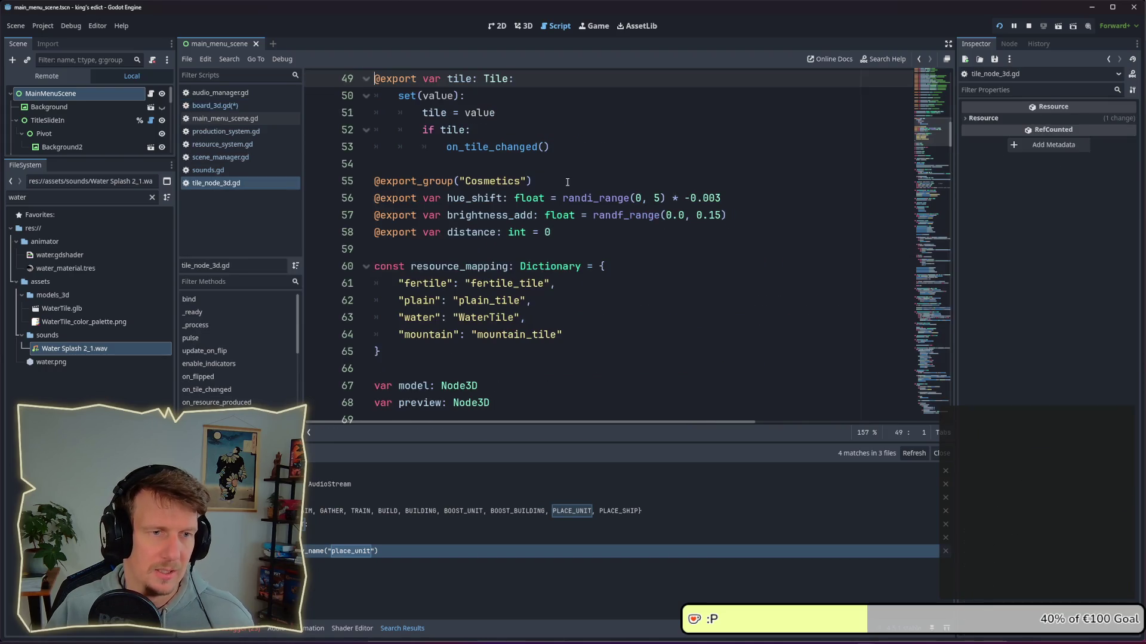
# Step: Check the Tile kind property, then write 'if tile_node.tile.kind == Tile.Kind.WATER:' and save
pyautogui.keyDown('ctrl'); pyautogui.click(485, 80); pyautogui.keyUp('ctrl')
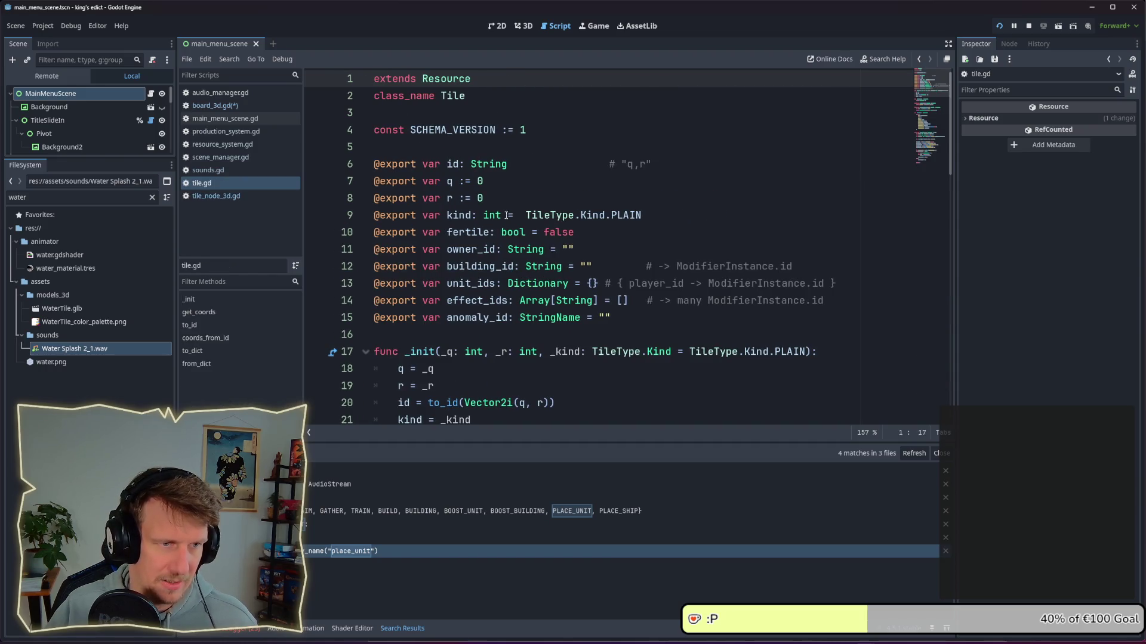
pyautogui.click(638, 218)
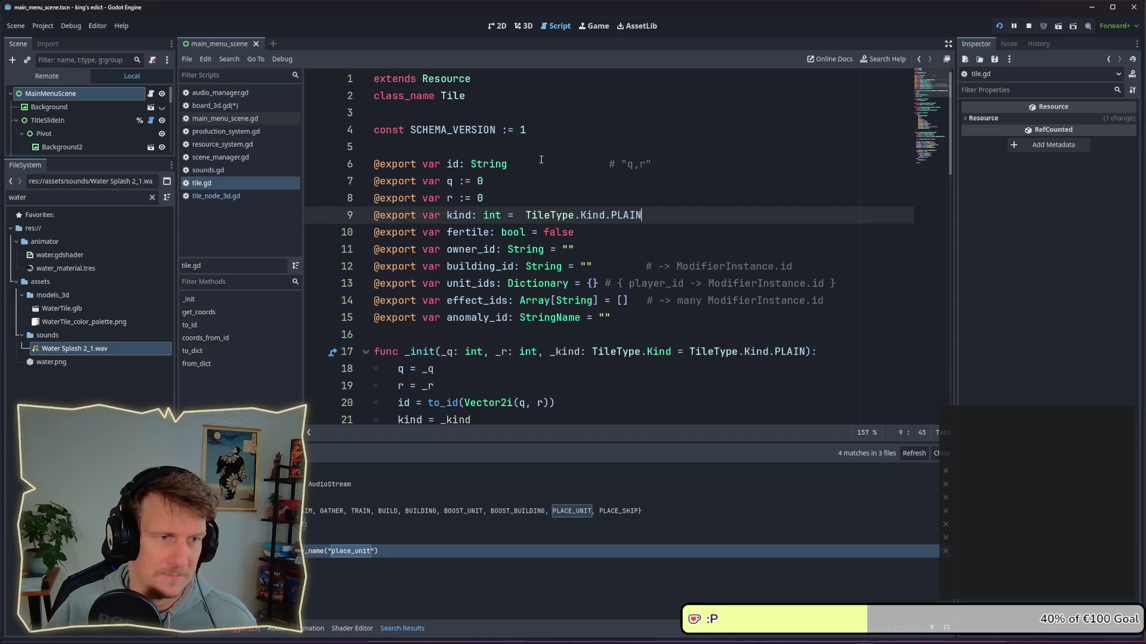
pyautogui.hotkey('alt', 'Left')
pyautogui.hotkey('alt', 'Left')
pyautogui.click(596, 180)
pyautogui.write('kind == ')
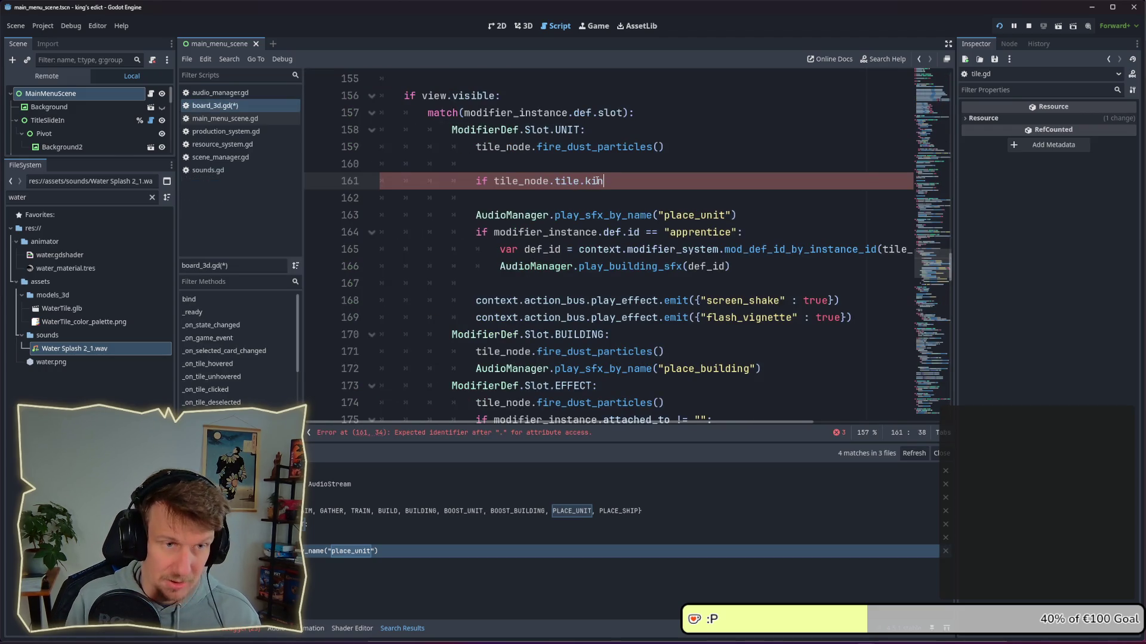
pyautogui.write('Tile.KI')
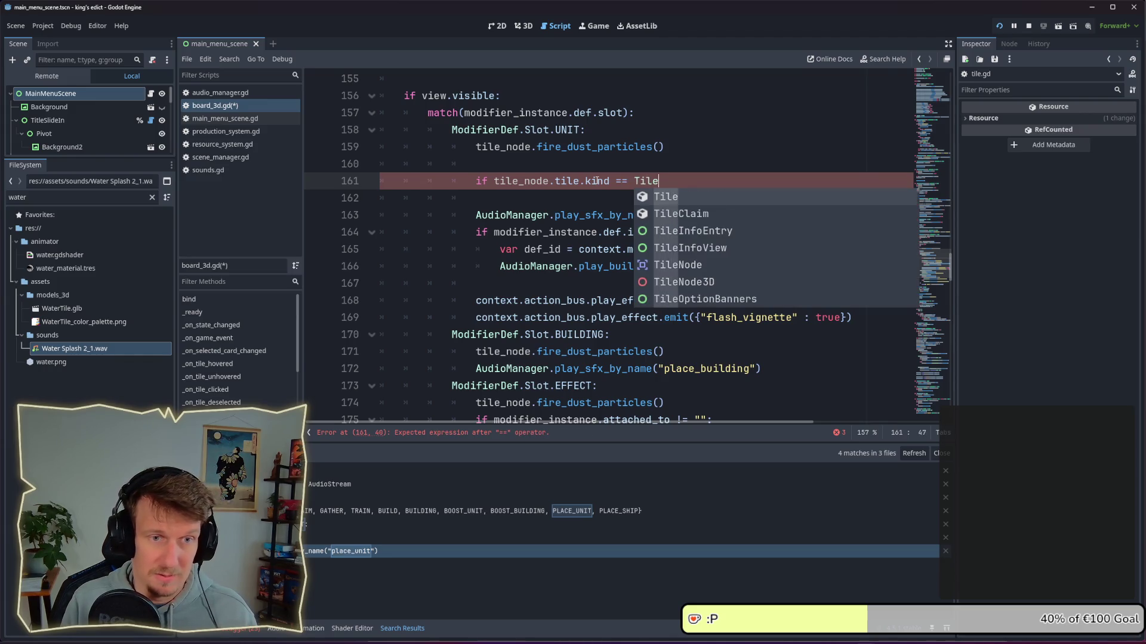
pyautogui.press('BackSpace')
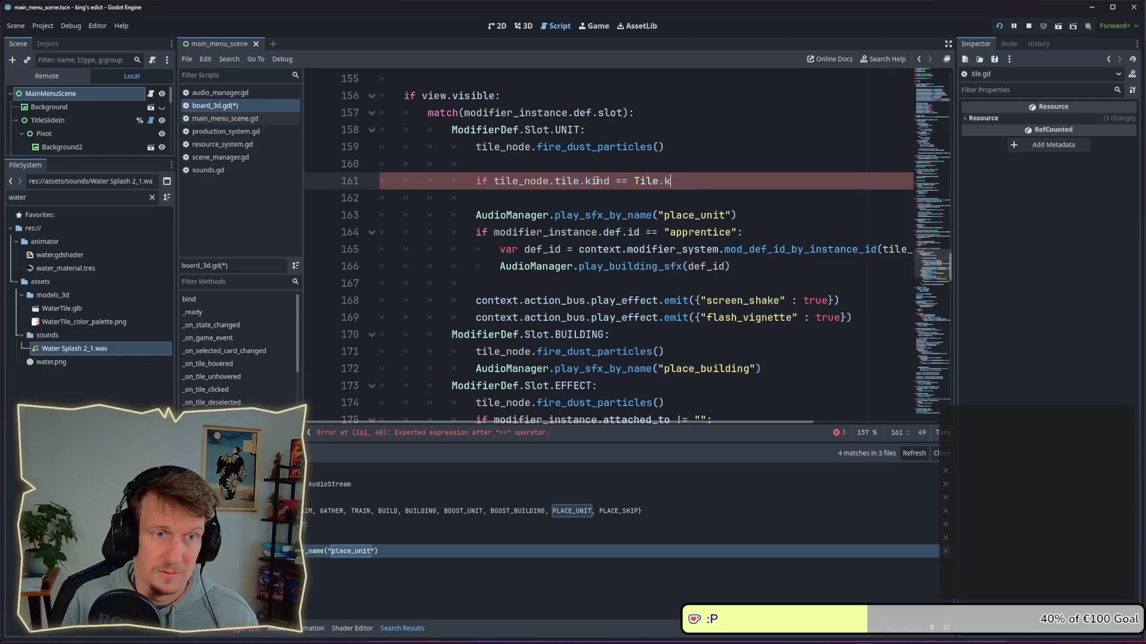
pyautogui.write('ind.')
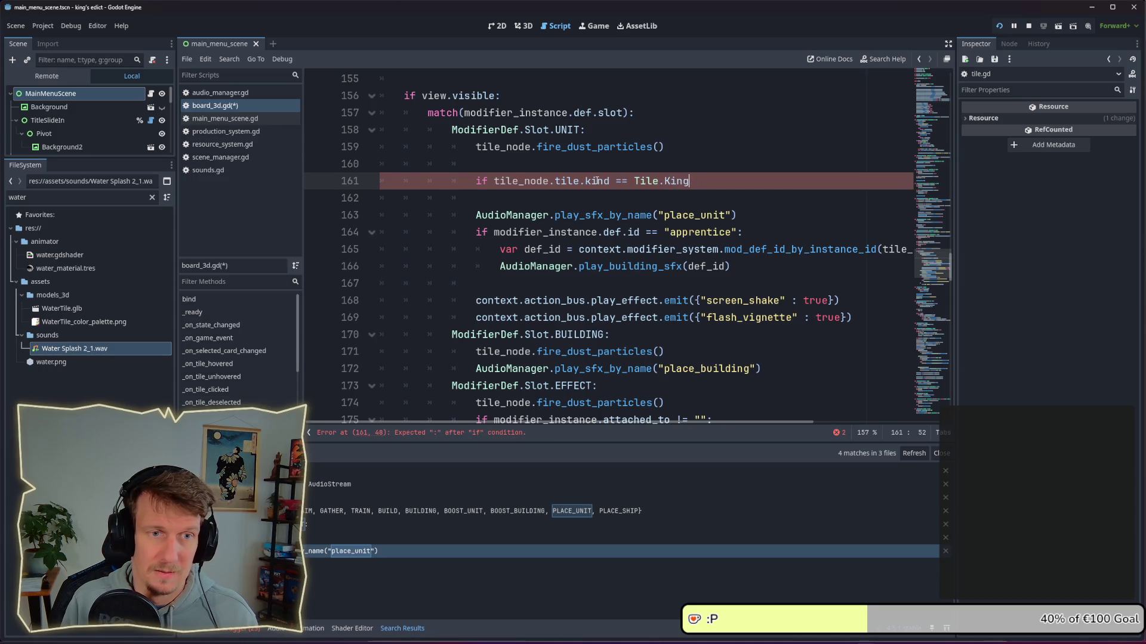
pyautogui.write('WAT')
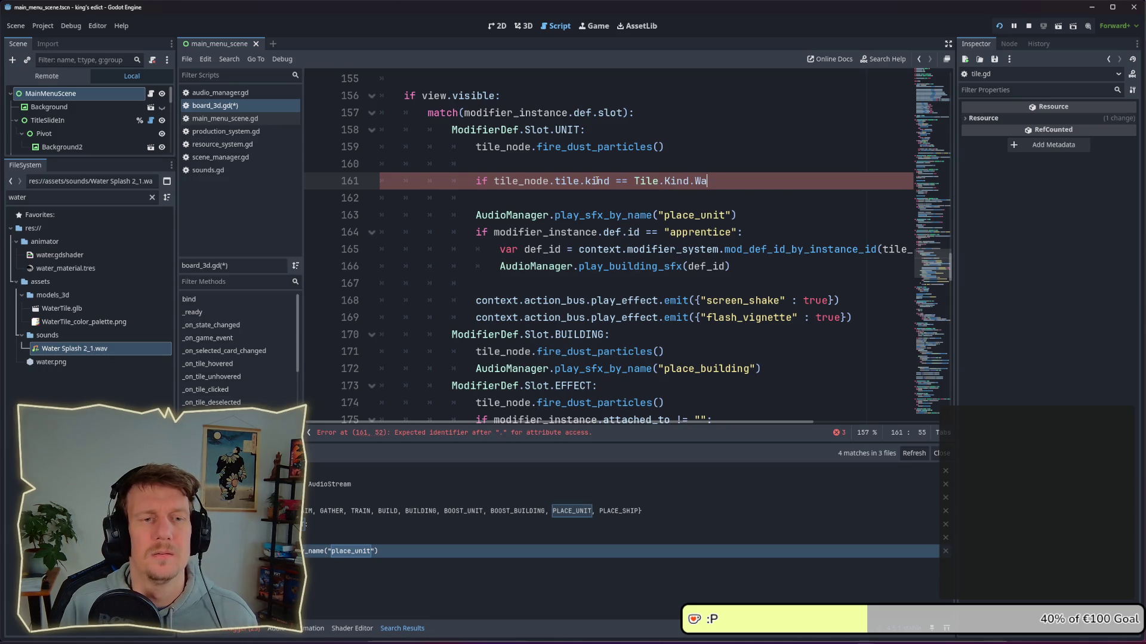
pyautogui.write('ER:')
pyautogui.press('Return')
pyautogui.hotkey('ctrl', 's')
# Step: Copy the TileType enum name from the Tile script and paste it over Tile in the condition
pyautogui.keyDown('ctrl'); pyautogui.click(606, 182); pyautogui.keyUp('ctrl')
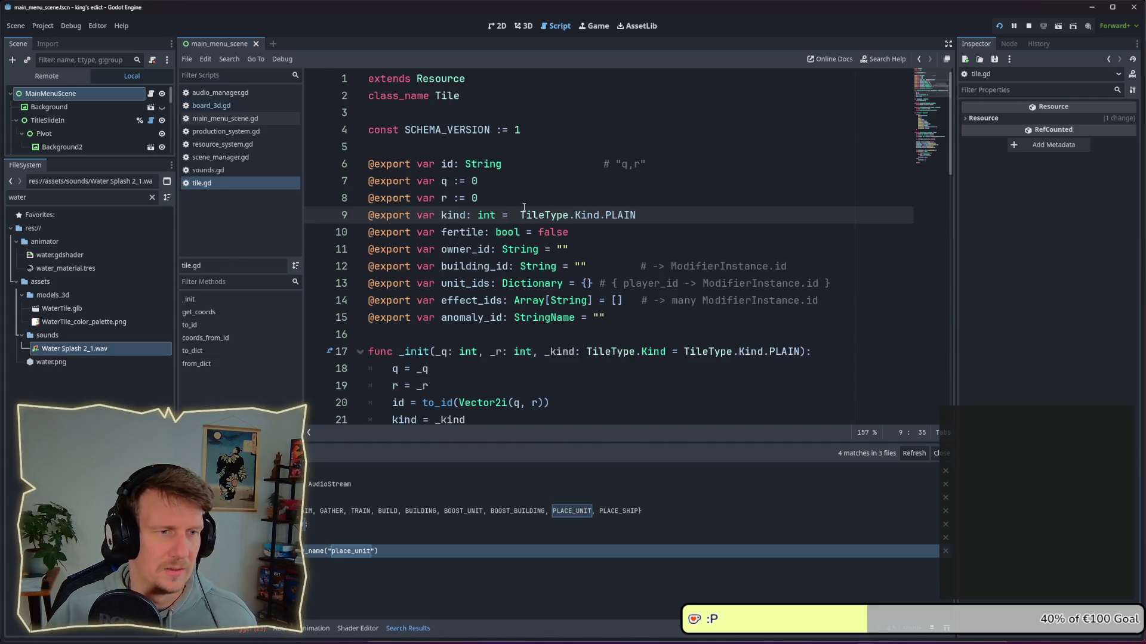
pyautogui.click(207, 170)
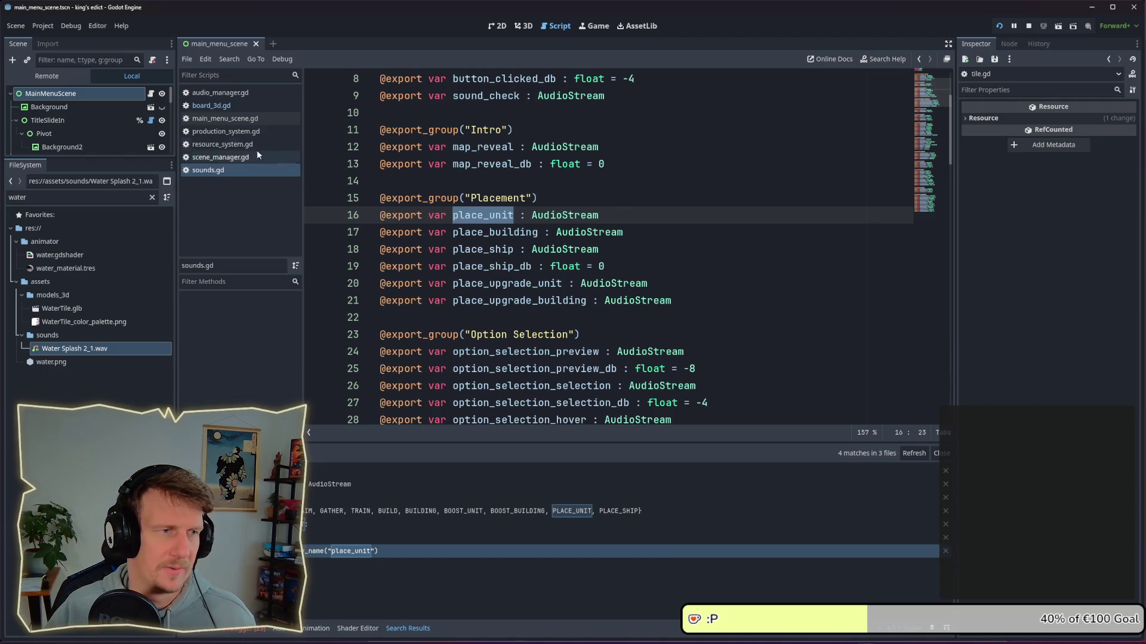
pyautogui.click(232, 105)
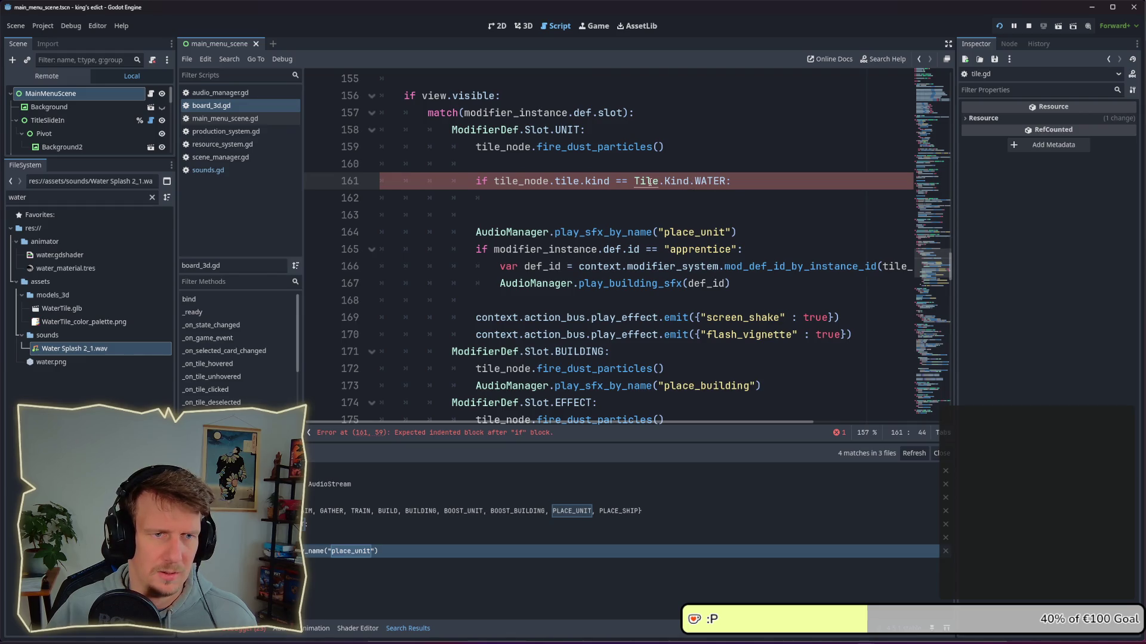
pyautogui.keyDown('ctrl'); pyautogui.click(635, 181); pyautogui.keyUp('ctrl')
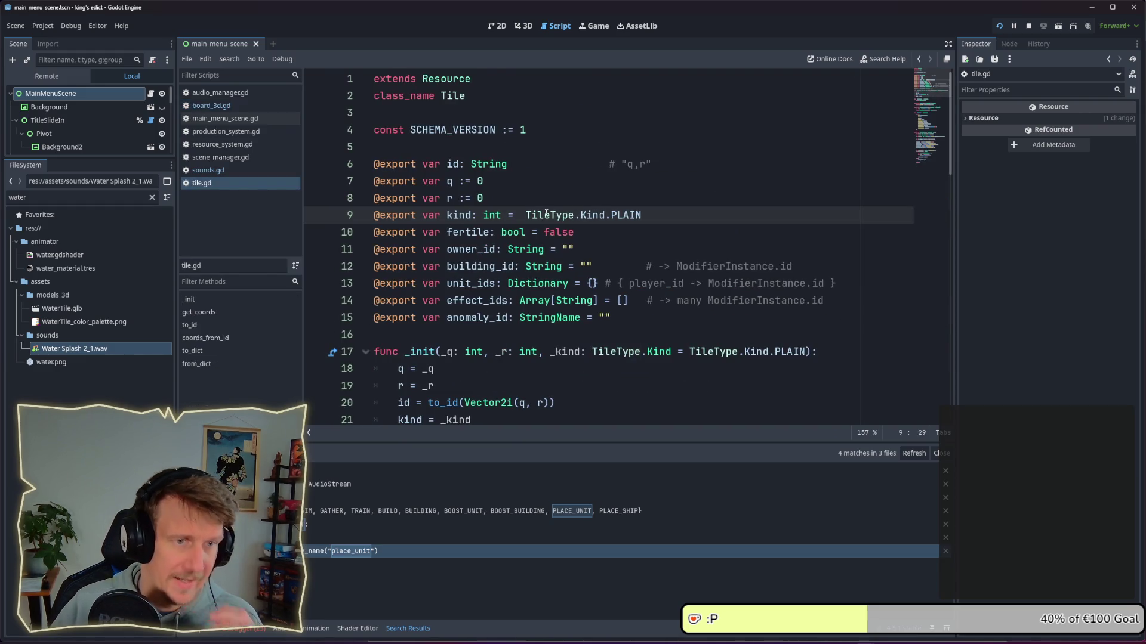
pyautogui.doubleClick(572, 217)
pyautogui.hotkey('ctrl', 'c')
pyautogui.hotkey('ctrl', 'w')
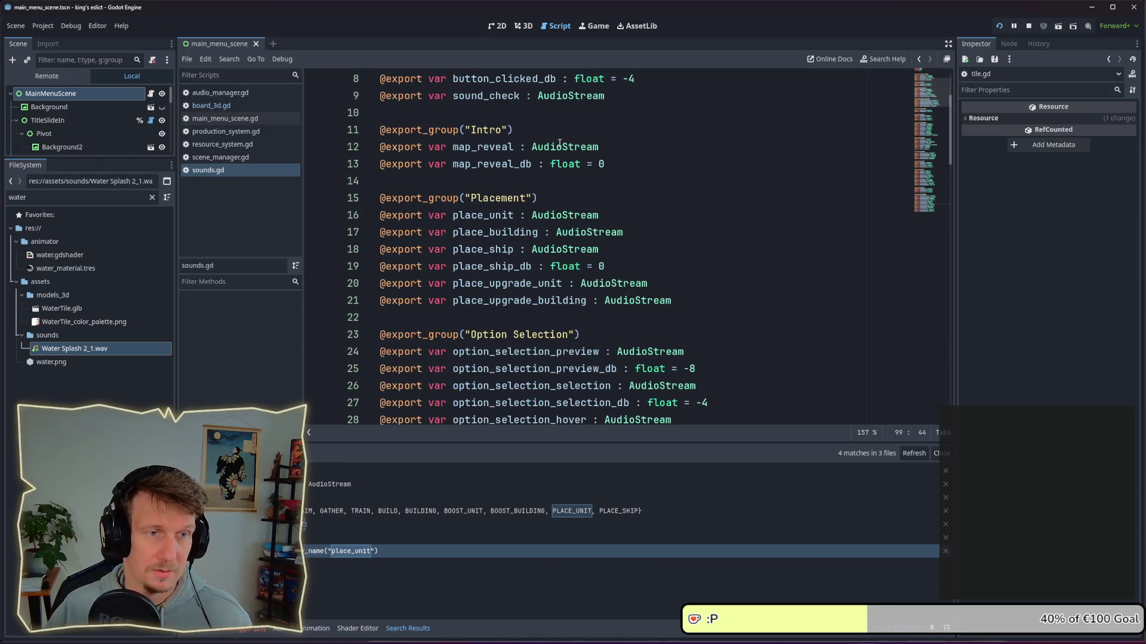
pyautogui.click(239, 105)
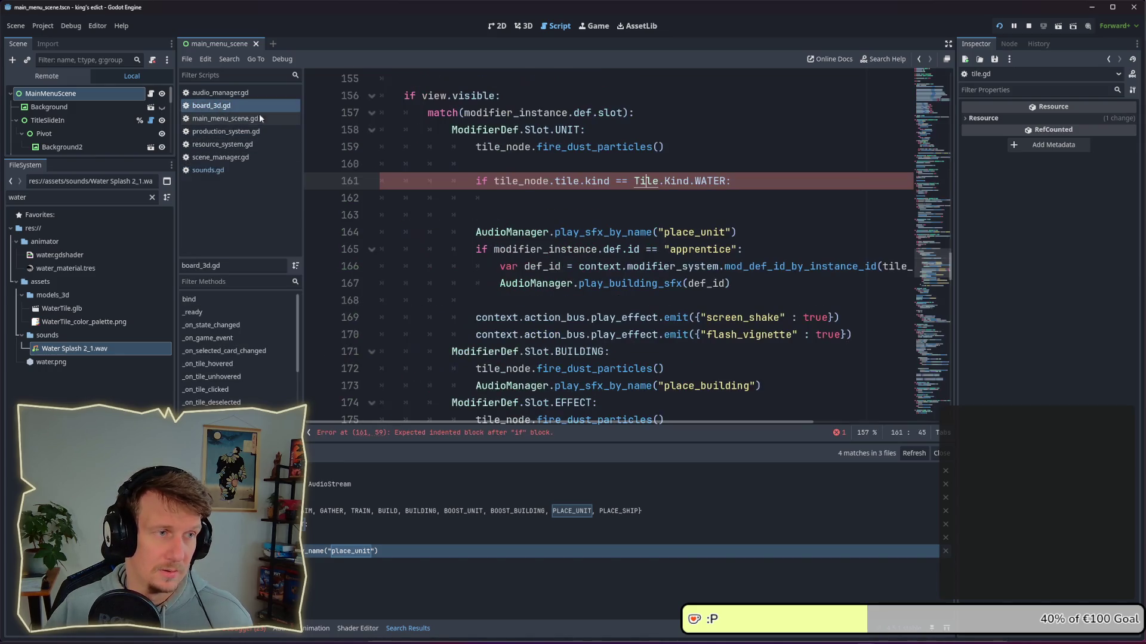
pyautogui.hotkey('ctrl', 'v')
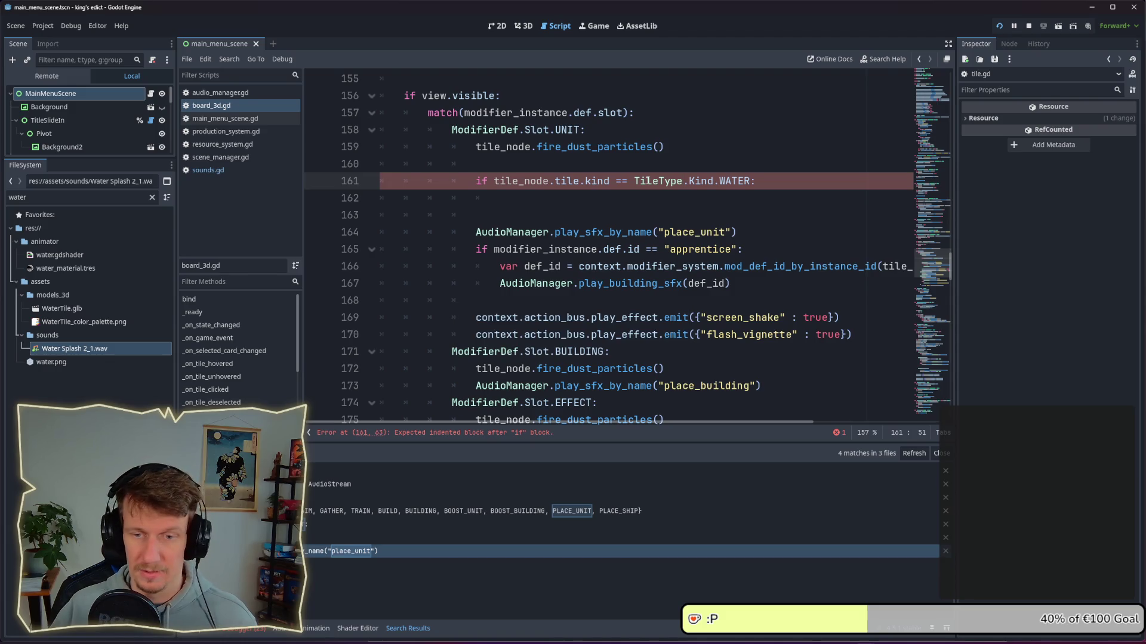
# Step: Rework the condition's enum path to end in TileType.Kind.WATER: using autocomplete
pyautogui.click(757, 181)
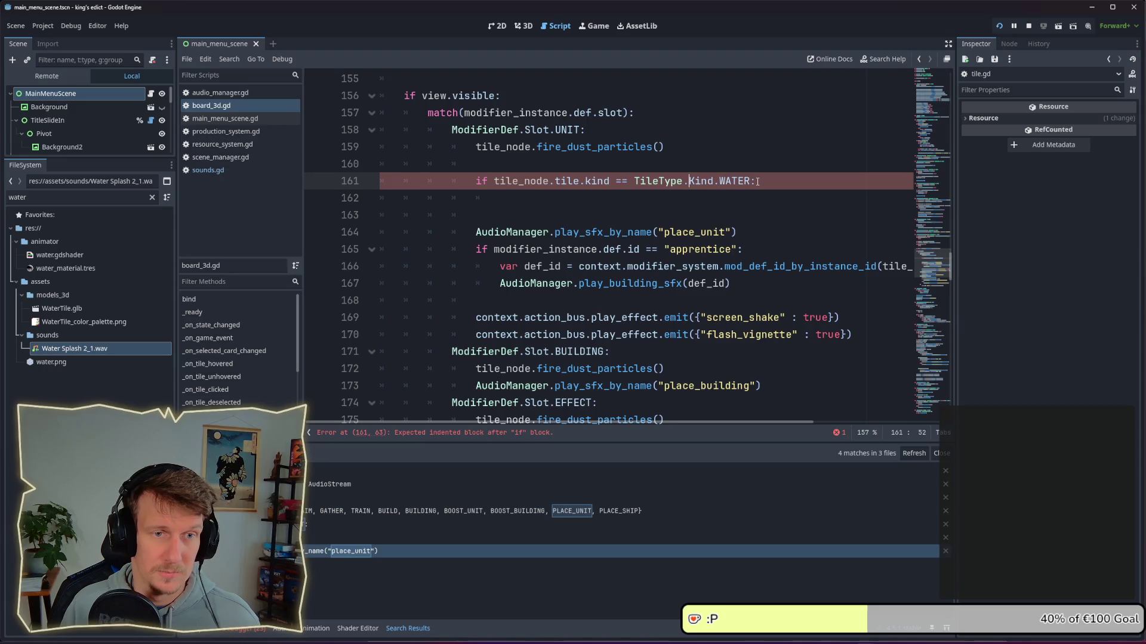
pyautogui.press('Delete')
pyautogui.write('k')
pyautogui.press('Right')
pyautogui.press('Right')
pyautogui.press('Right')
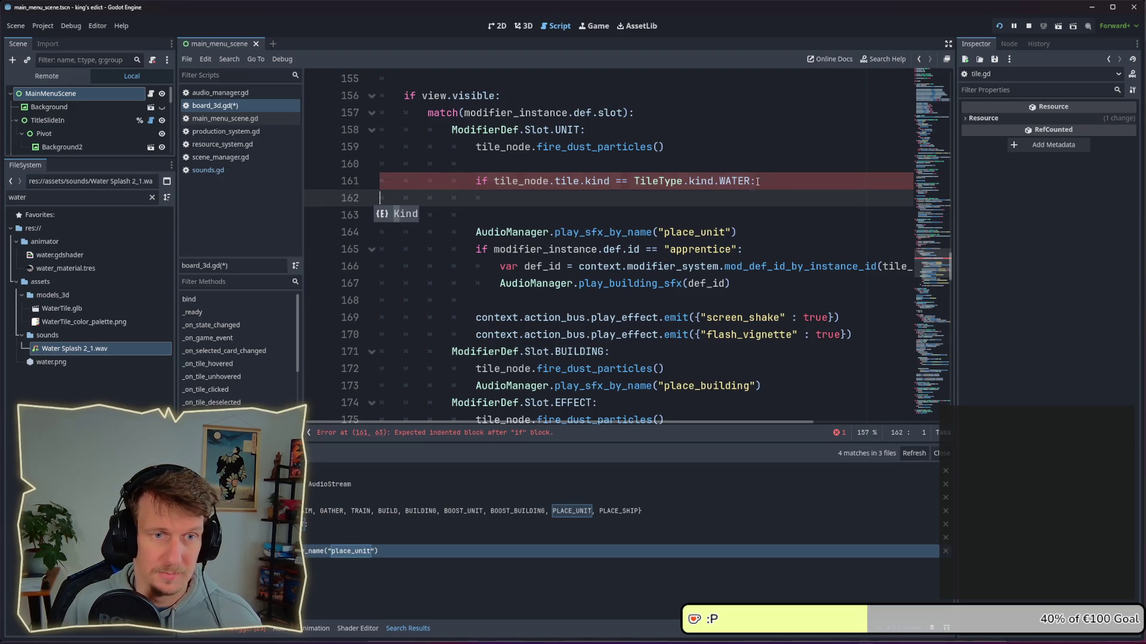
pyautogui.doubleClick(734, 181)
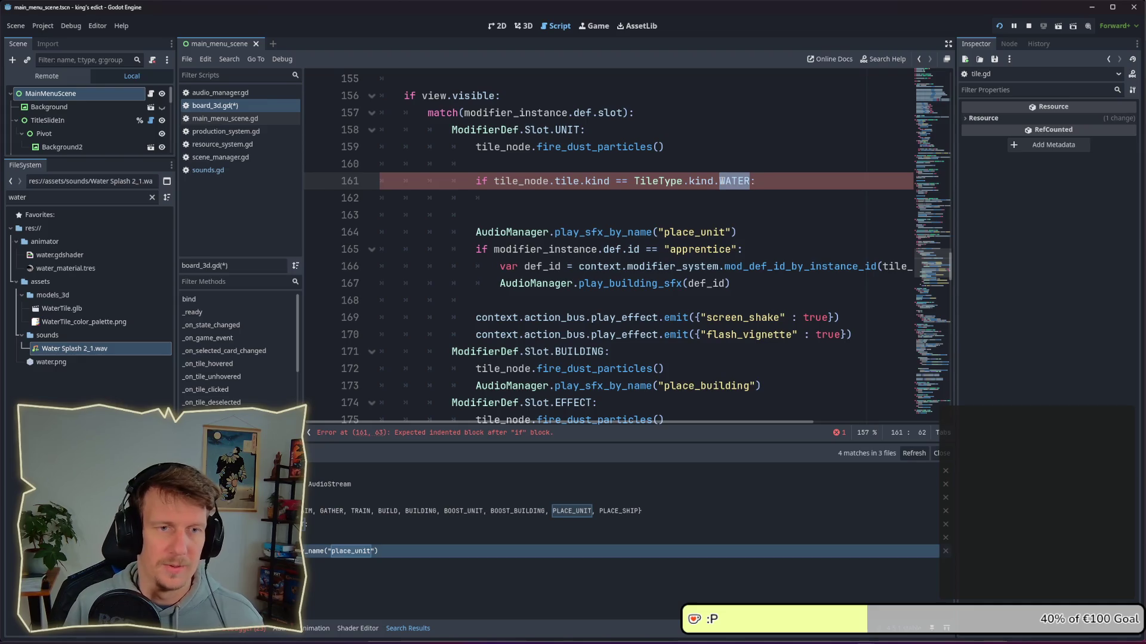
pyautogui.press('BackSpace')
pyautogui.press('BackSpace')
pyautogui.press('BackSpace')
pyautogui.write('K')
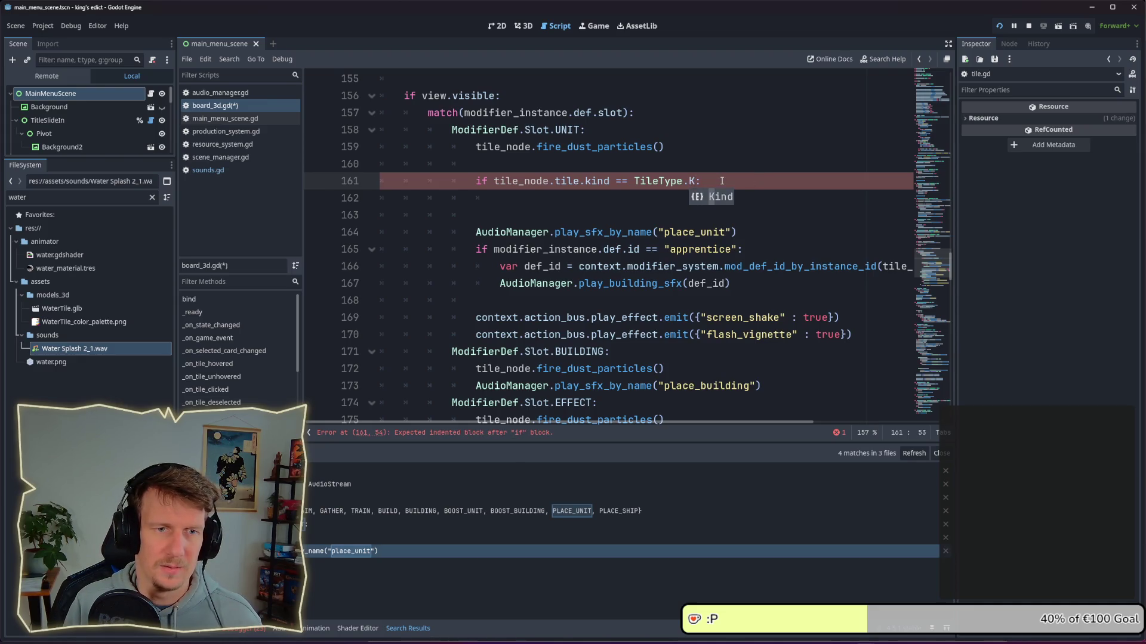
pyautogui.press('Return')
pyautogui.write('.')
pyautogui.press('Down')
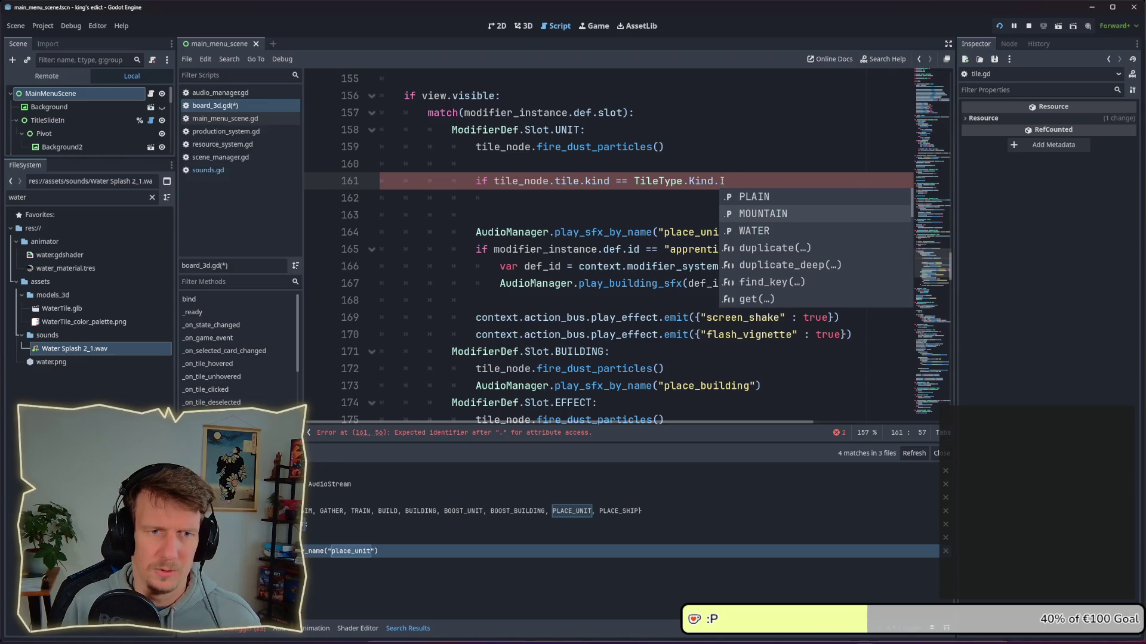
pyautogui.press('Down')
pyautogui.press('Return')
pyautogui.write(':')
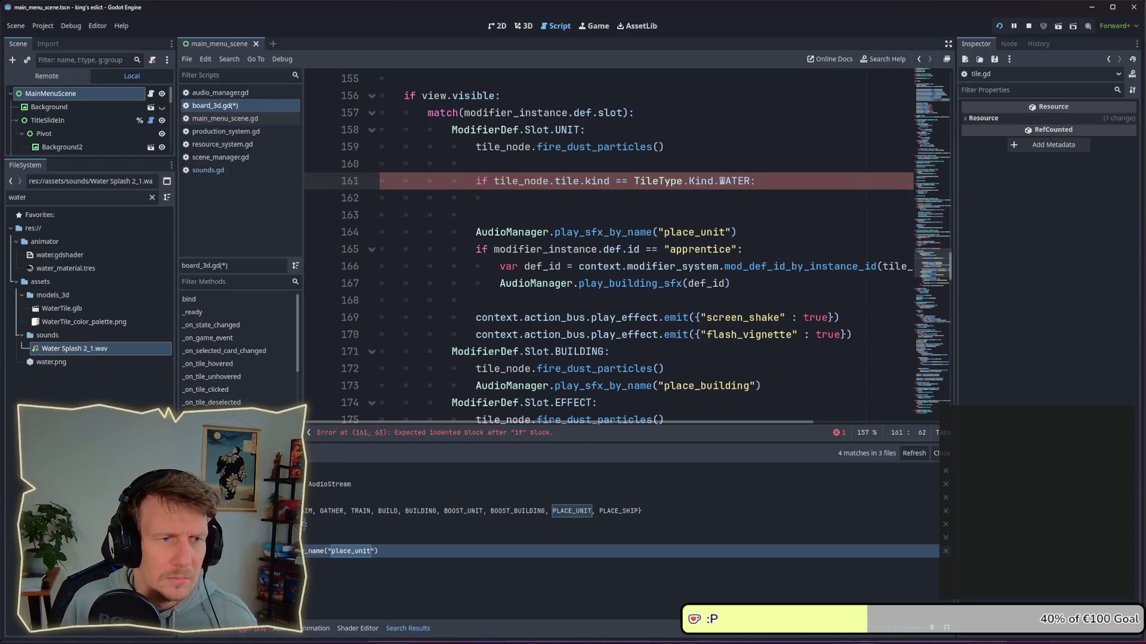
# Step: Paste a copy of the place_unit sound call into the water branch
pyautogui.click(500, 197)
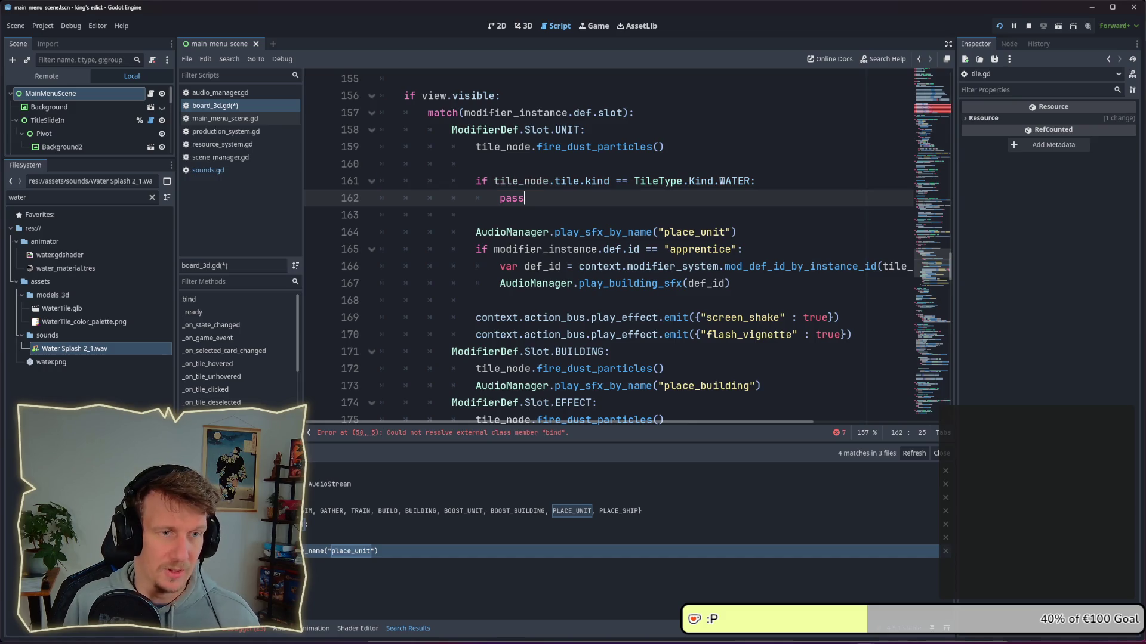
pyautogui.press('BackSpace')
pyautogui.press('BackSpace')
pyautogui.moveTo(737, 232); pyautogui.dragTo(475, 232)
pyautogui.hotkey('ctrl', 'c')
pyautogui.click(530, 199)
pyautogui.hotkey('ctrl', 'v')
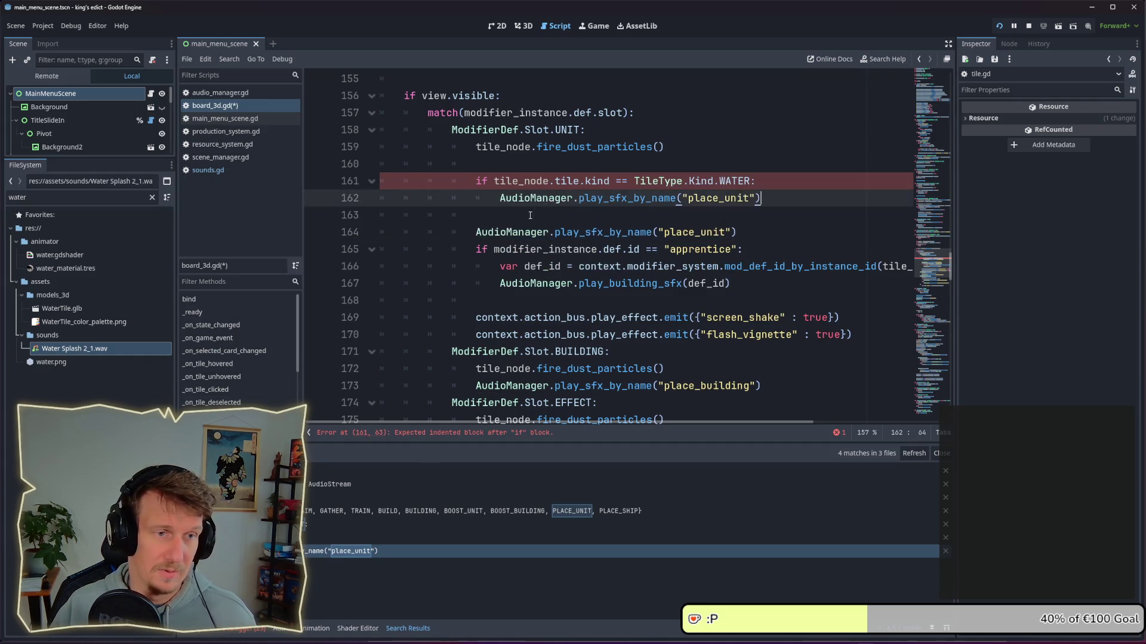
# Step: Indent the original place_unit call under else, switch the water call to place_ship, and save
pyautogui.click(530, 215)
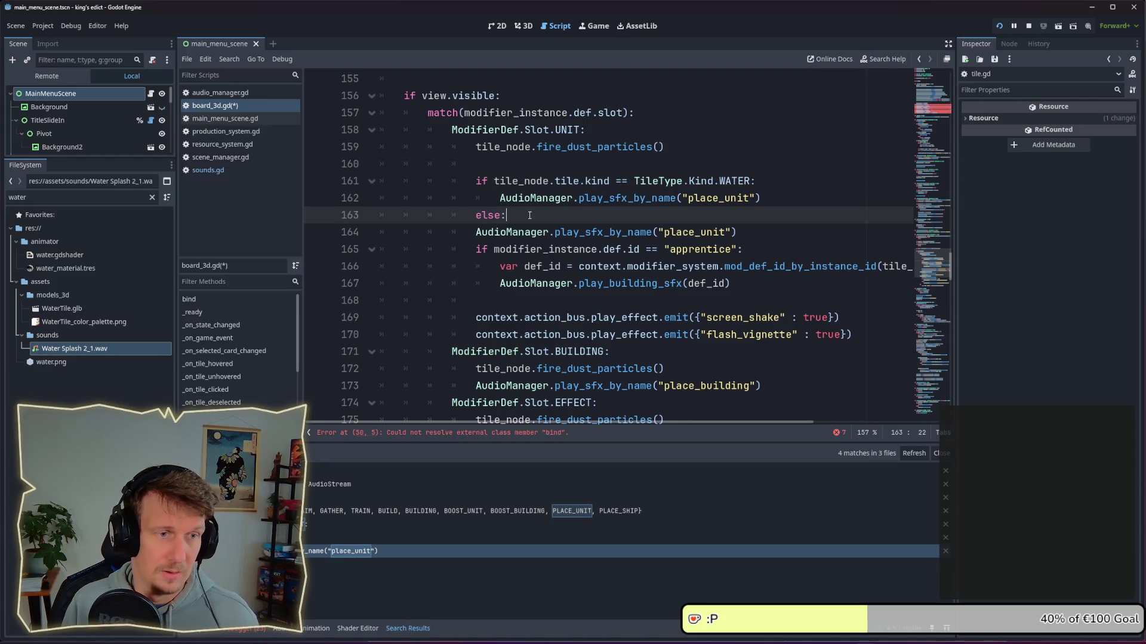
pyautogui.press('Down')
pyautogui.press('Home')
pyautogui.press('Tab')
pyautogui.press('Up')
pyautogui.press('Up')
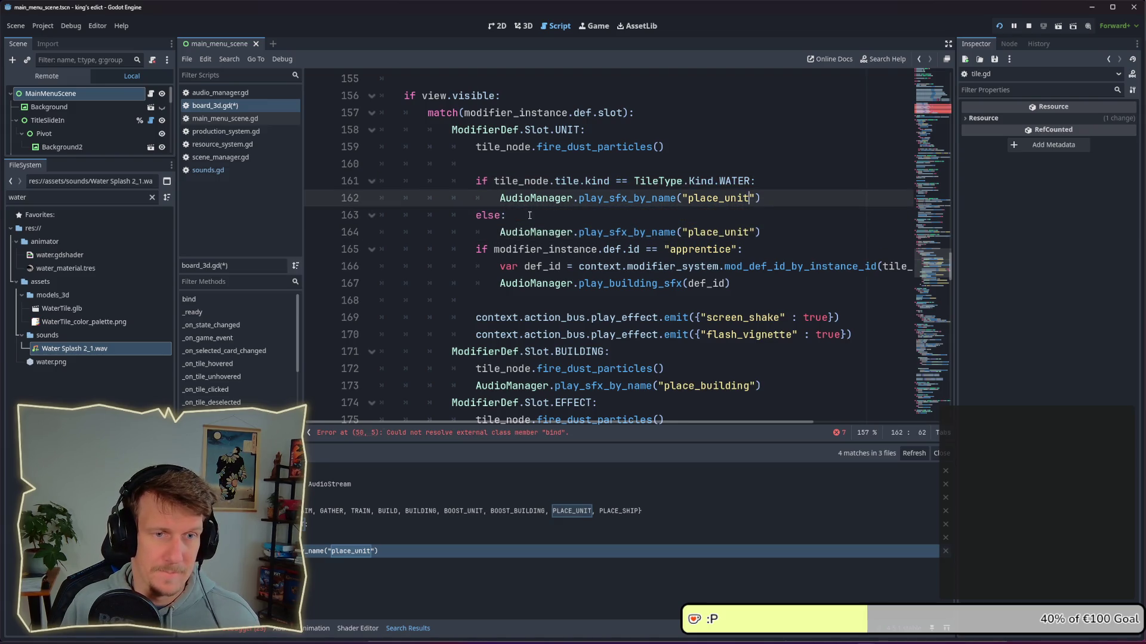
pyautogui.hotkey('ctrl', 'BackSpace')
pyautogui.write('p')
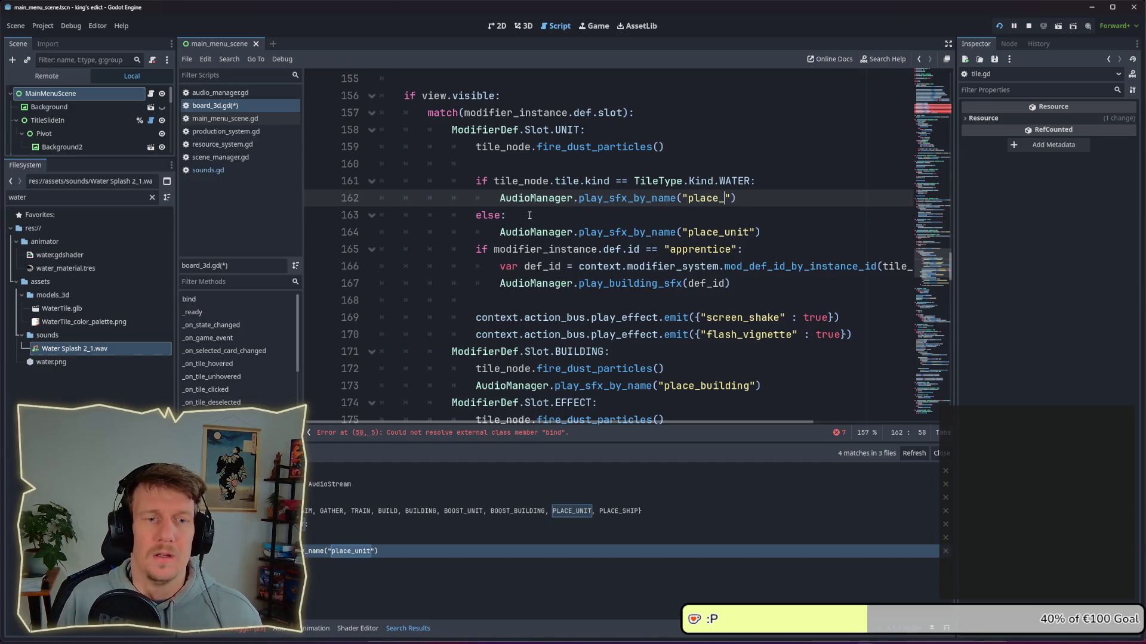
pyautogui.write('p')
pyautogui.click(541, 216)
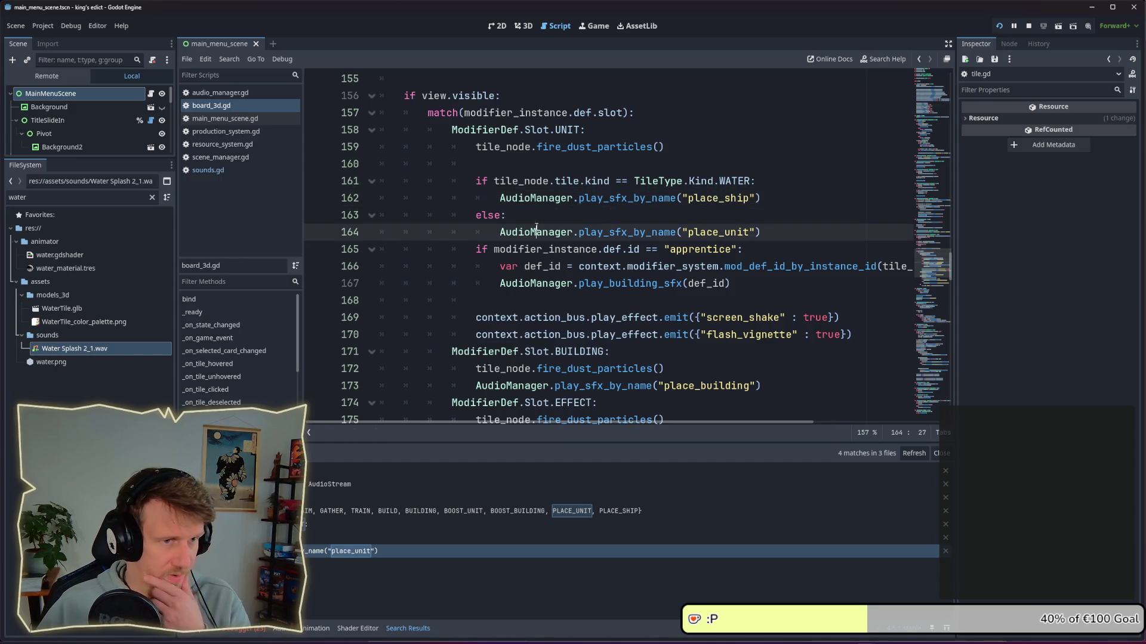
pyautogui.hotkey('ctrl', 's')
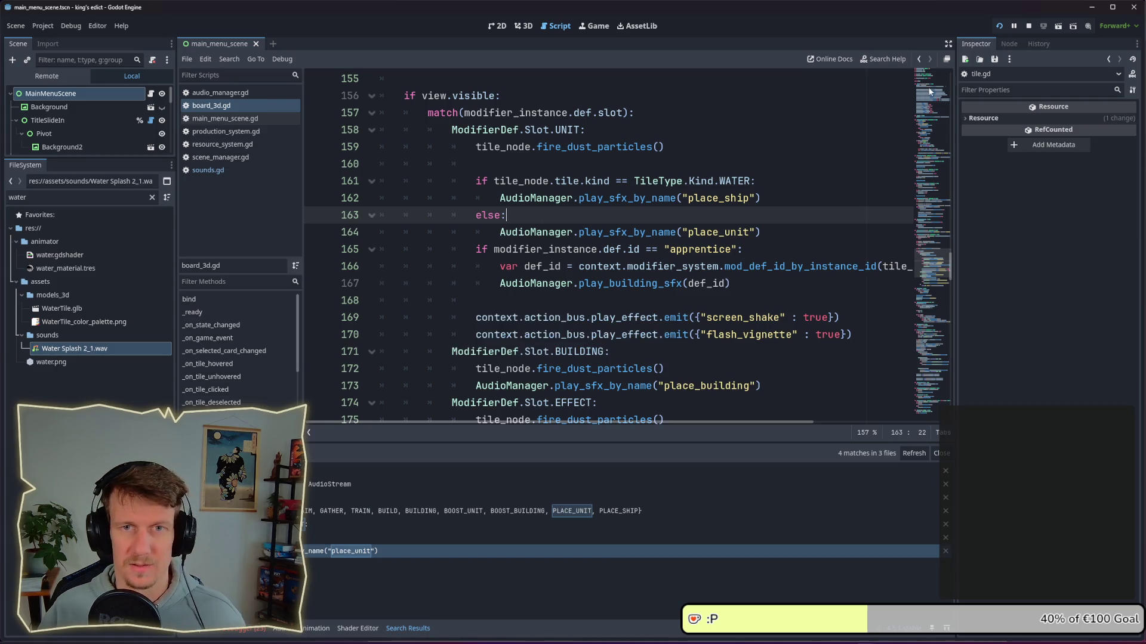
pyautogui.click(1000, 27)
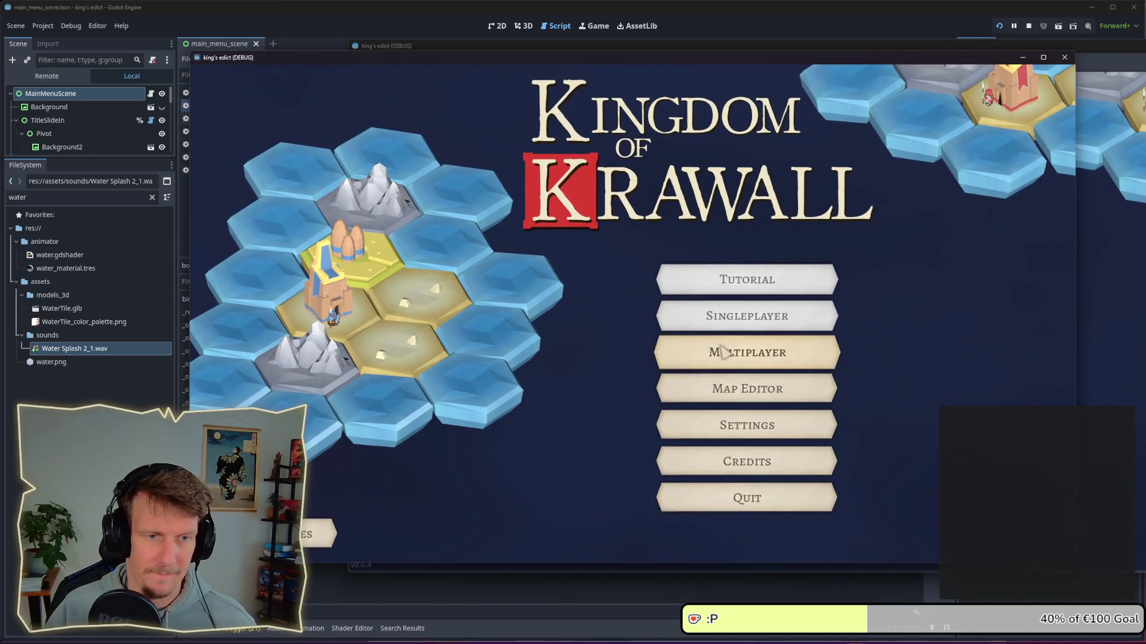
# Step: From the lobby, keep the I Know This Place map, pick the purple territory and start
pyautogui.click(724, 352)
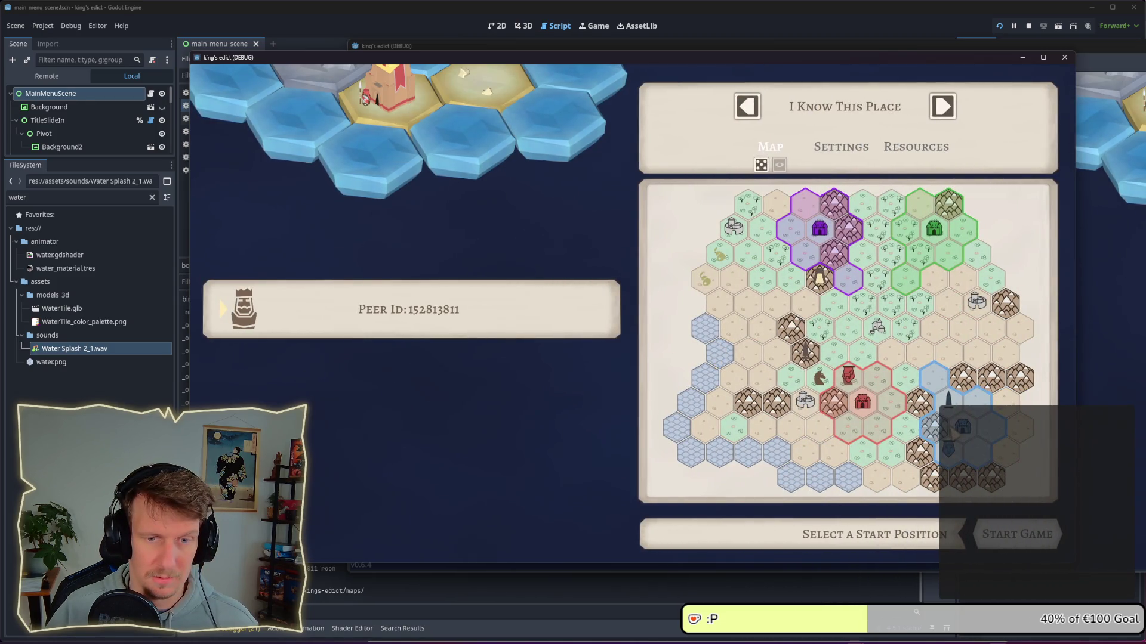
pyautogui.click(858, 118)
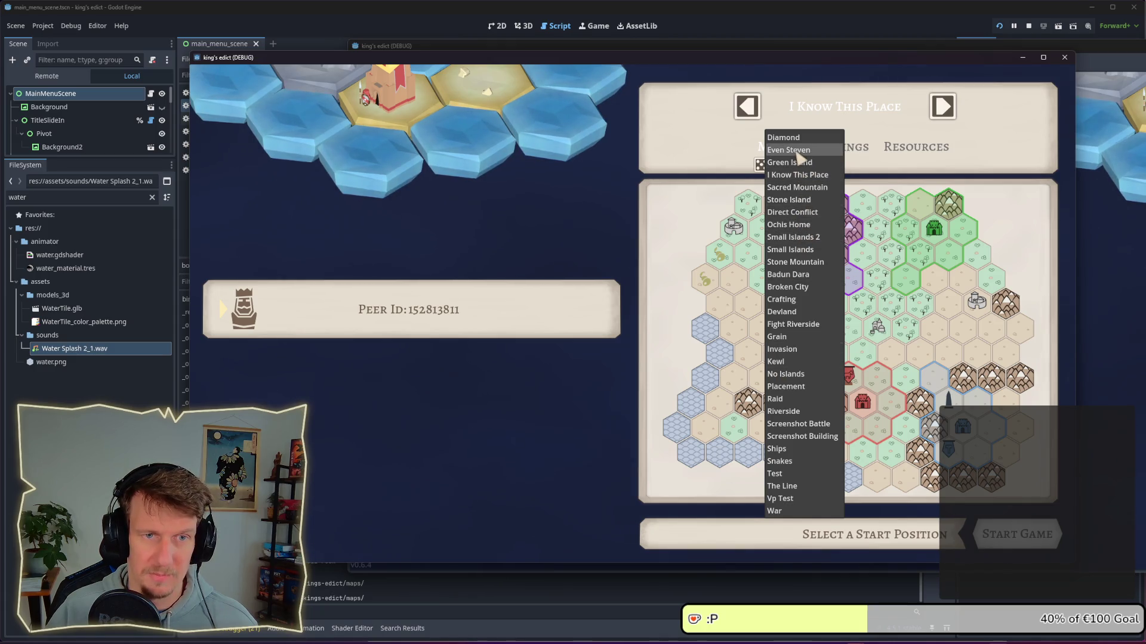
pyautogui.click(871, 112)
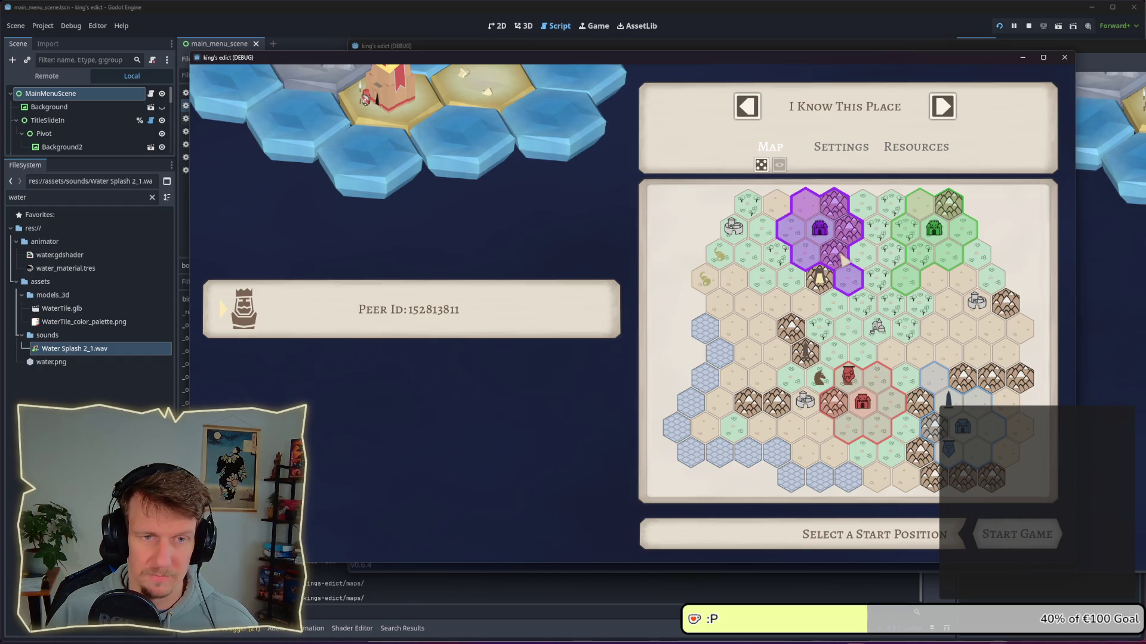
pyautogui.click(819, 228)
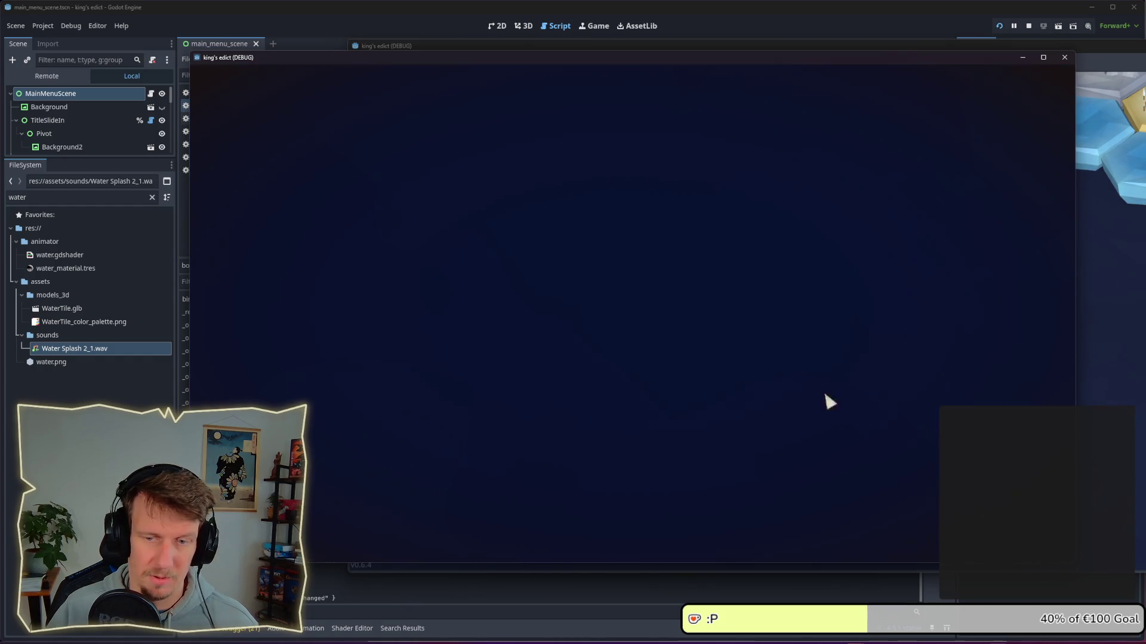
pyautogui.click(1018, 534)
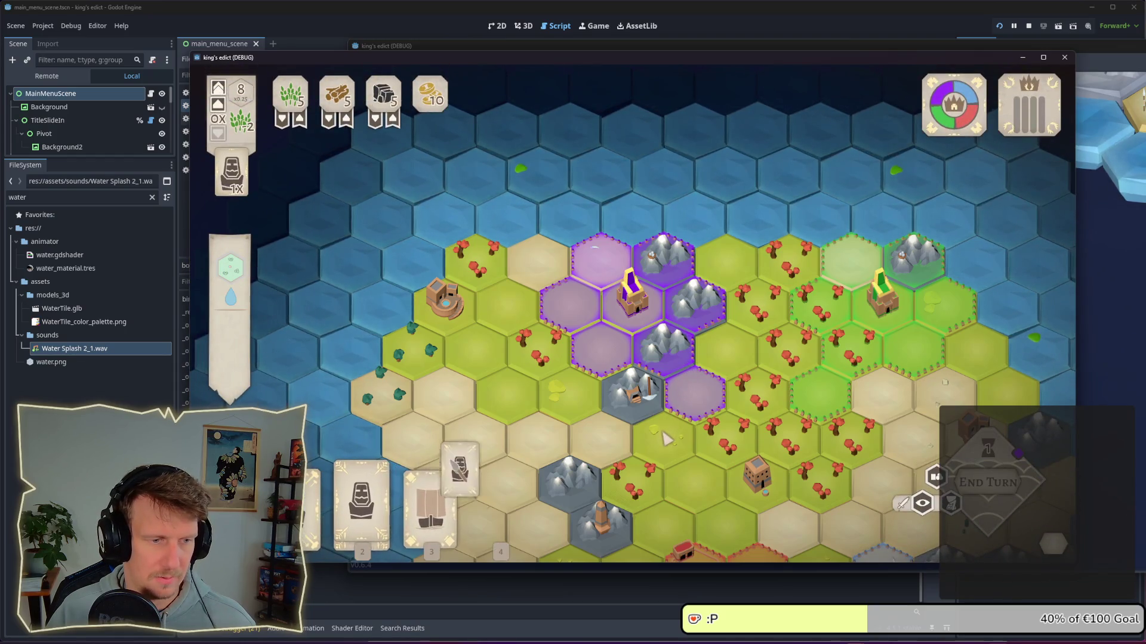
# Step: Place the ship on a coastal water tile and undo with Ctrl+Z, three times over
pyautogui.moveTo(667, 438); pyautogui.dragTo(723, 241)
pyautogui.click(430, 508)
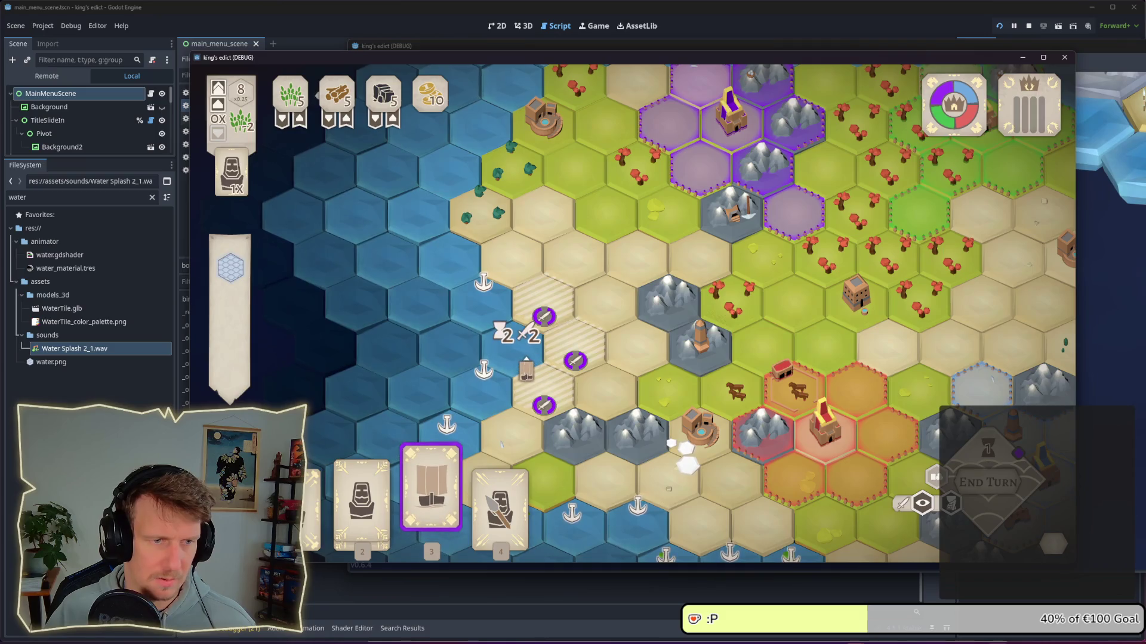
pyautogui.click(513, 346)
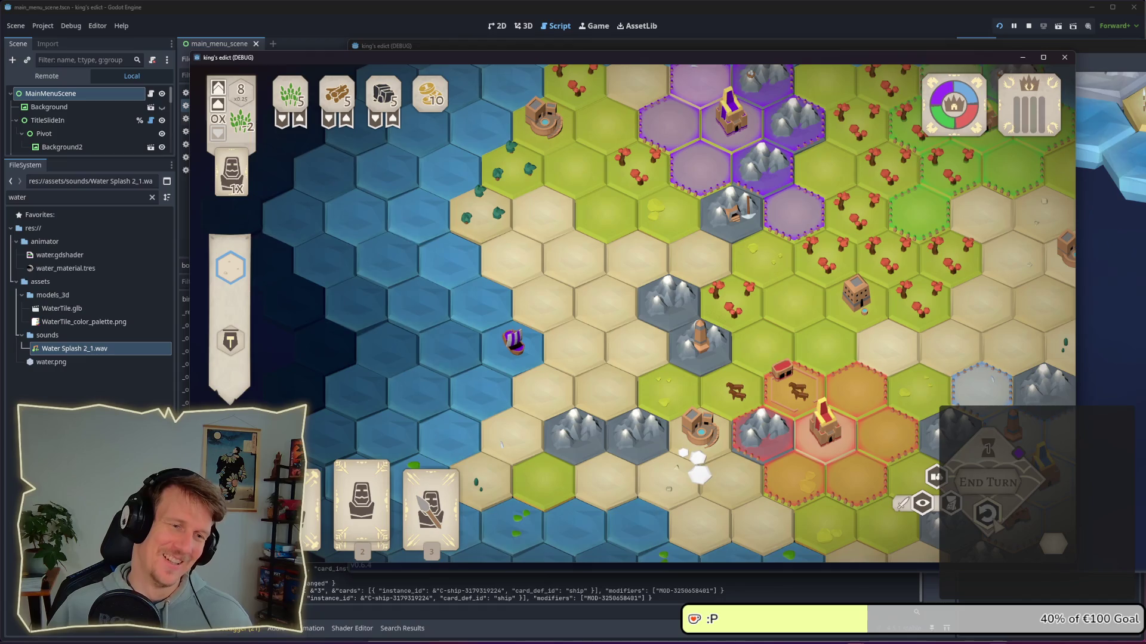
pyautogui.hotkey('ctrl', 'z')
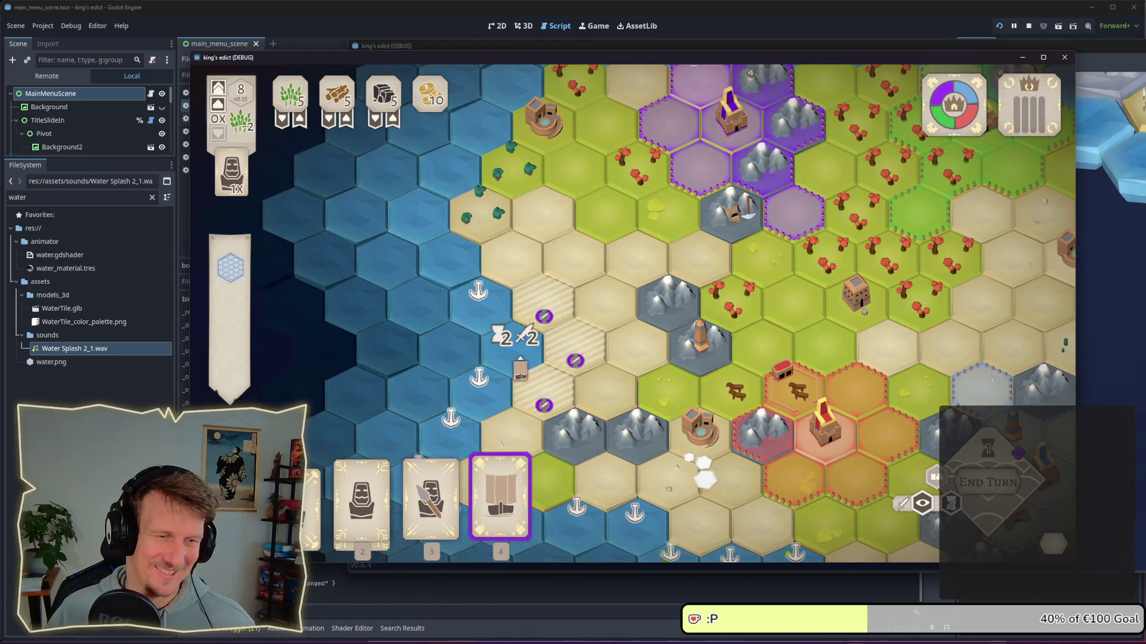
pyautogui.click(517, 354)
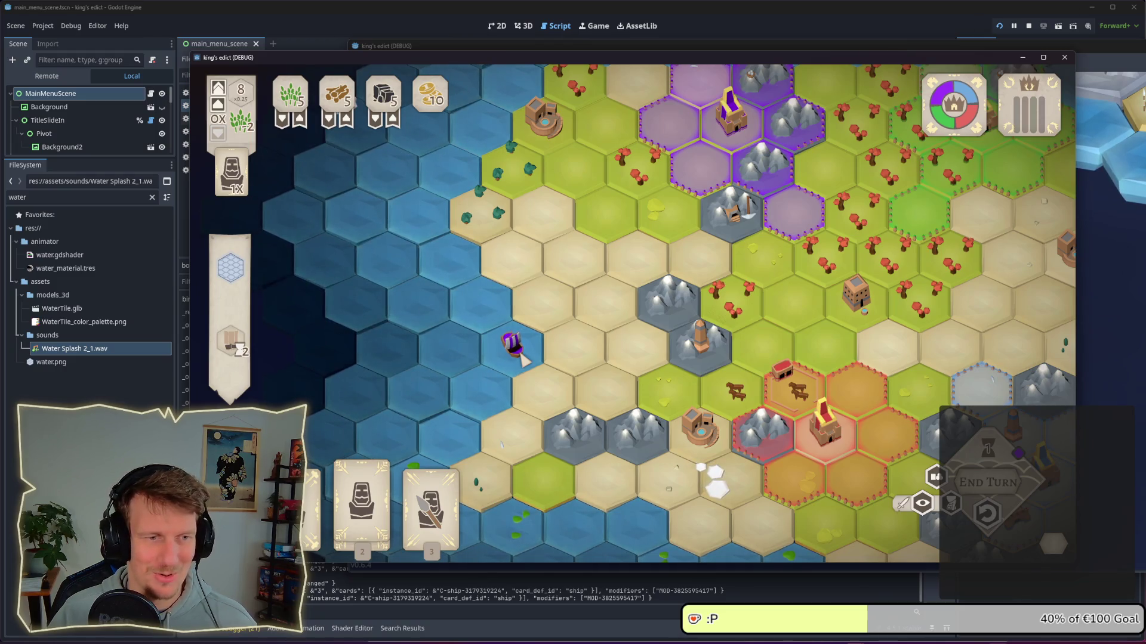
pyautogui.hotkey('ctrl', 'z')
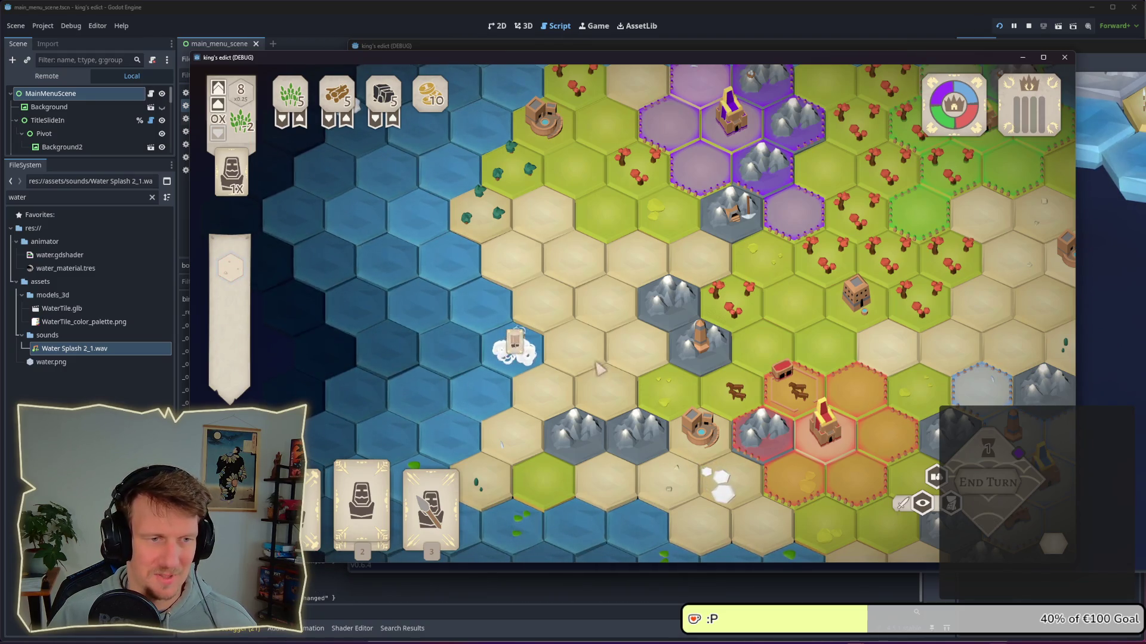
pyautogui.click(514, 350)
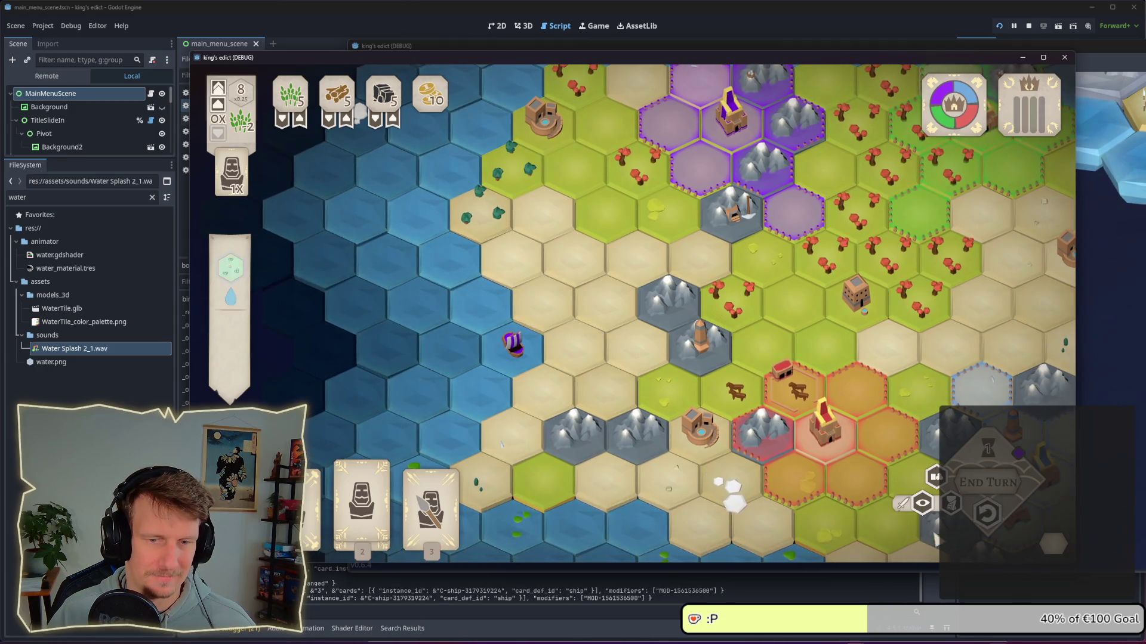
pyautogui.hotkey('ctrl', 'z')
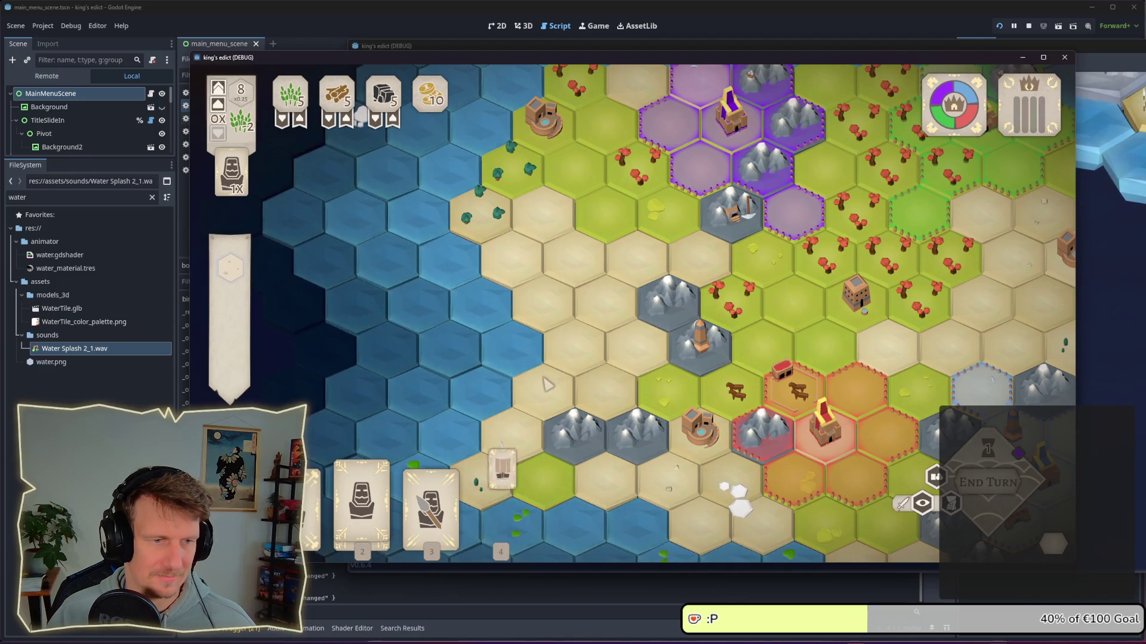
# Step: Keep re-placing the ship from card 4 on the water tile and undoing, leaving it placed
pyautogui.click(511, 357)
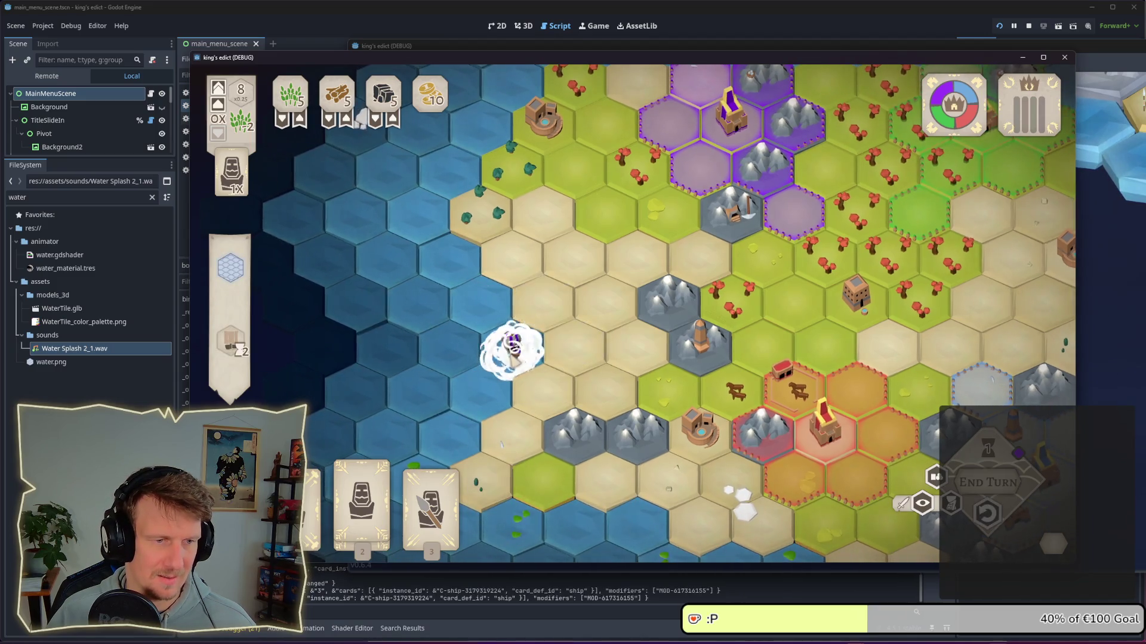
pyautogui.hotkey('ctrl', 'z')
pyautogui.press('4')
pyautogui.click(524, 358)
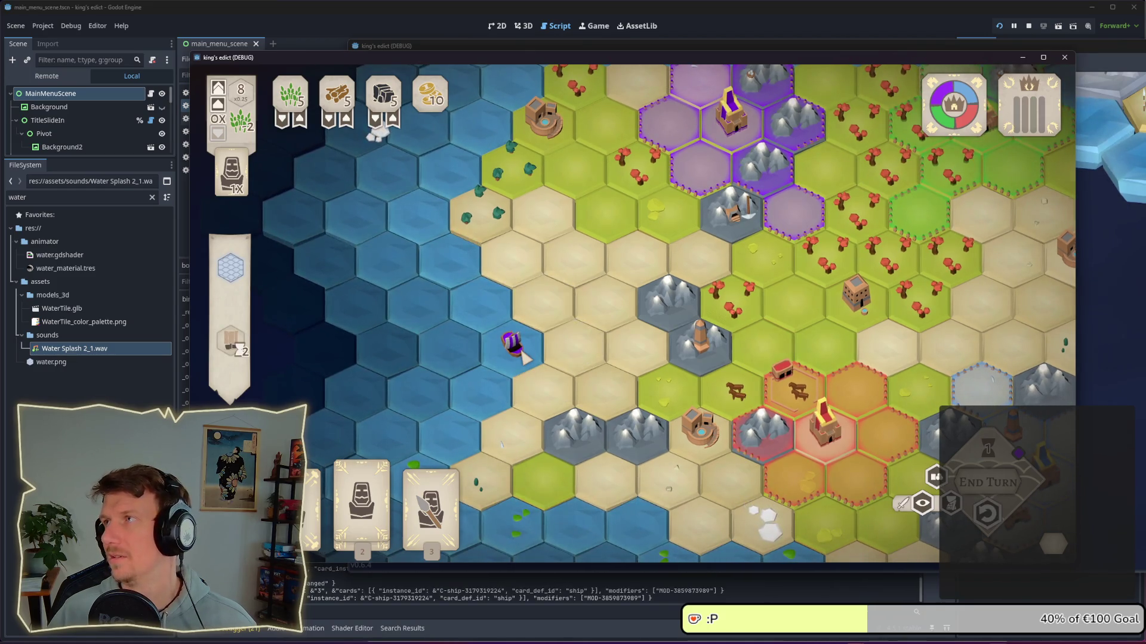
pyautogui.hotkey('ctrl', 'z')
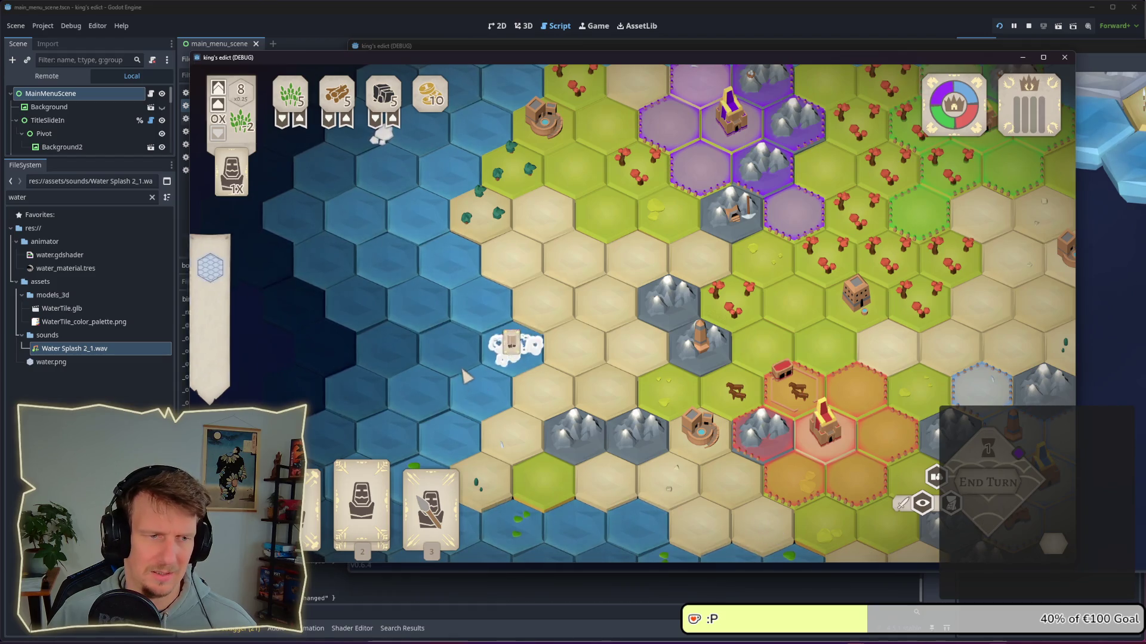
pyautogui.press('4')
pyautogui.click(527, 355)
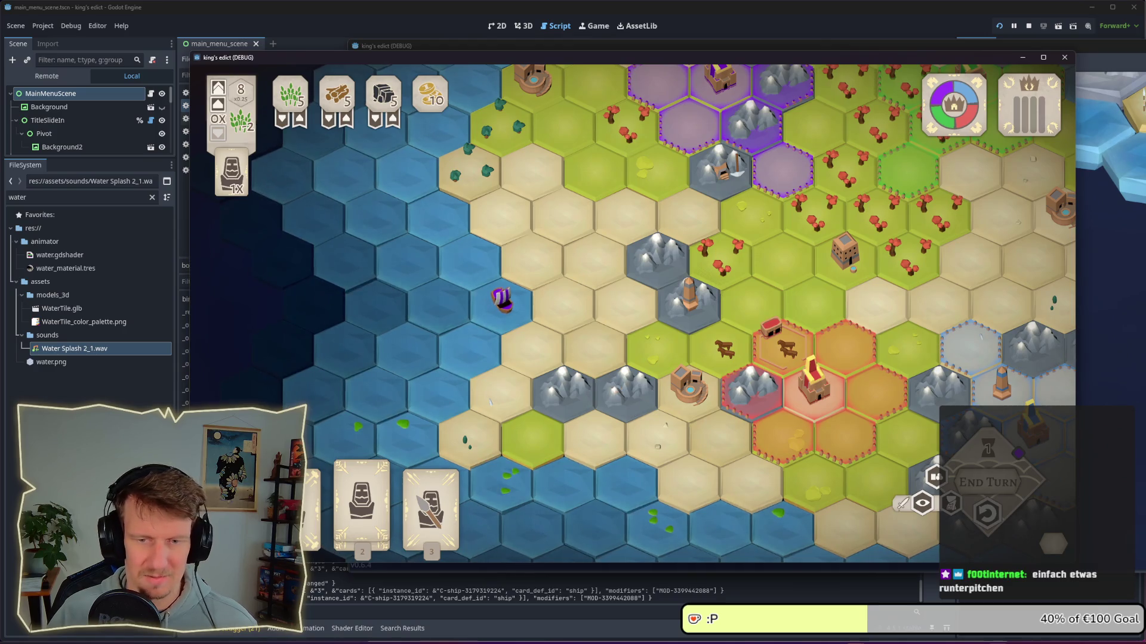
pyautogui.hotkey('alt', 'Tab')
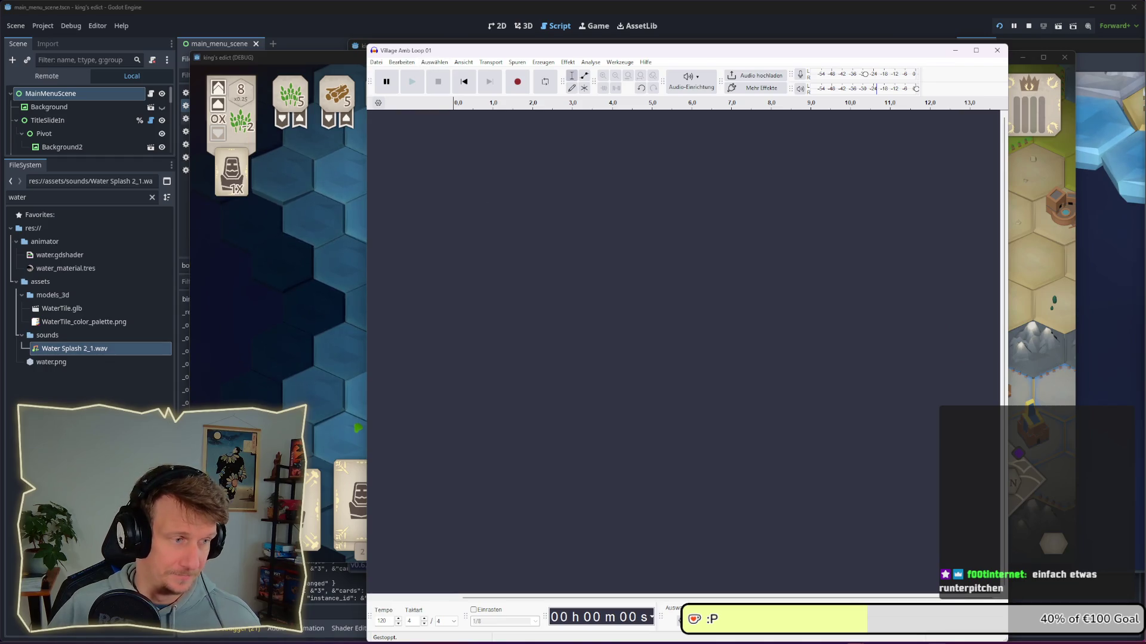
# Step: Drag Water Splash 2_1.wav from Explorer into Audacity to load it
pyautogui.hotkey('alt', 'Tab')
pyautogui.hotkey('alt', 'Tab')
pyautogui.hotkey('alt', 'Tab')
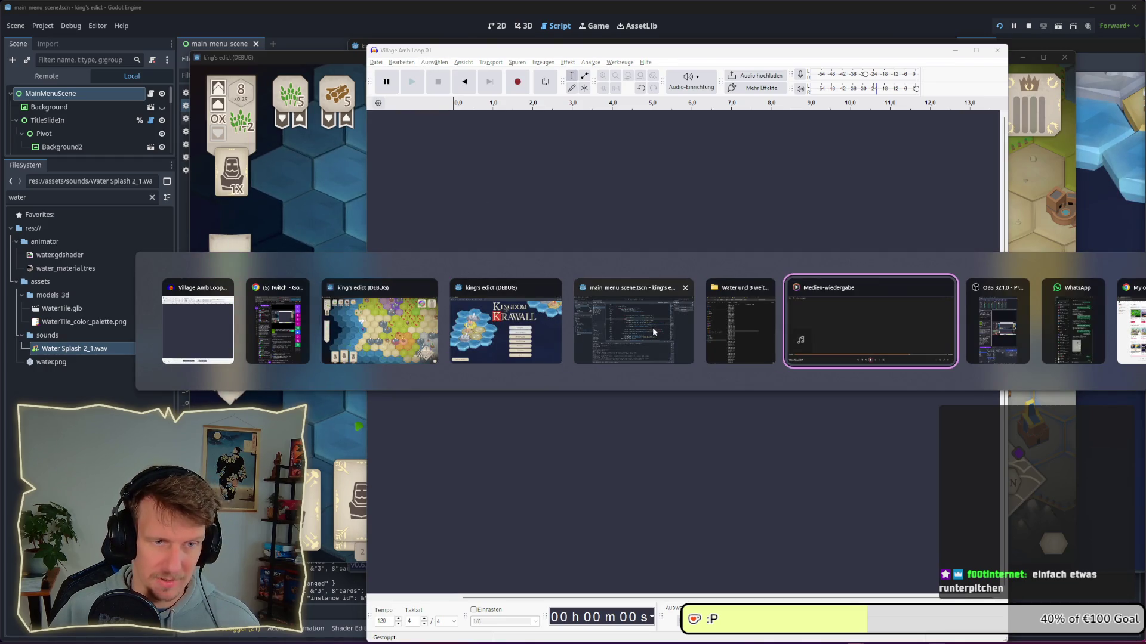
pyautogui.click(740, 322)
pyautogui.moveTo(656, 321); pyautogui.dragTo(925, 325)
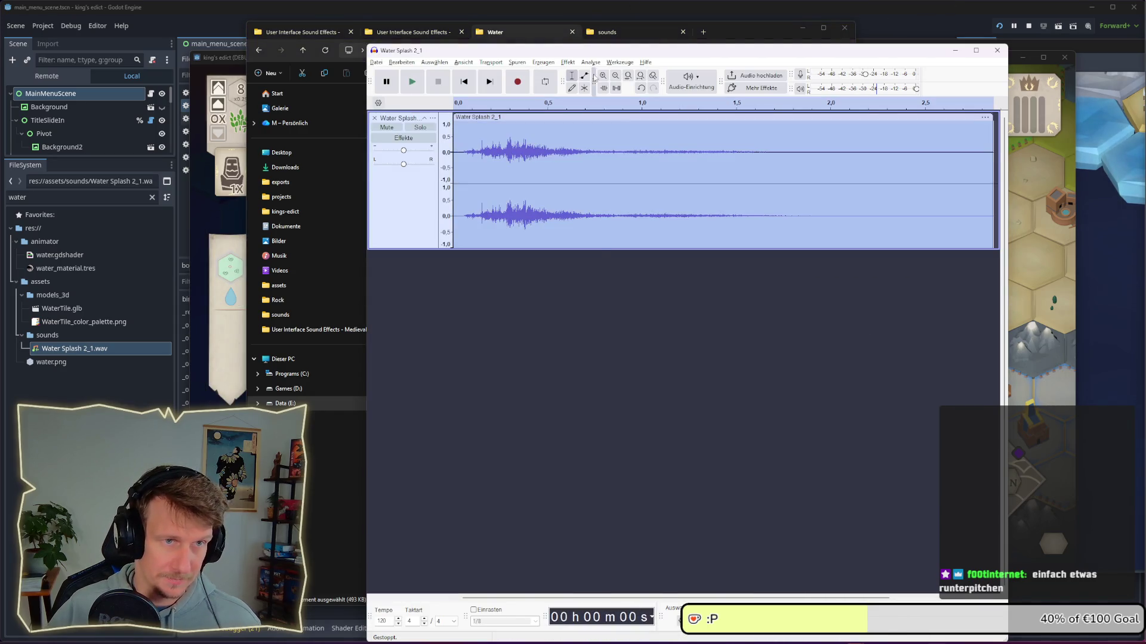
# Step: Open Effekt > Tonhöhe und Tempo > Tonhöhe ändern for the loaded splash
pyautogui.click(565, 62)
pyautogui.moveTo(602, 128)
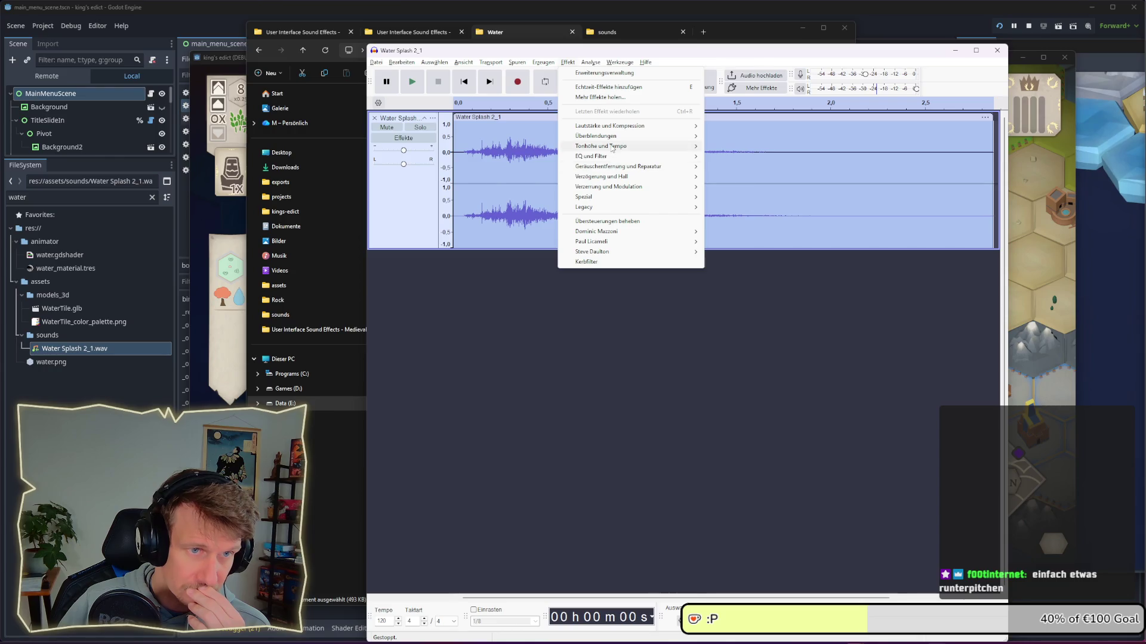
pyautogui.moveTo(657, 147)
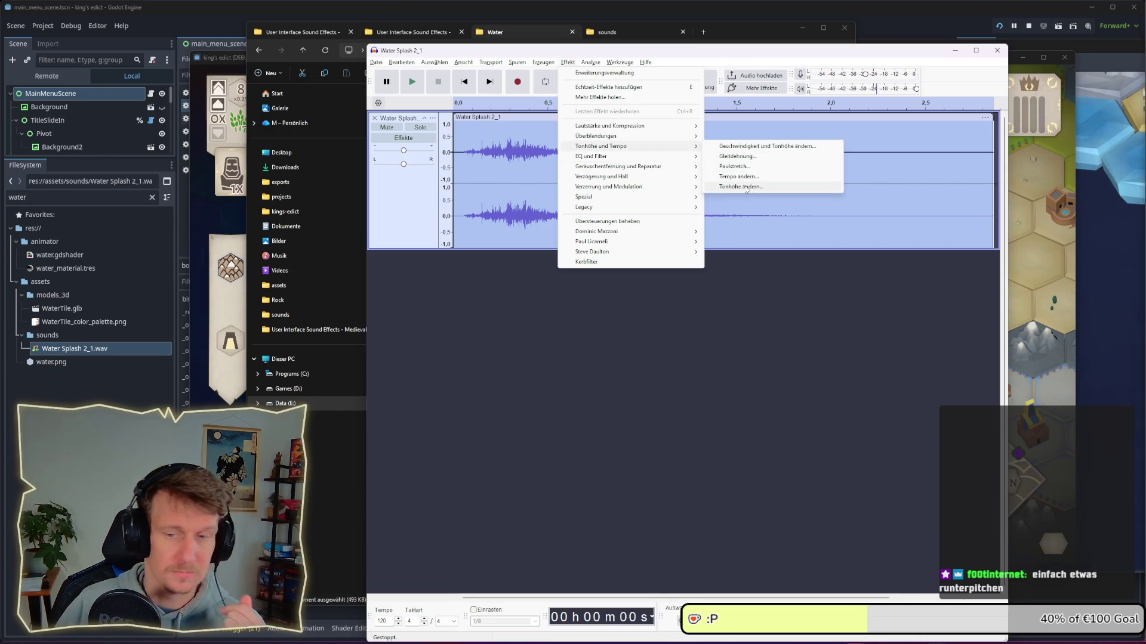
pyautogui.click(746, 187)
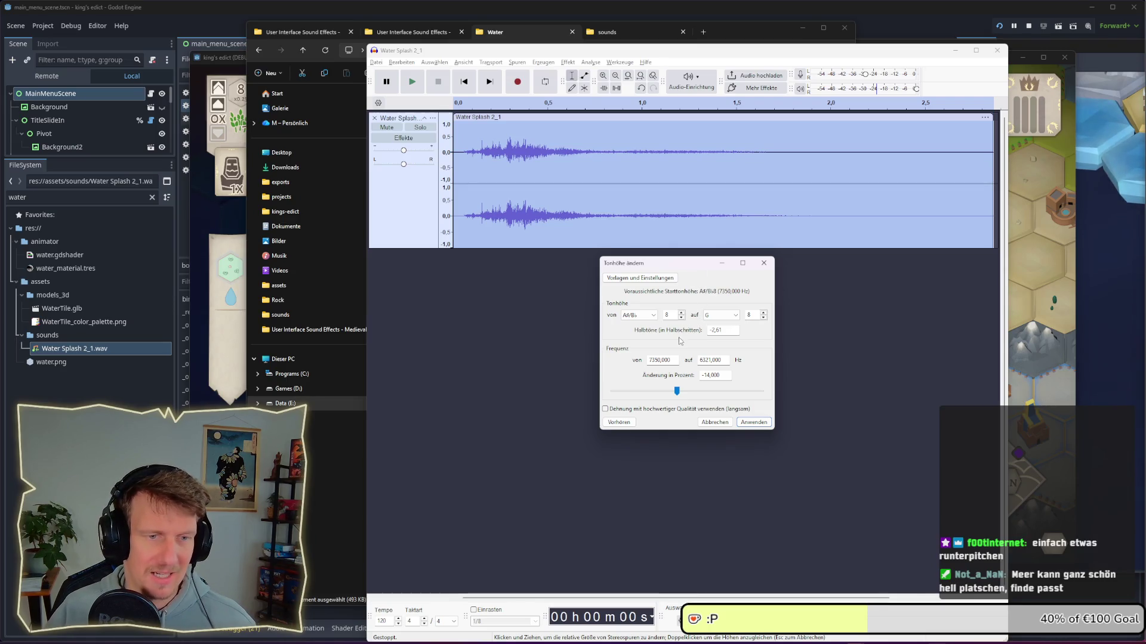
# Step: Preview and tune the pitch change to -10 %, apply it, and switch back to Godot
pyautogui.click(628, 424)
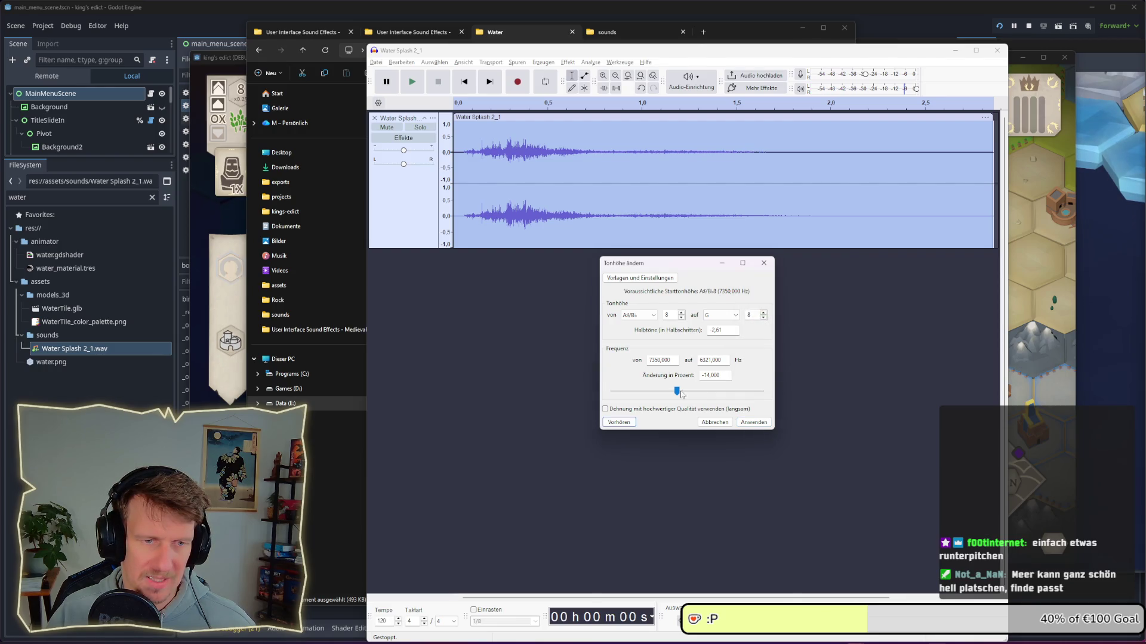
pyautogui.moveTo(681, 395); pyautogui.dragTo(690, 393)
pyautogui.scroll(-3, 700, 393)
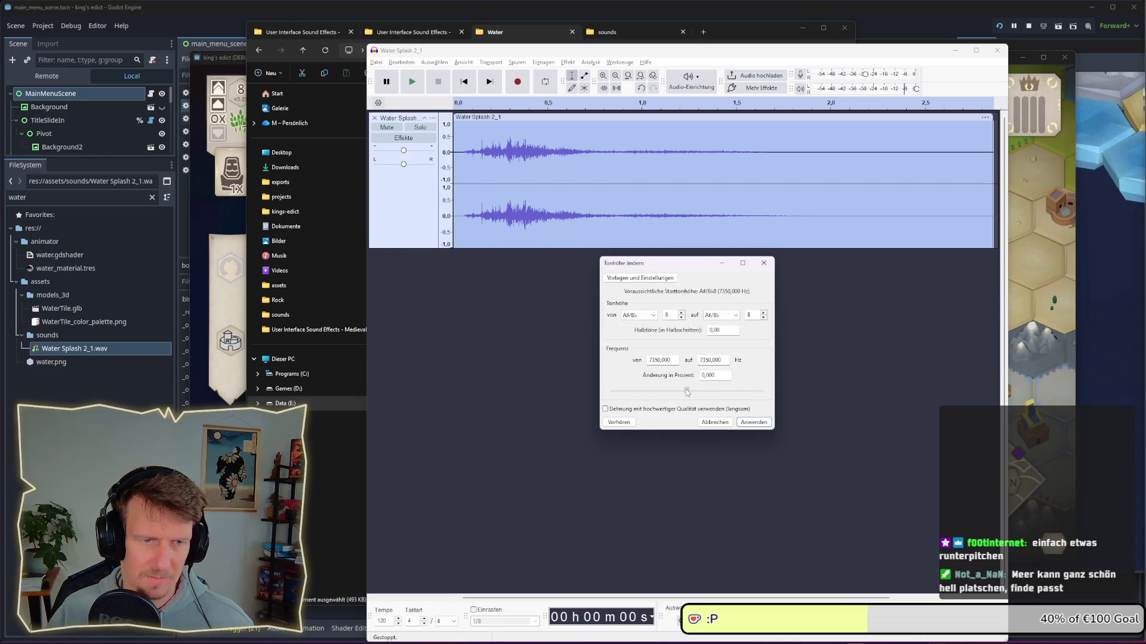
pyautogui.click(619, 422)
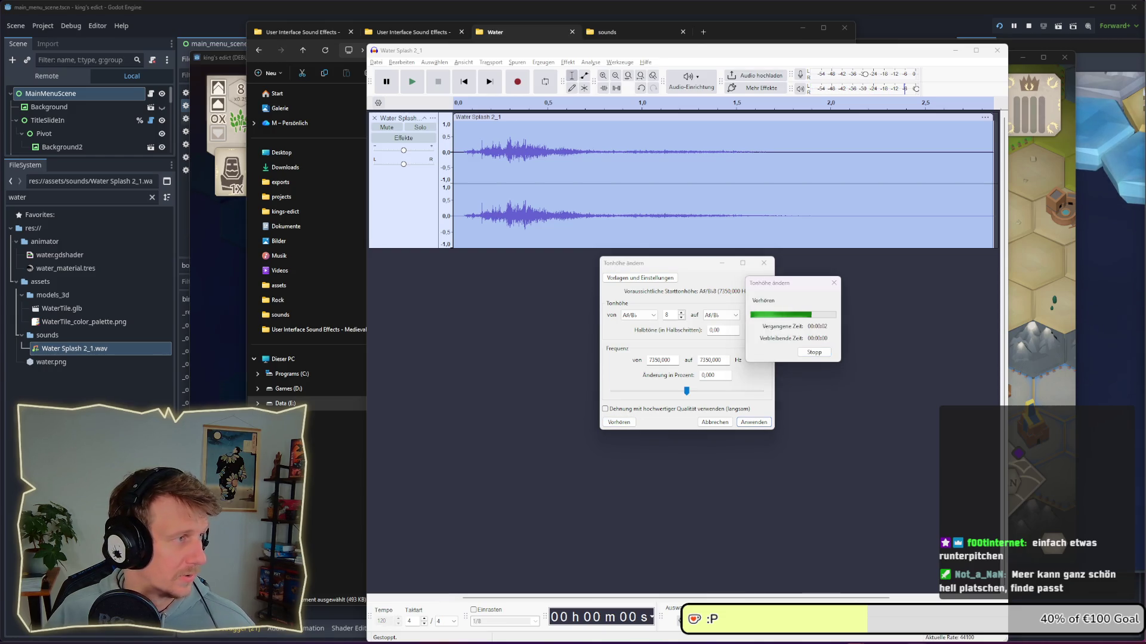
pyautogui.click(625, 424)
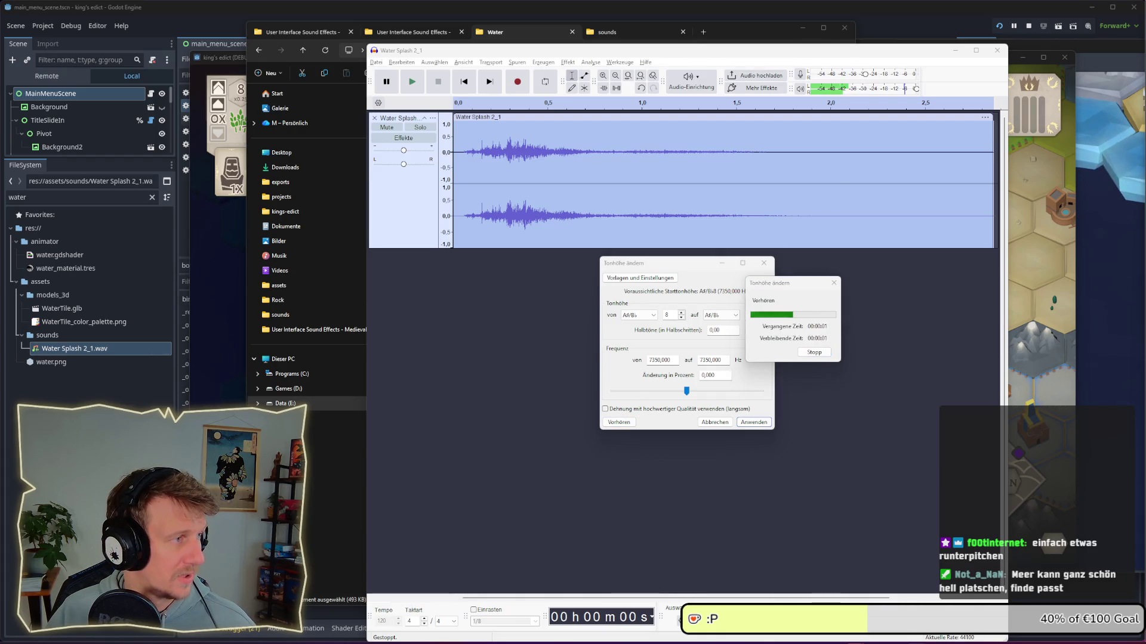
pyautogui.click(620, 424)
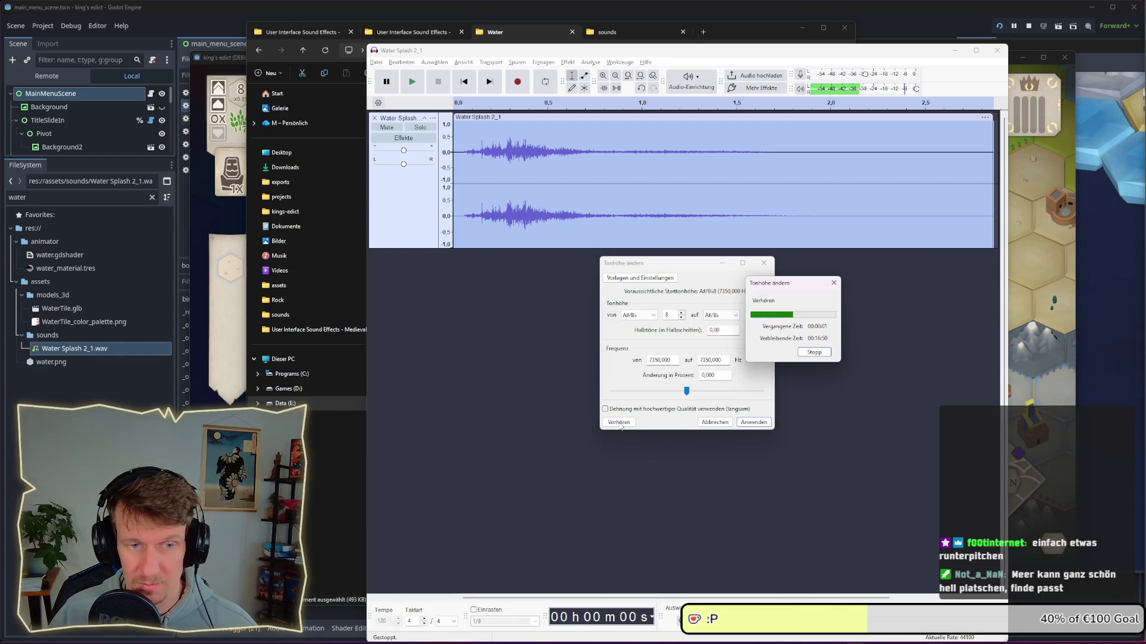
pyautogui.moveTo(687, 393); pyautogui.dragTo(685, 393)
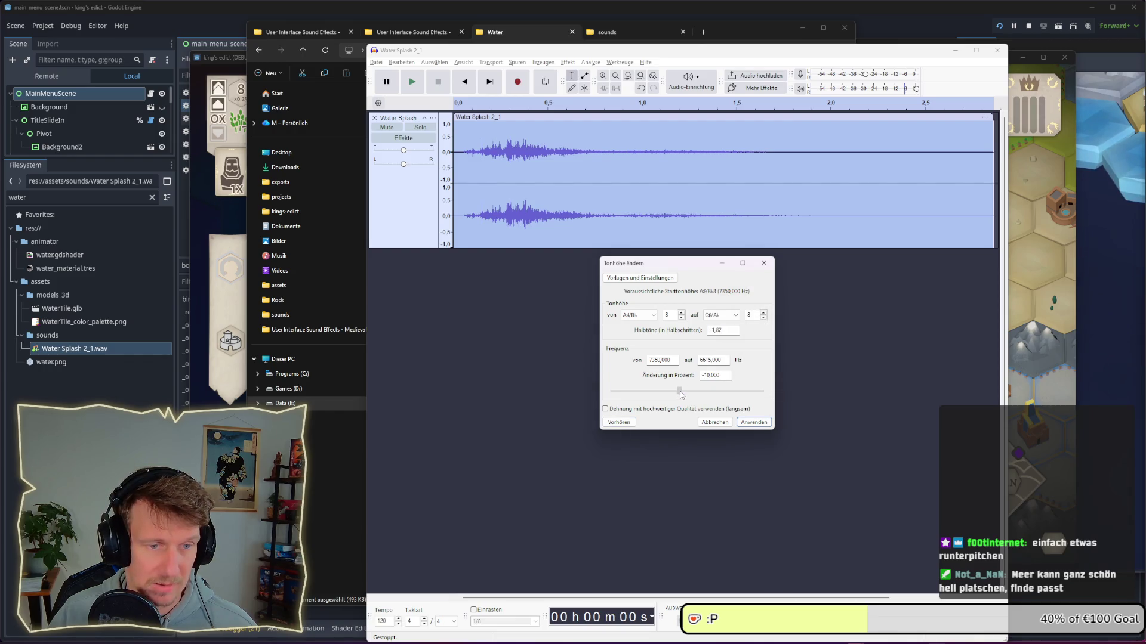
pyautogui.click(623, 423)
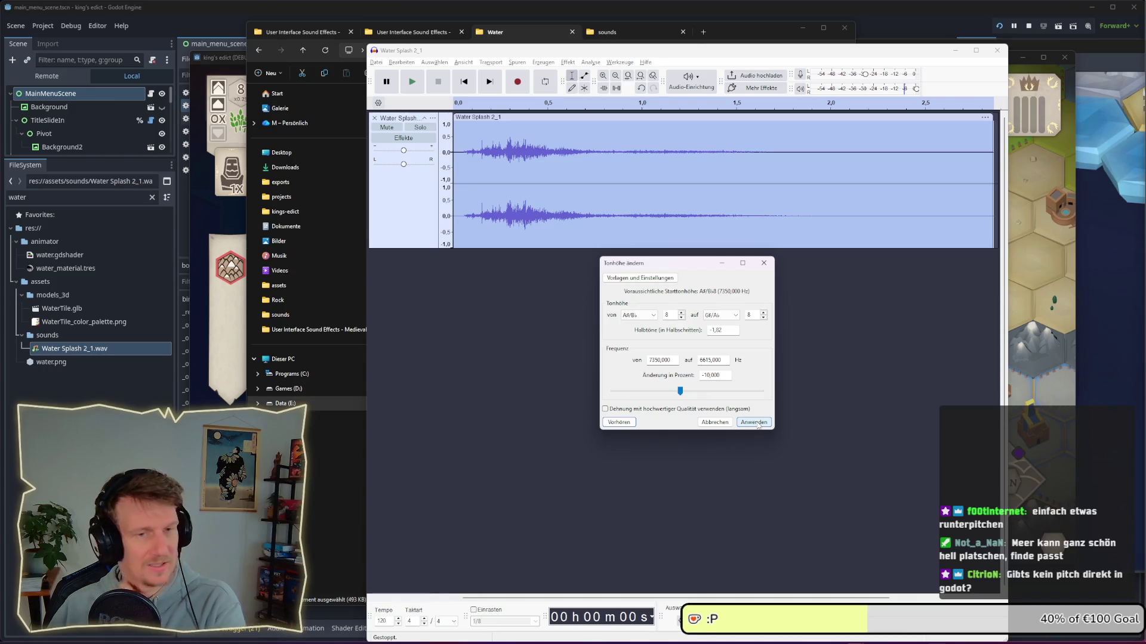
pyautogui.click(753, 422)
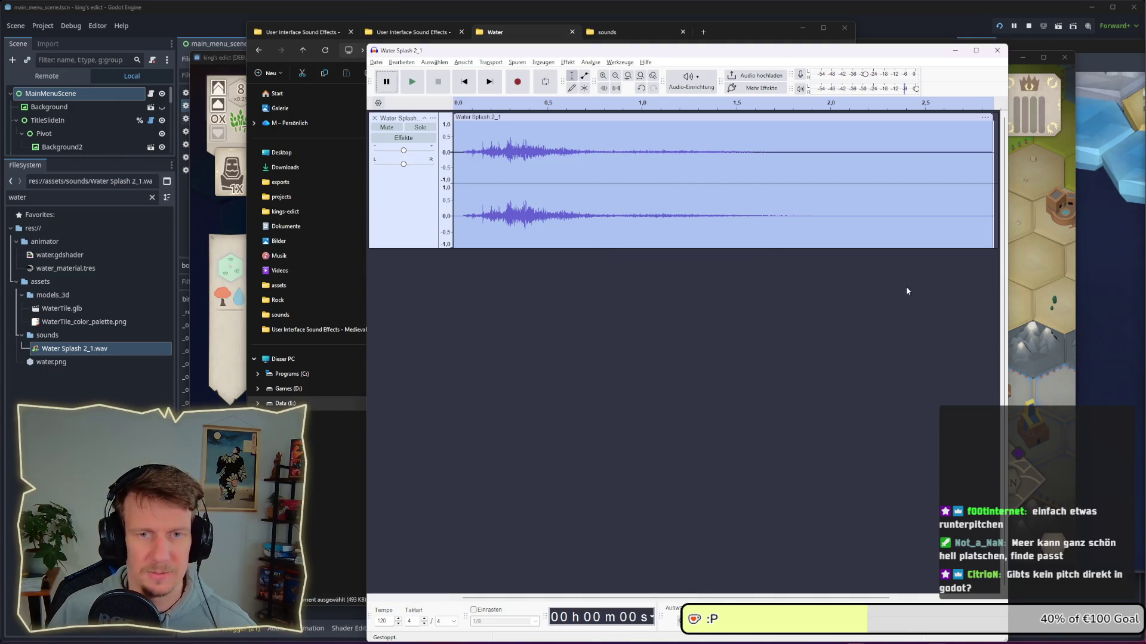
pyautogui.click(989, 13)
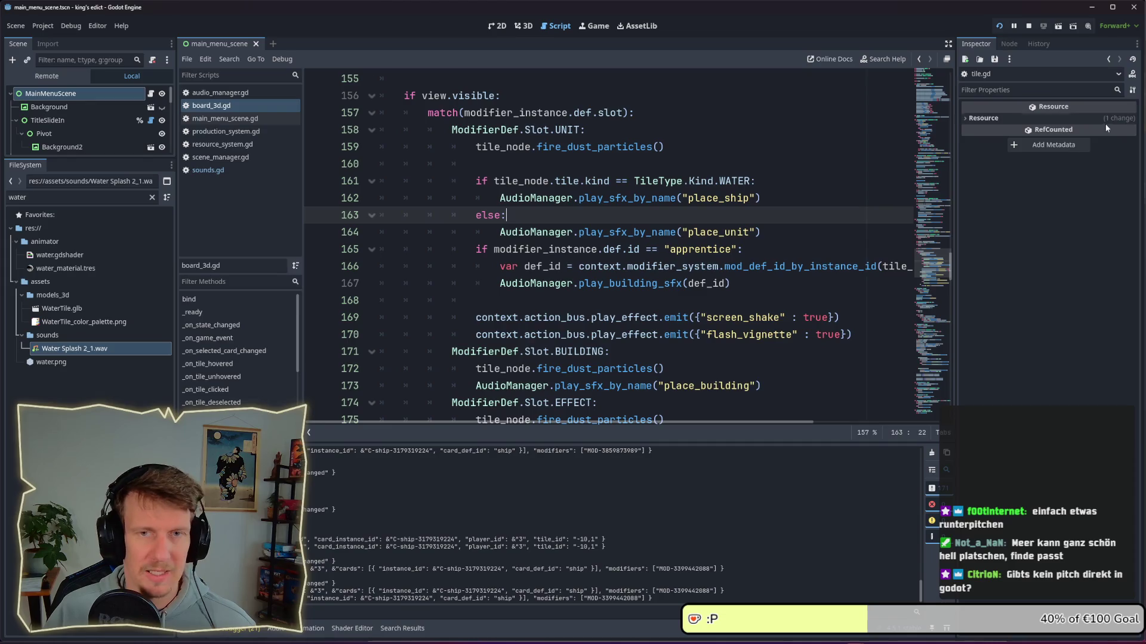
# Step: Inspect the Water Splash 2_1.wav resource details in the FileSystem dock, then hide them
pyautogui.click(91, 350)
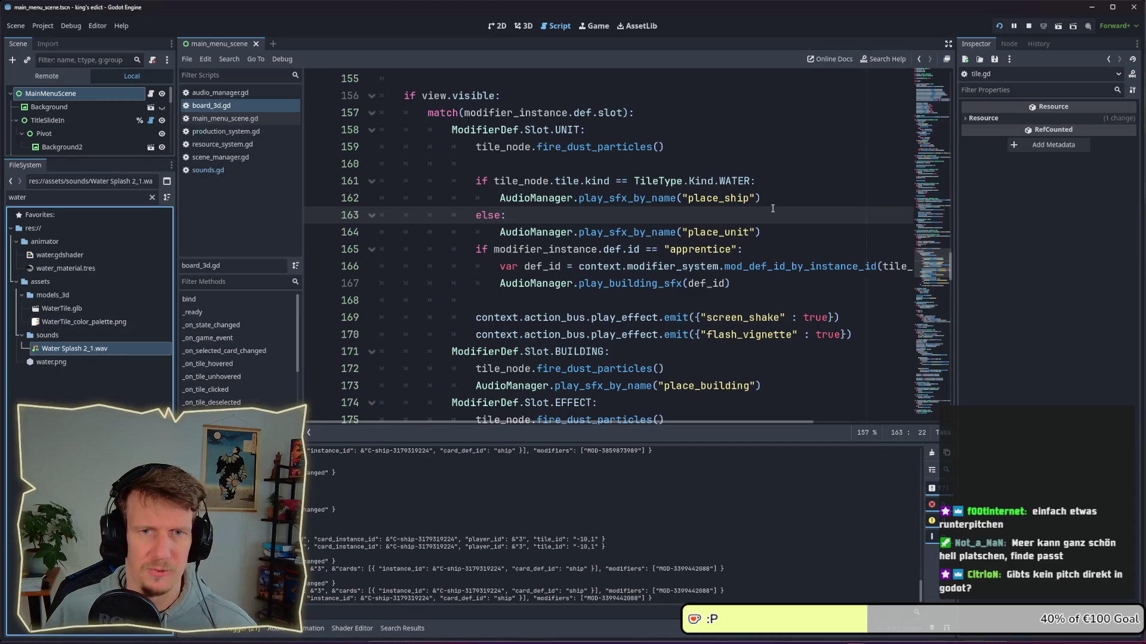
pyautogui.click(1018, 118)
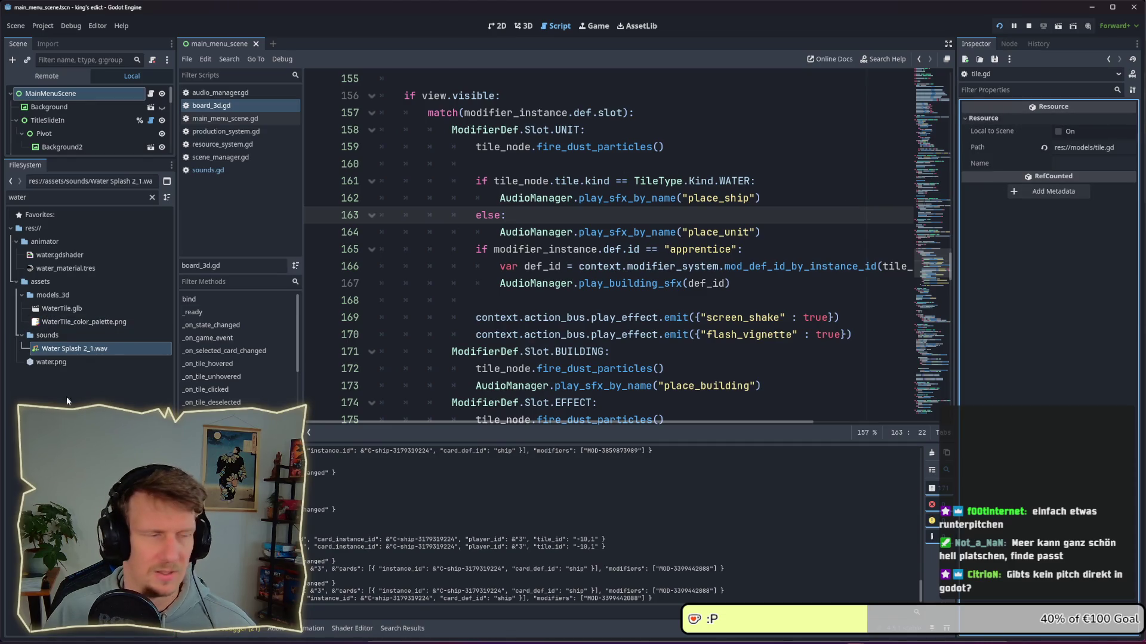
pyautogui.click(60, 349)
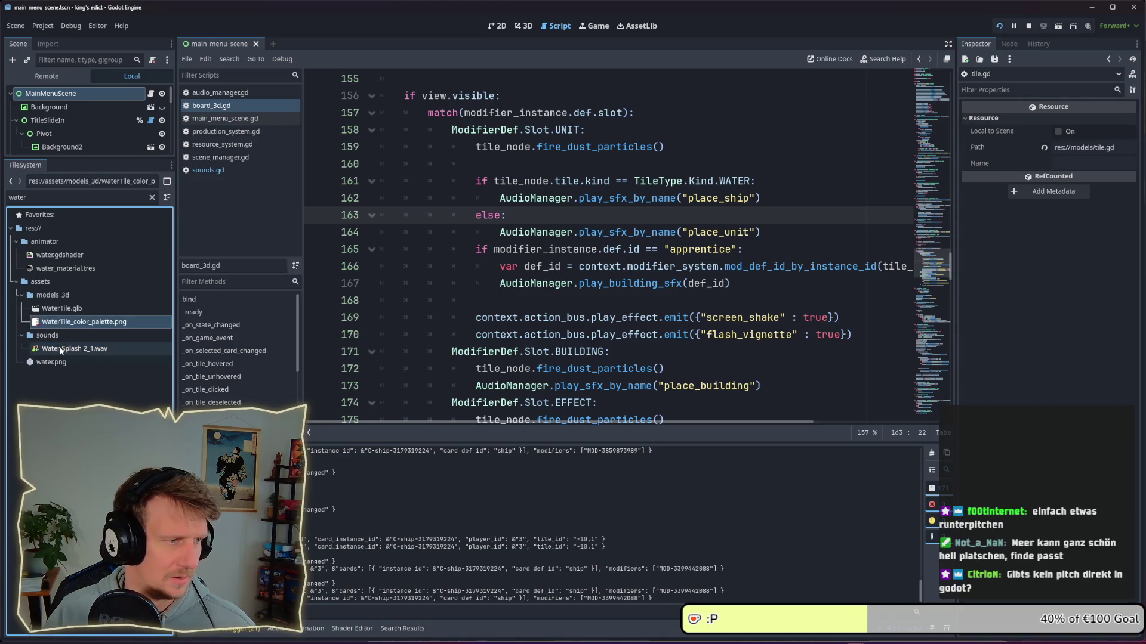
pyautogui.click(989, 120)
pyautogui.hotkey('alt', 'Tab')
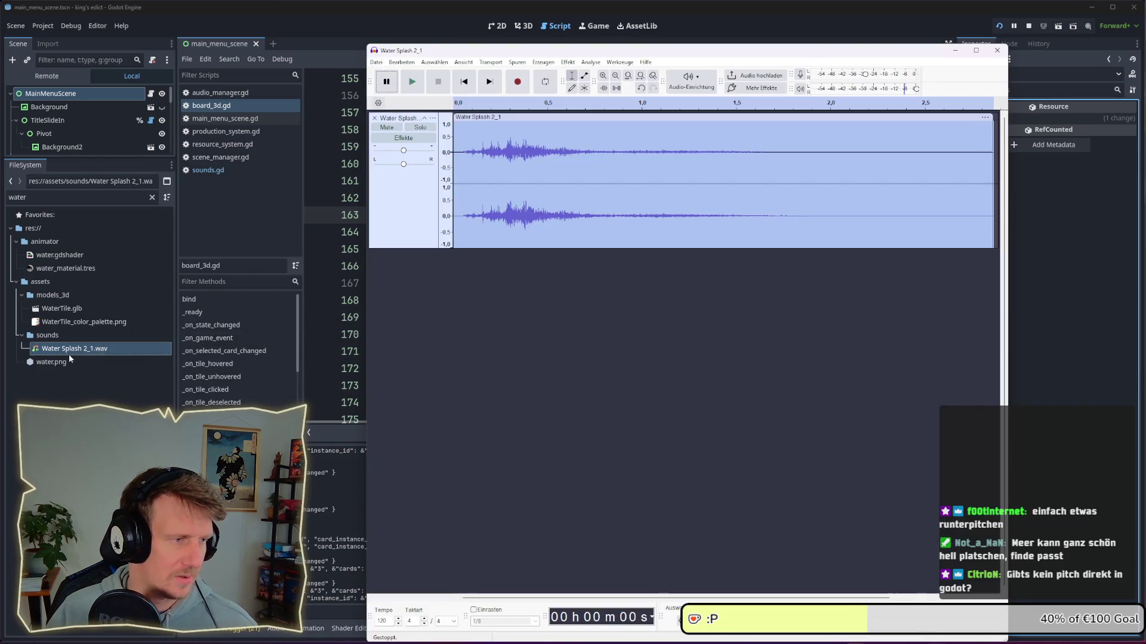
pyautogui.click(70, 352)
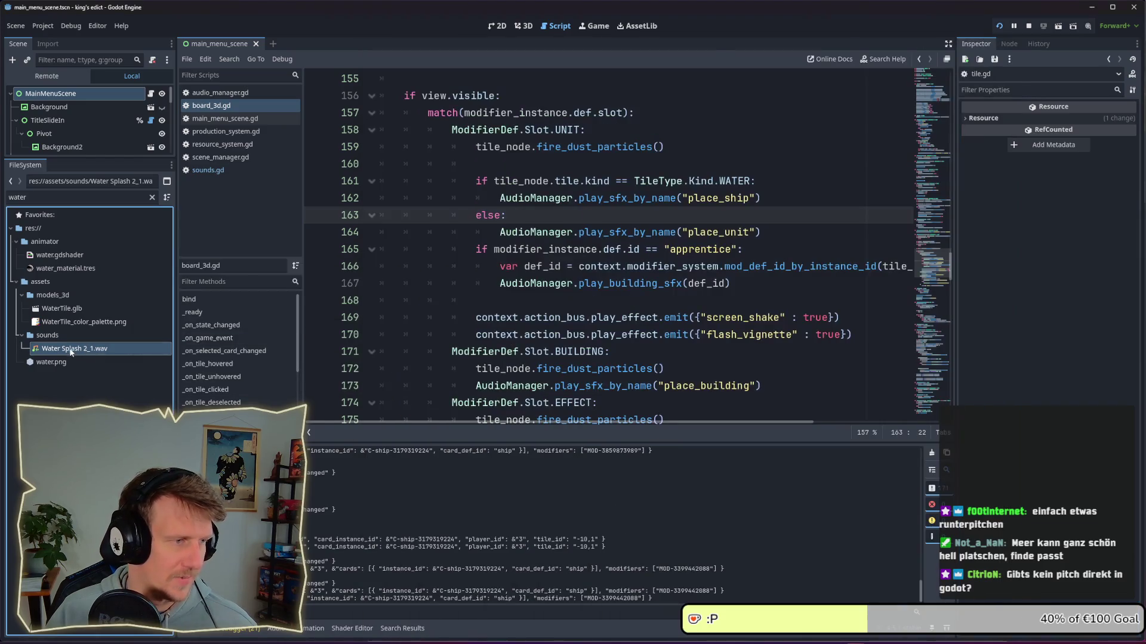
# Step: Filter the FileSystem for 'sounds' and open sounds.tres to review the Place Ship randomizer
pyautogui.doubleClick(24, 197)
pyautogui.write('sto')
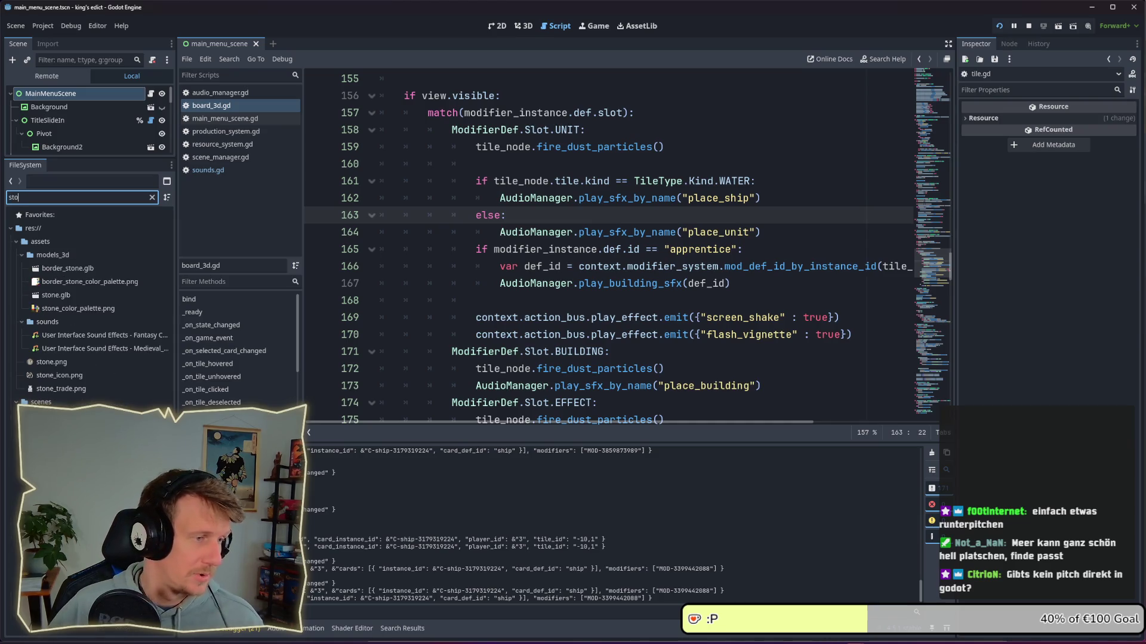
pyautogui.press('BackSpace')
pyautogui.press('BackSpace')
pyautogui.write('ounds')
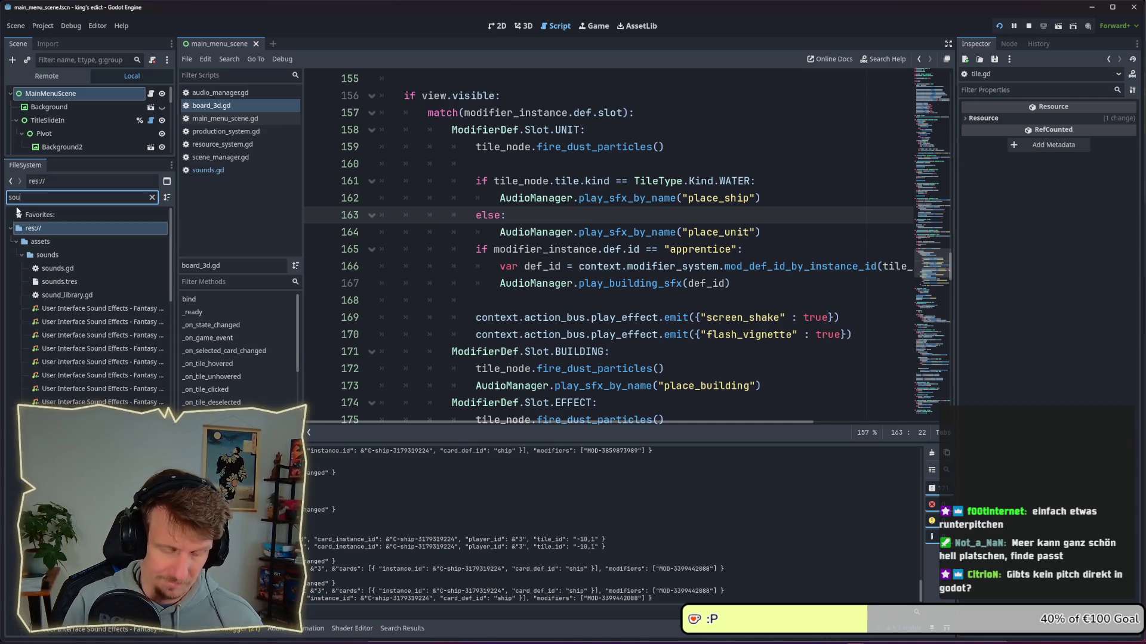
pyautogui.click(81, 281)
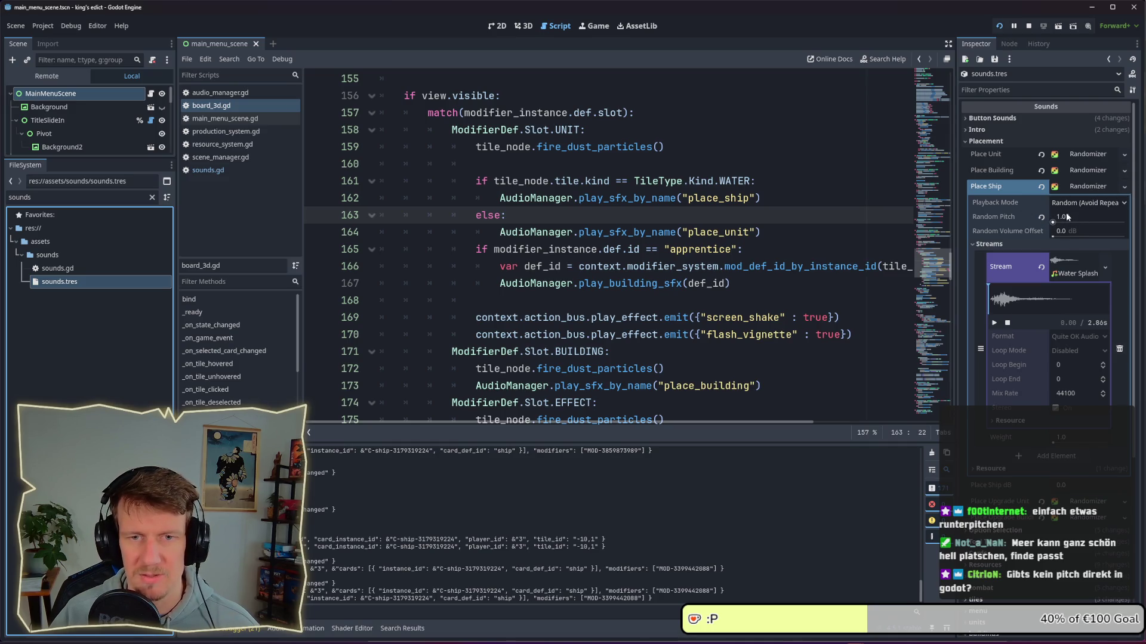
pyautogui.moveTo(1067, 217)
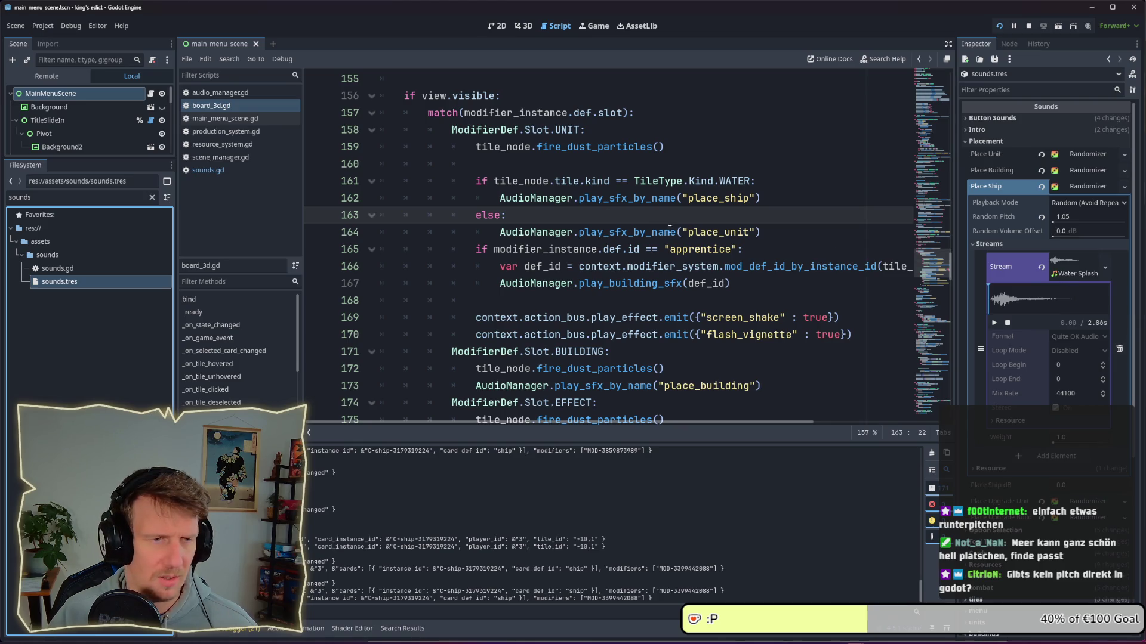
pyautogui.click(762, 240)
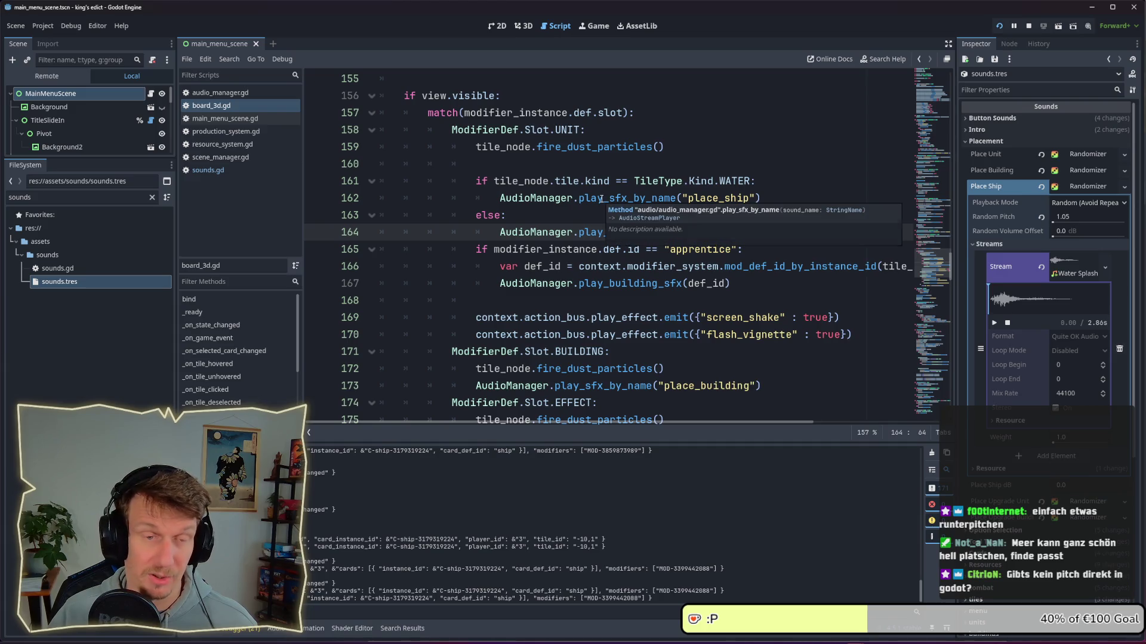
pyautogui.click(1077, 189)
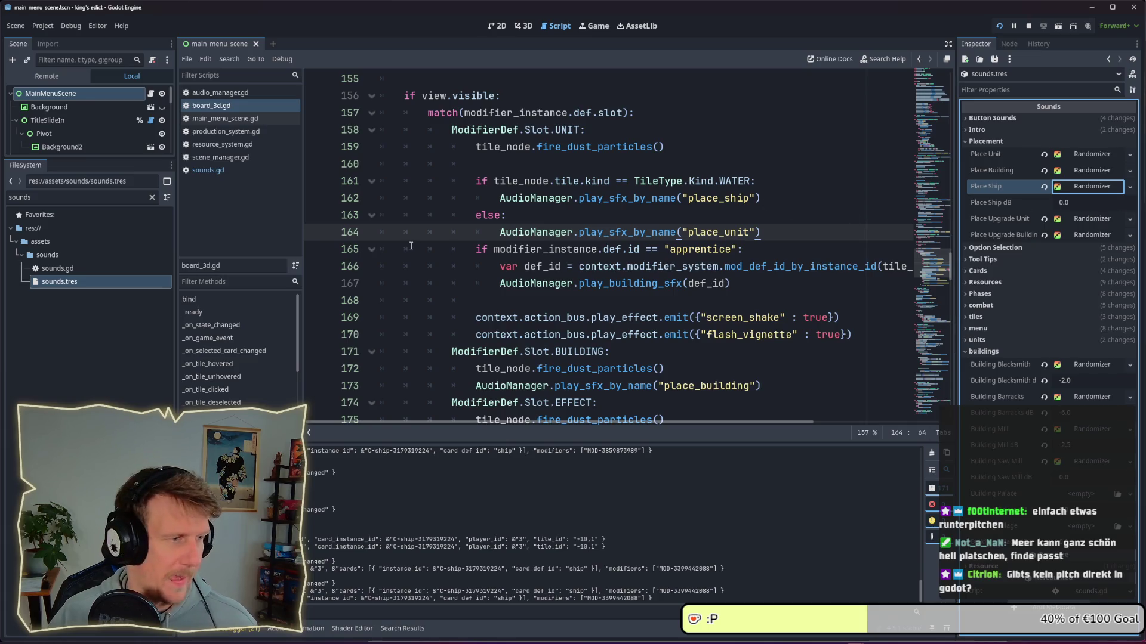
pyautogui.hotkey('alt', 'Tab')
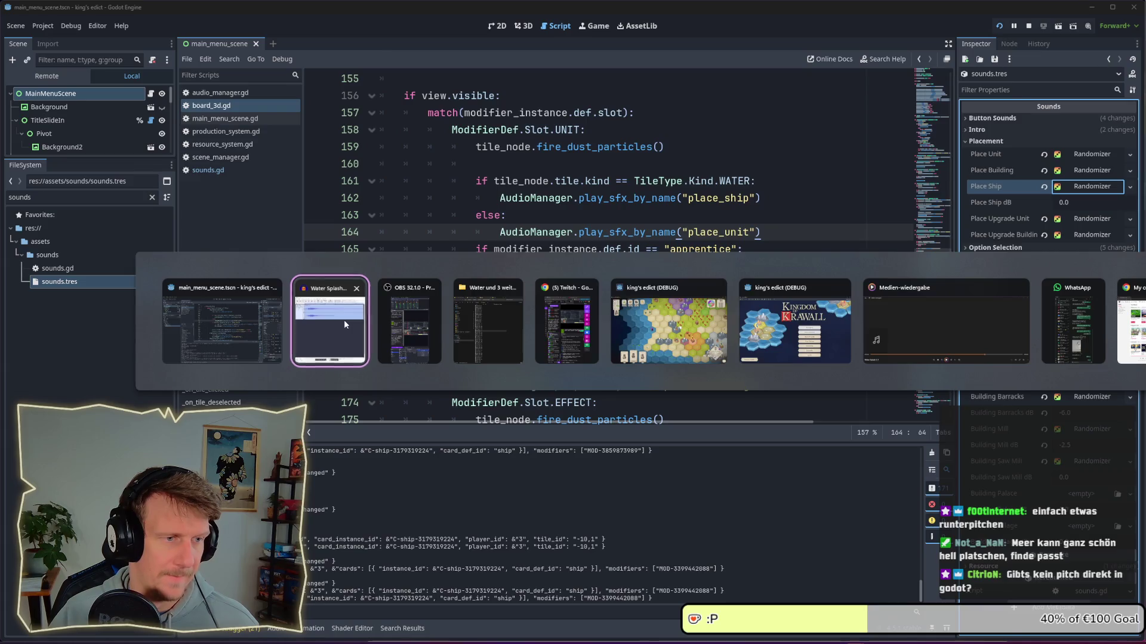
# Step: Check the Place Ship randomizer (random pitch 1.05, Water Splash stream), then return to Audacity
pyautogui.click(344, 320)
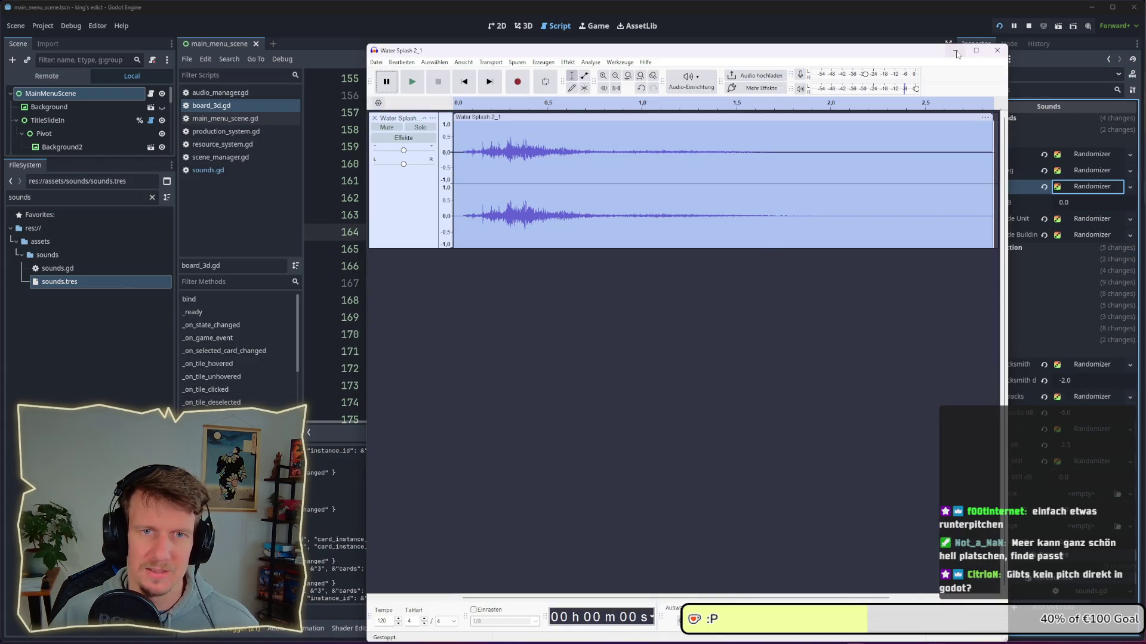
pyautogui.hotkey('alt', 'Tab')
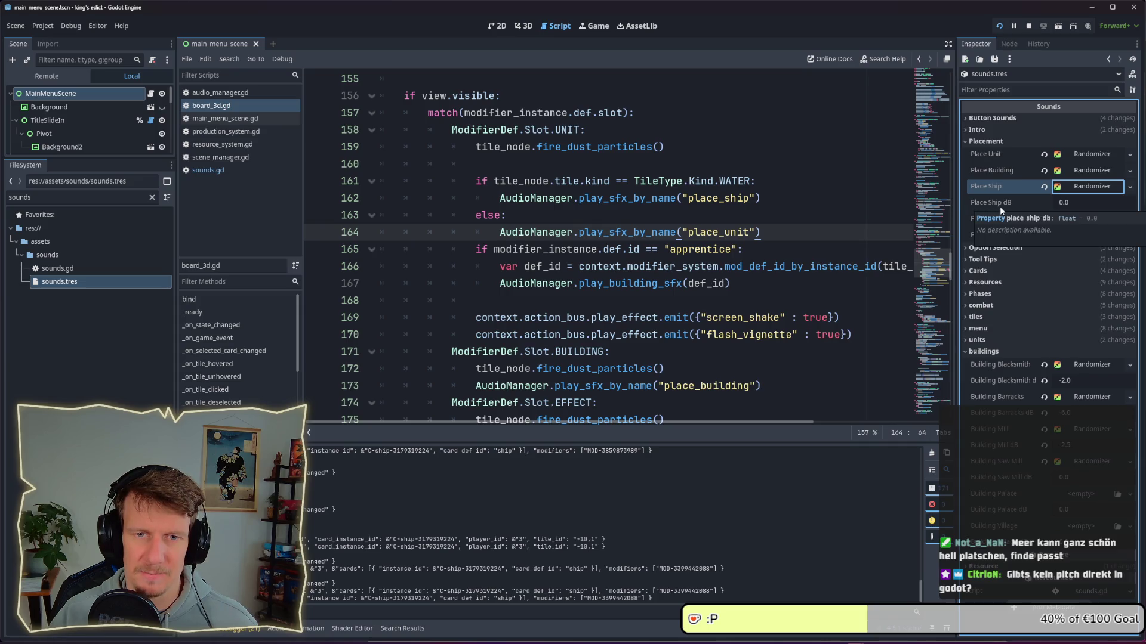
pyautogui.click(1074, 191)
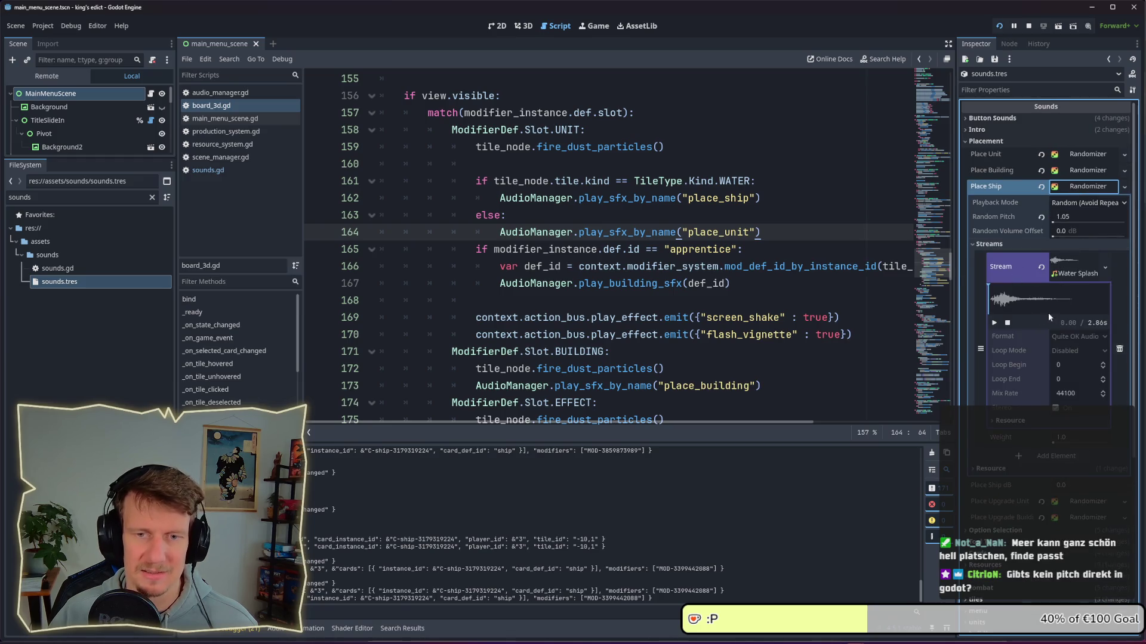
pyautogui.click(1087, 188)
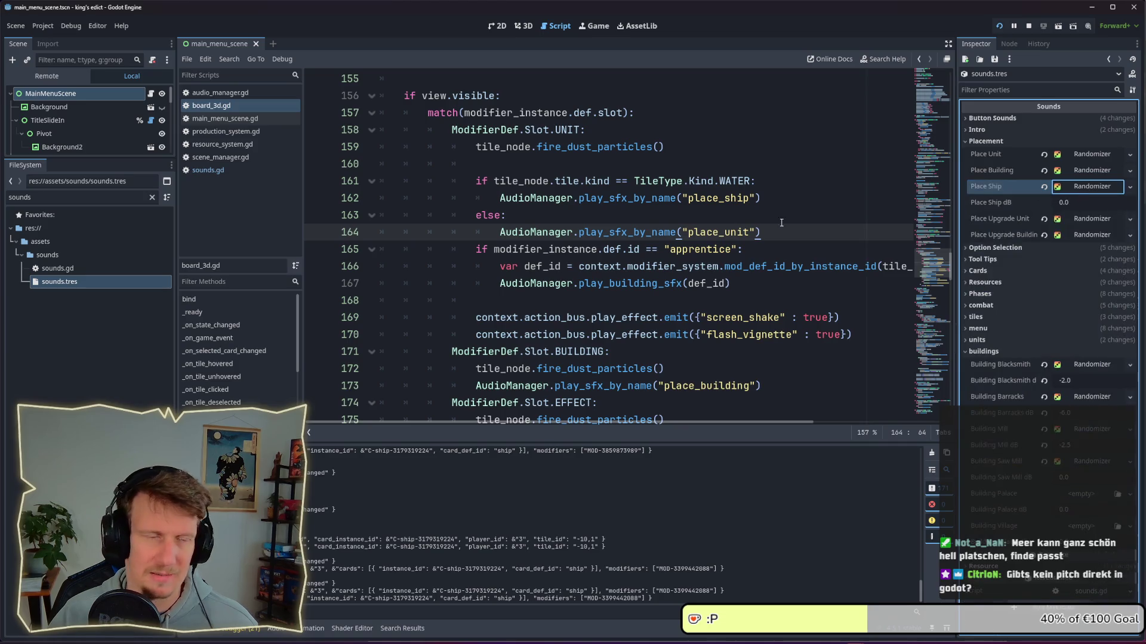
pyautogui.hotkey('alt', 'Tab')
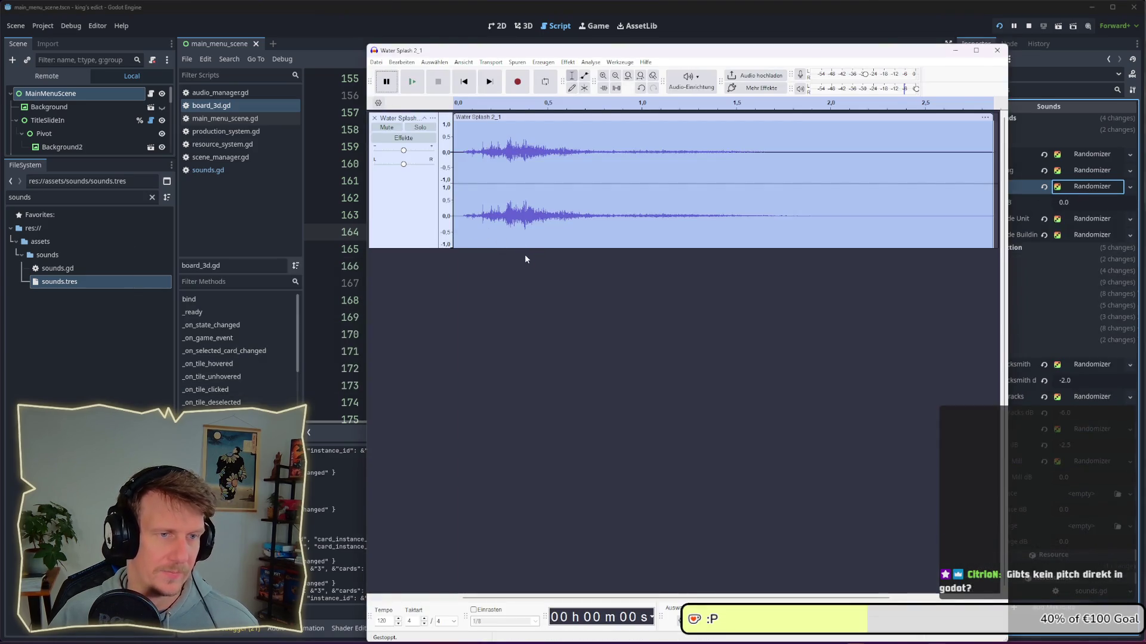
# Step: Play the splash clip in Audacity from the start of the track
pyautogui.click(525, 259)
pyautogui.press('Escape')
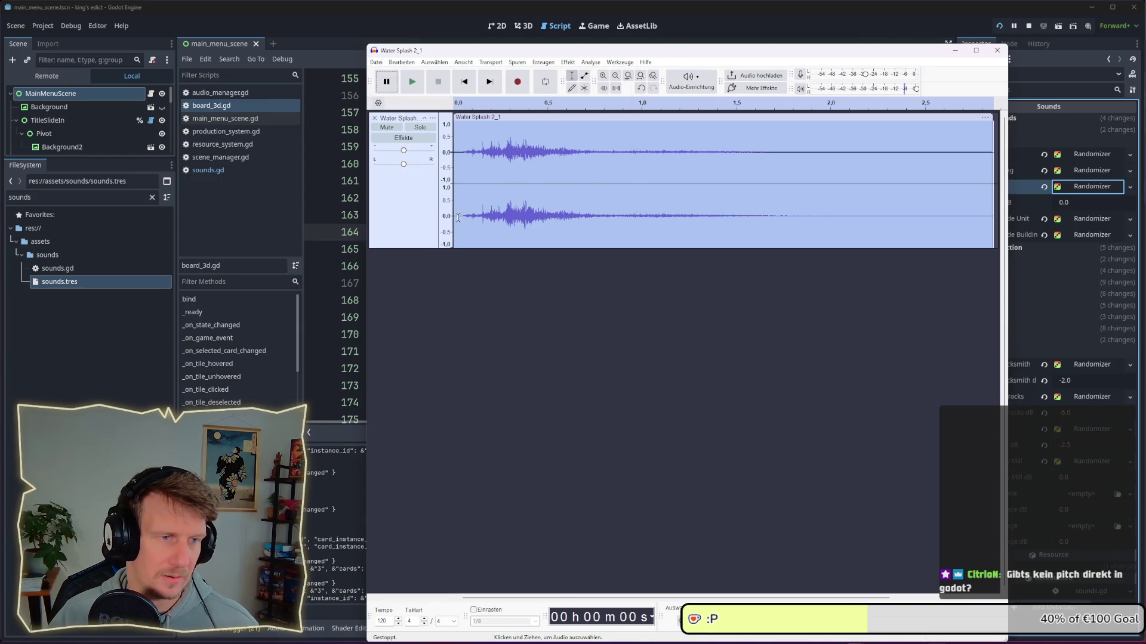
pyautogui.click(455, 217)
pyautogui.press('space')
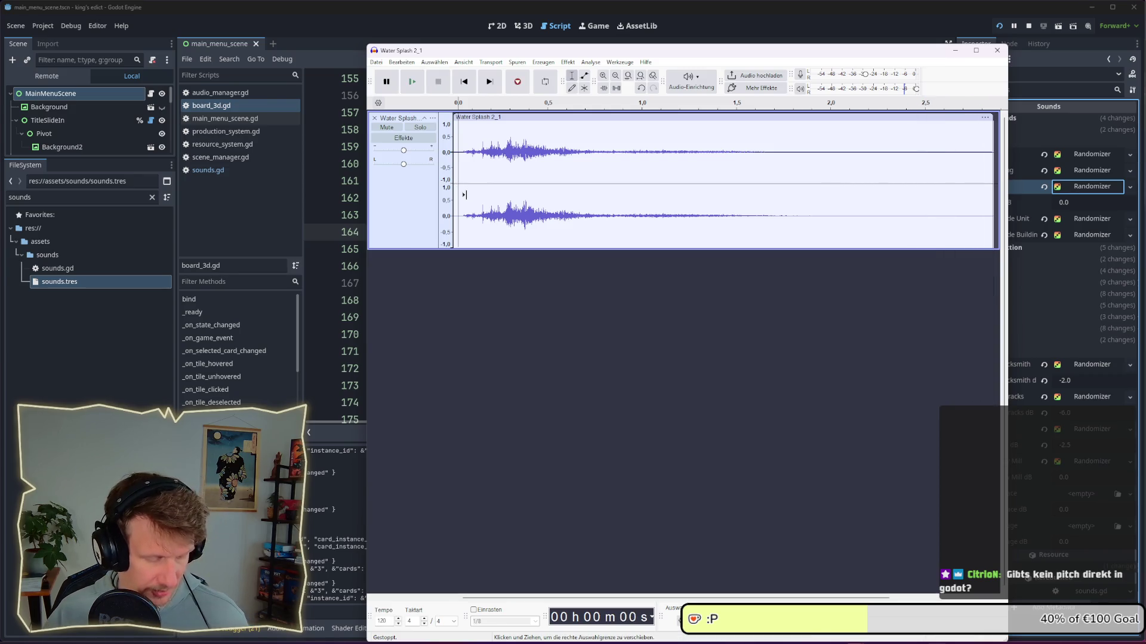
# Step: Export the clip as ship_01 in WAV format to E:\exports\sounds
pyautogui.hotkey('ctrl', 'shift', 'e')
pyautogui.write('ship_01')
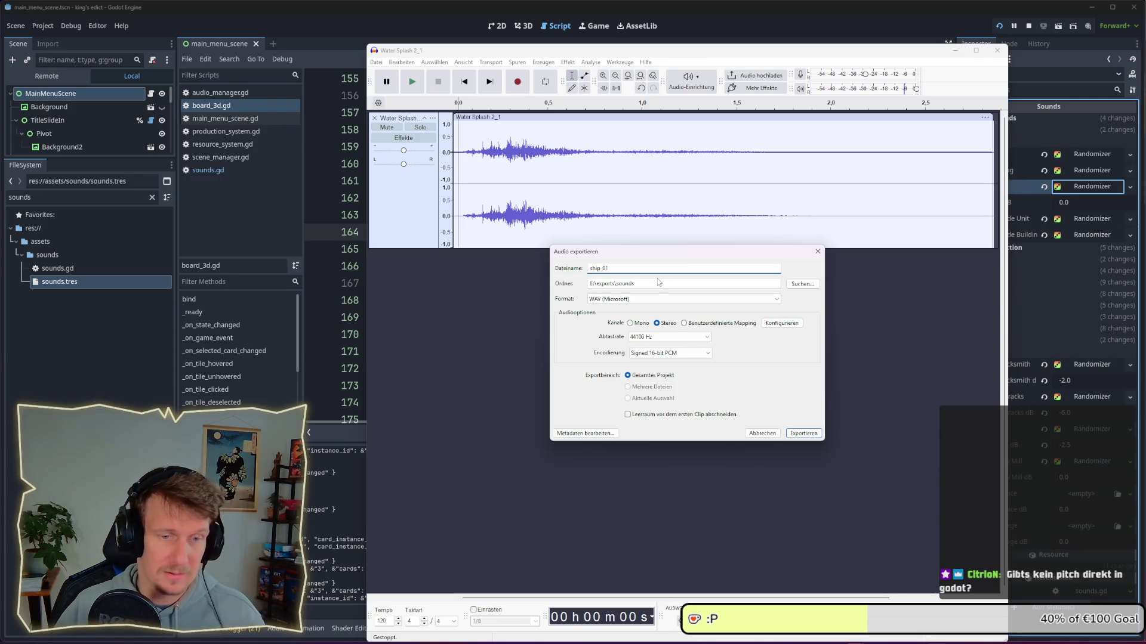
pyautogui.press('Return')
pyautogui.hotkey('alt', 'Tab')
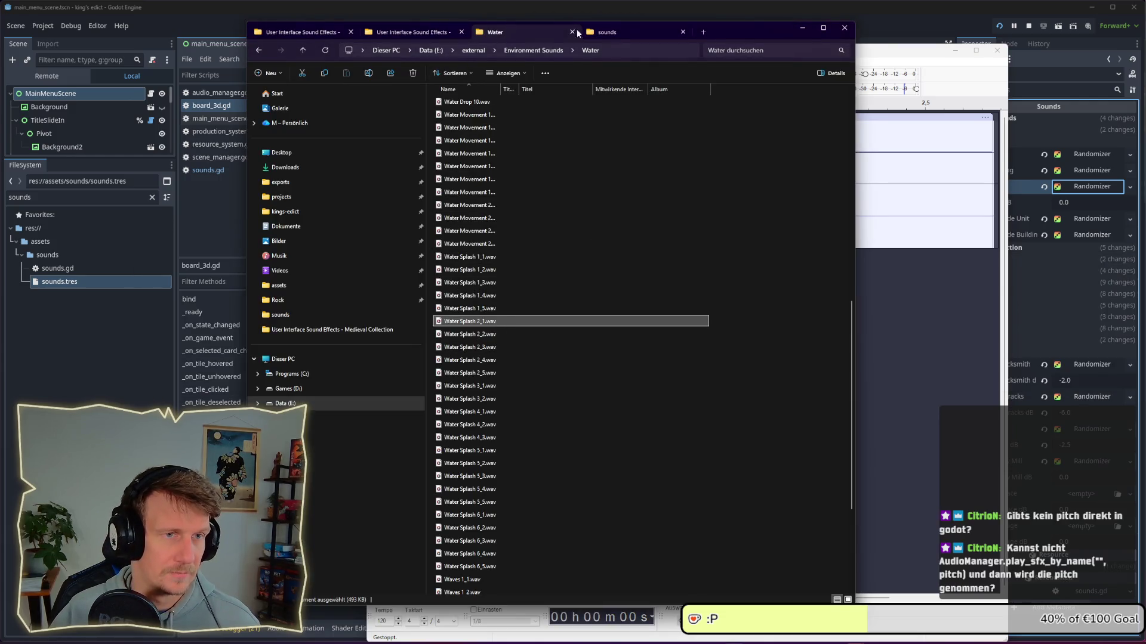
# Step: Copy ship_01.wav from exports\sounds into the project's res://assets/sounds folder
pyautogui.click(591, 32)
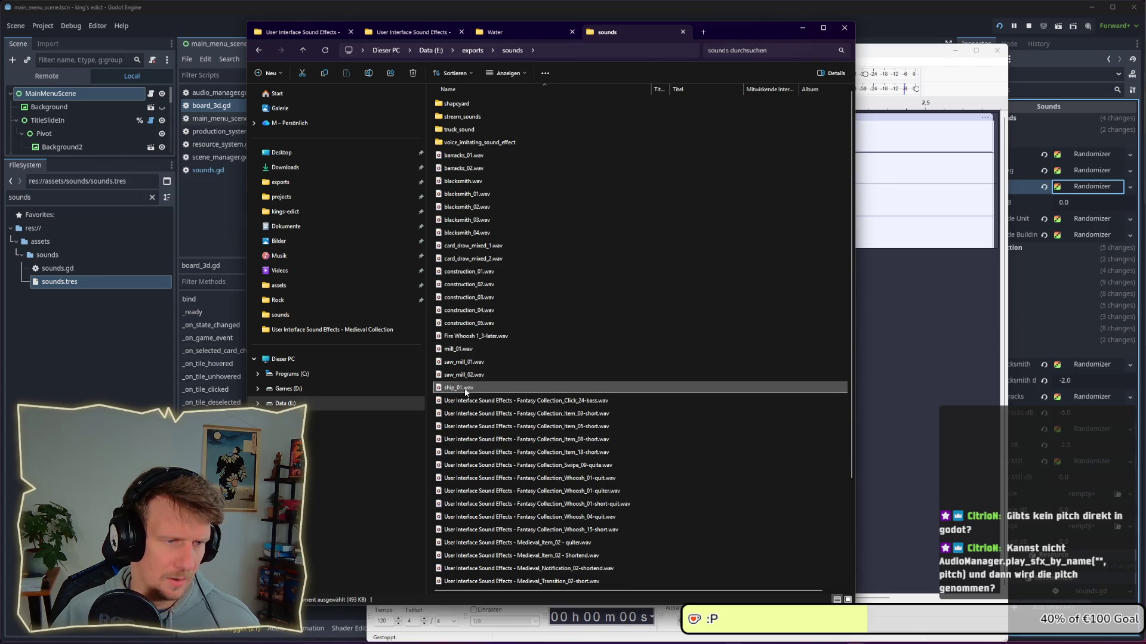
pyautogui.click(73, 270)
pyautogui.click(60, 283)
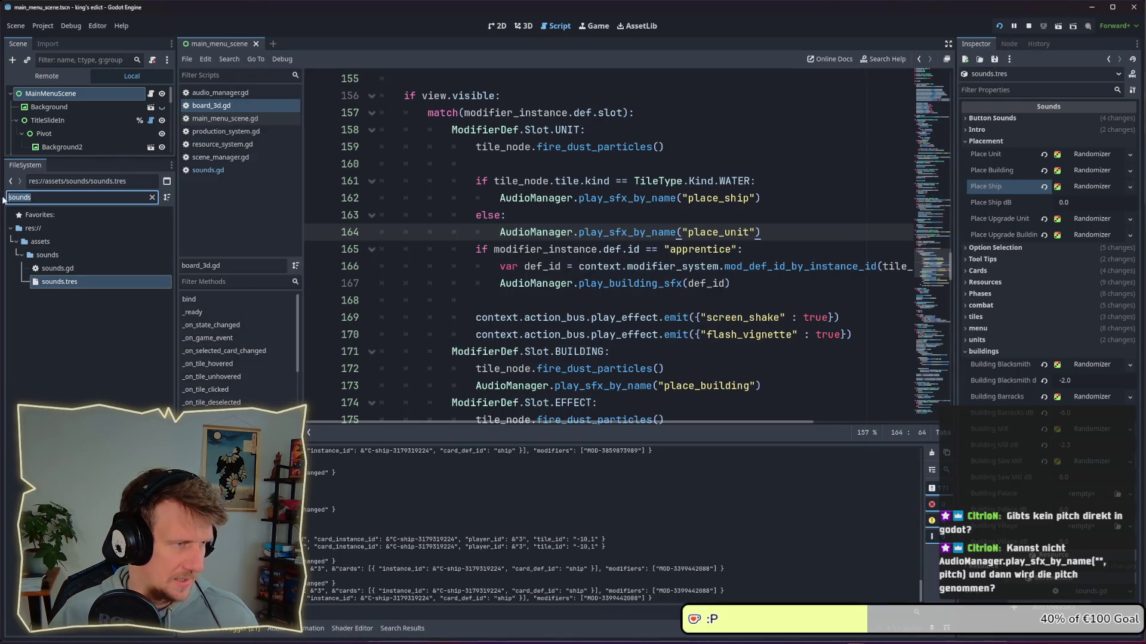
pyautogui.click(152, 197)
pyautogui.scroll(-4, 66, 373)
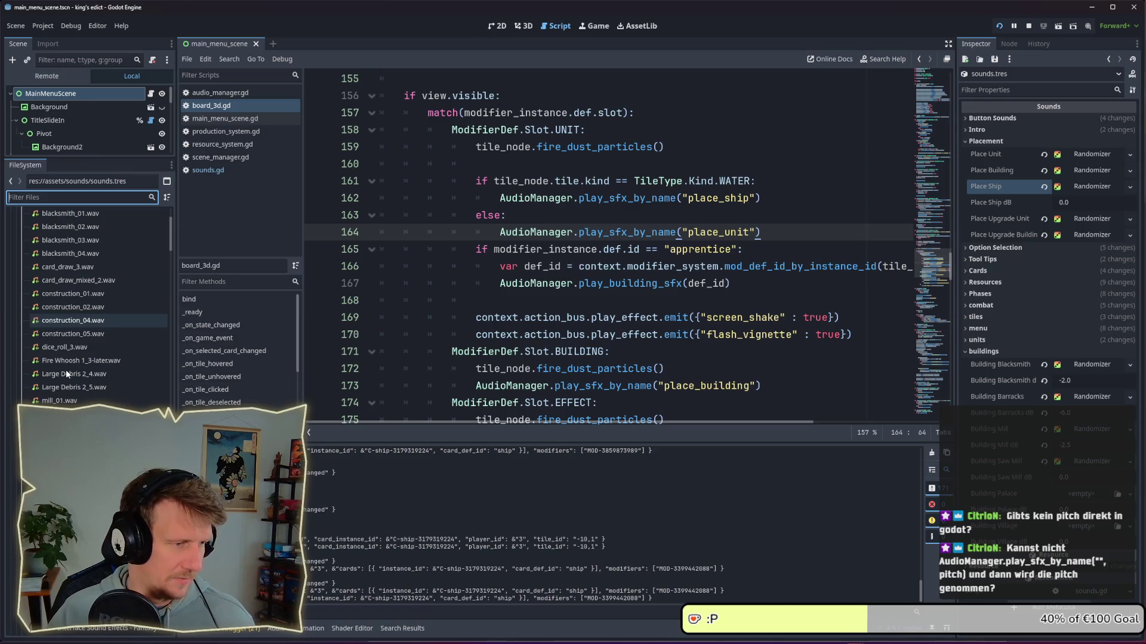
pyautogui.hotkey('alt', 'Tab')
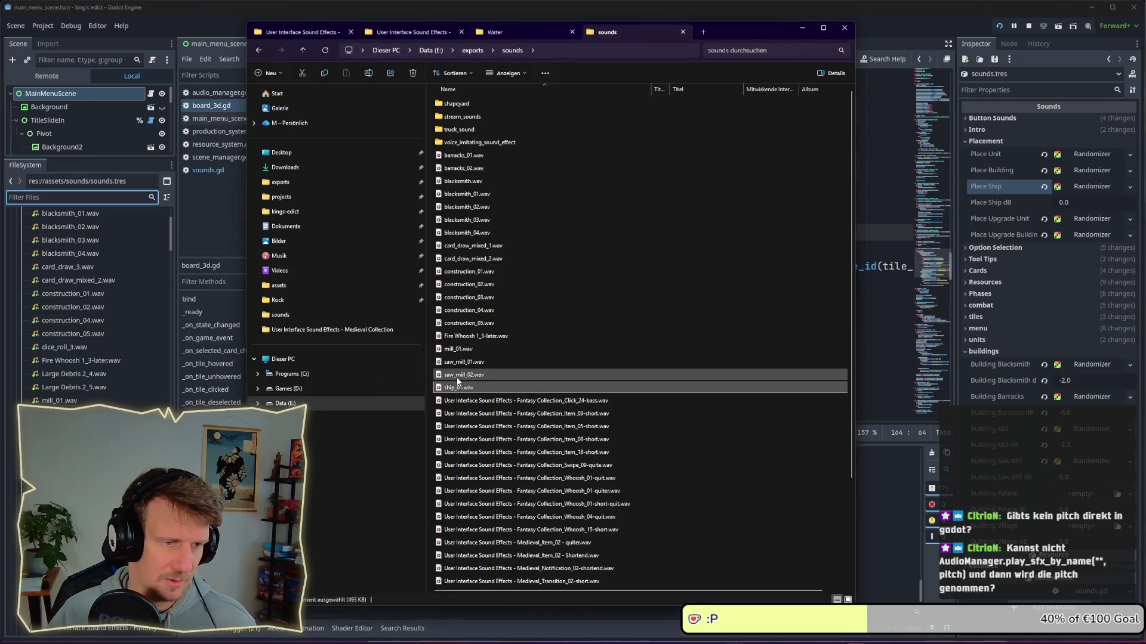
pyautogui.moveTo(465, 389)
pyautogui.mouseDown()
pyautogui.moveTo(95, 298)
pyautogui.moveTo(96, 400)
pyautogui.moveTo(96, 358)
pyautogui.mouseUp()
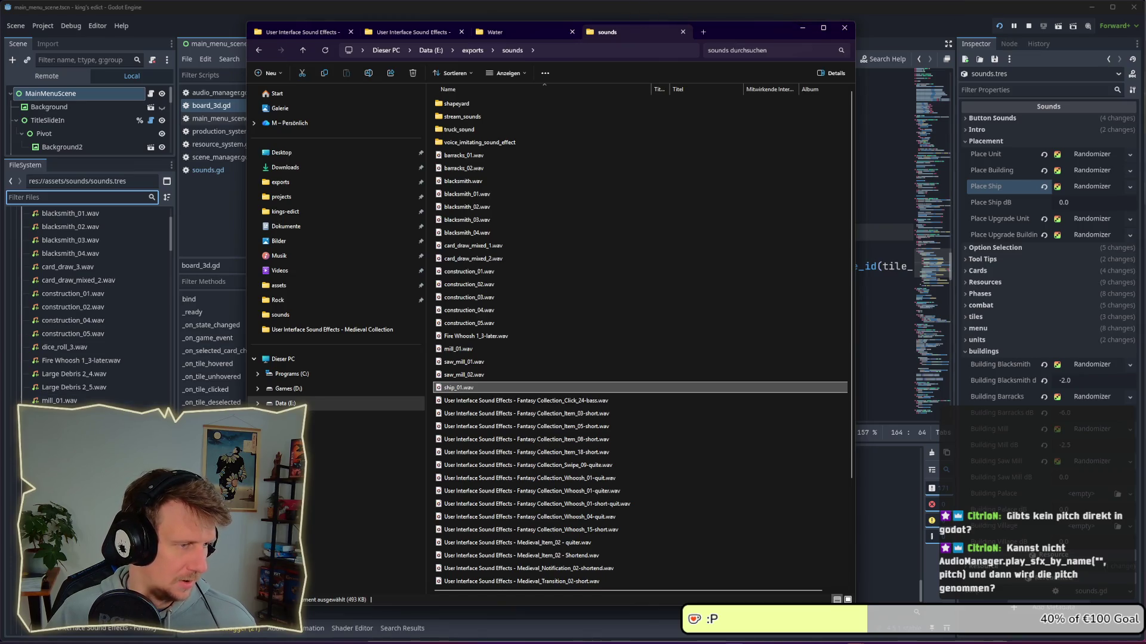
pyautogui.click(95, 417)
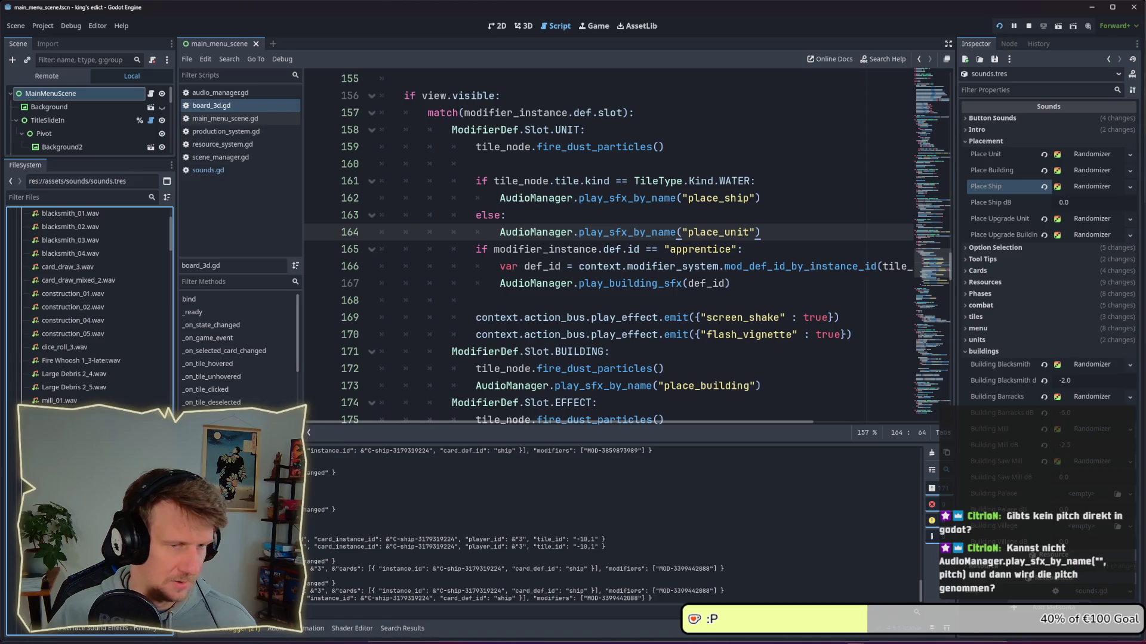
# Step: Set the Place Ship randomizer's stream to ship_01.wav
pyautogui.click(1076, 188)
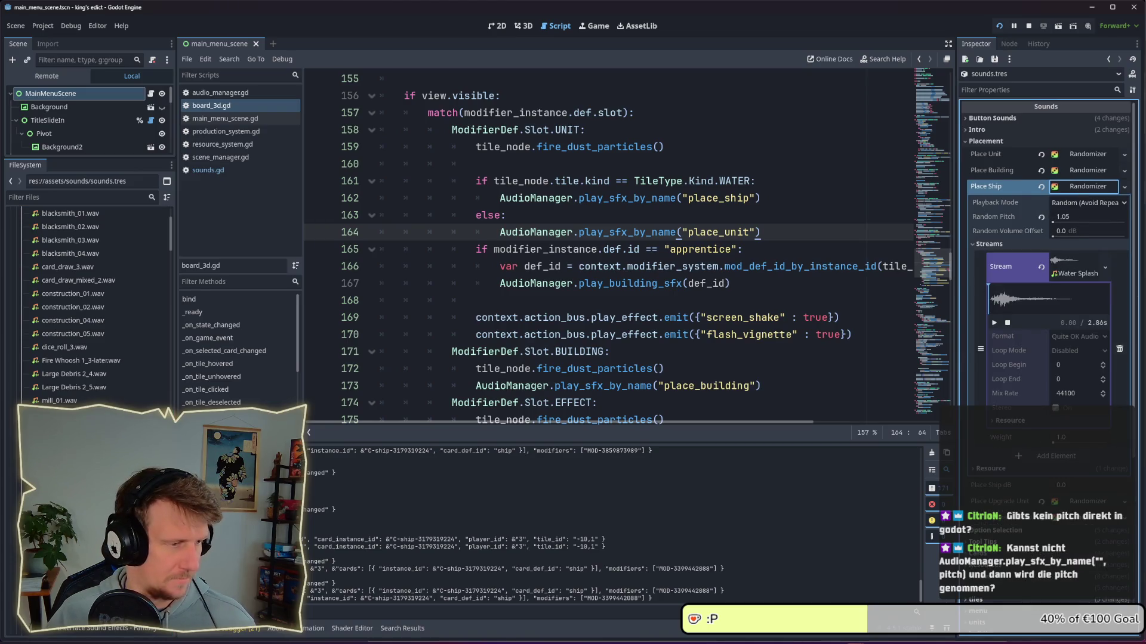
pyautogui.moveTo(72, 507)
pyautogui.mouseDown()
pyautogui.moveTo(656, 298)
pyautogui.moveTo(1078, 272)
pyautogui.mouseUp()
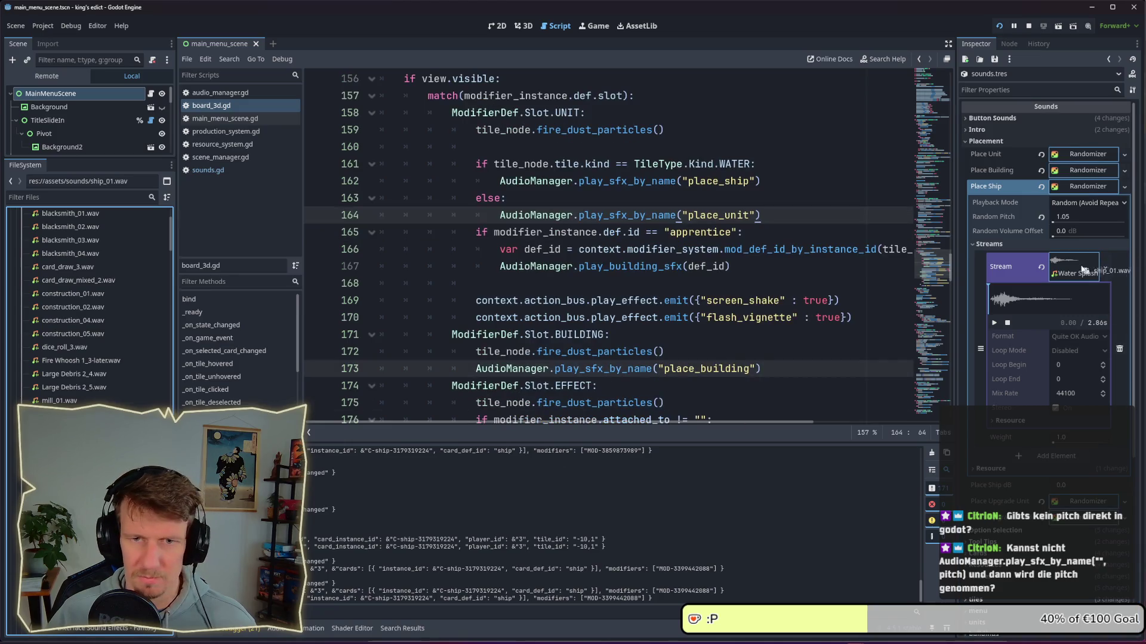
pyautogui.hotkey('alt', 'Tab')
pyautogui.hotkey('alt', 'Tab')
pyautogui.hotkey('alt', 'Tab')
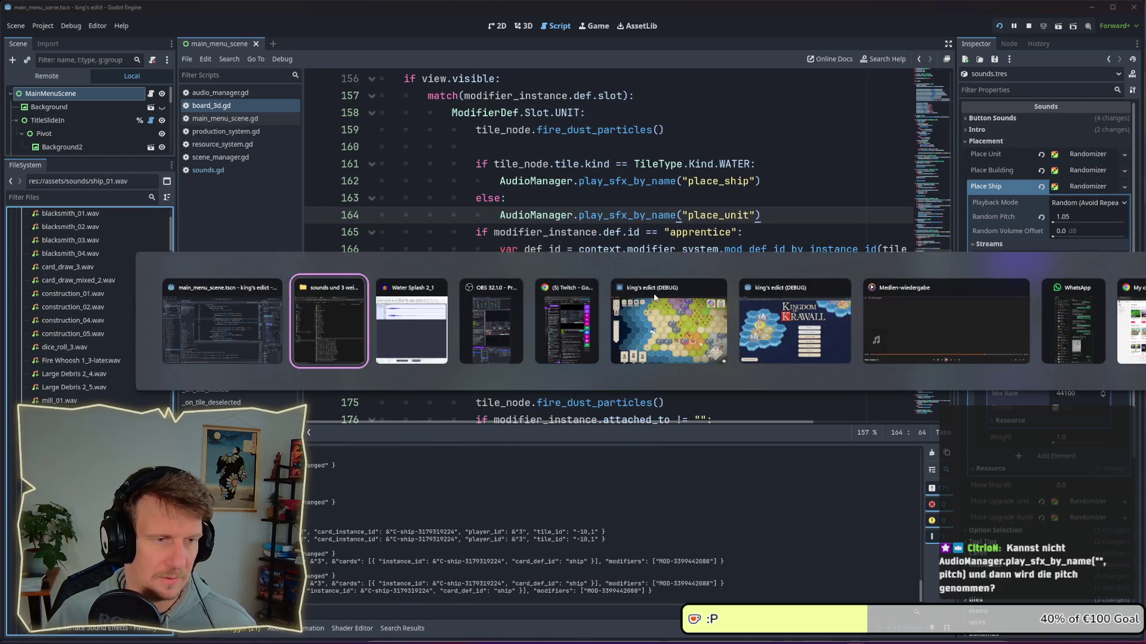
# Step: In the running game, place a ship card on a water tile, undo, place it again, then stop
pyautogui.click(655, 298)
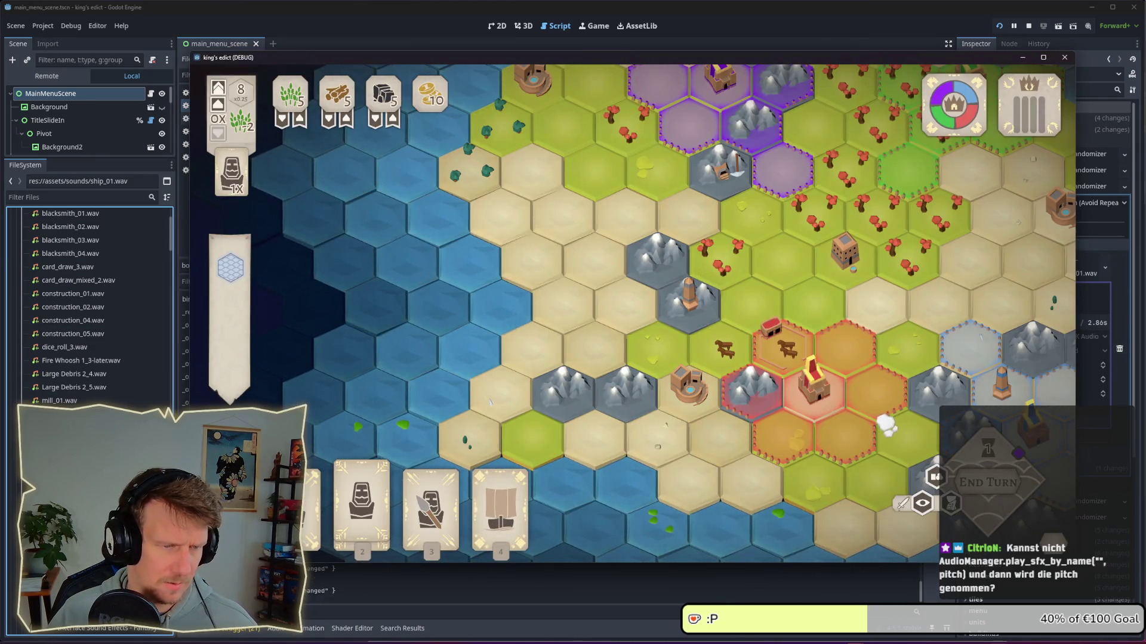
pyautogui.click(498, 501)
pyautogui.click(514, 314)
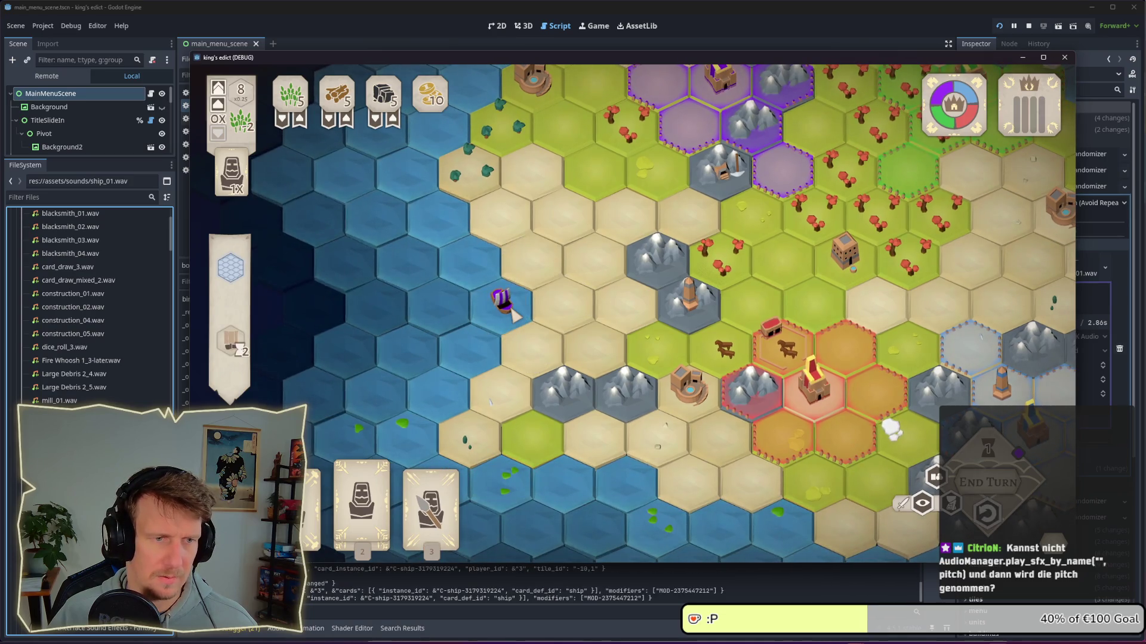
pyautogui.scroll(-2, 651, 285)
pyautogui.moveTo(651, 285); pyautogui.dragTo(580, 321)
pyautogui.click(987, 513)
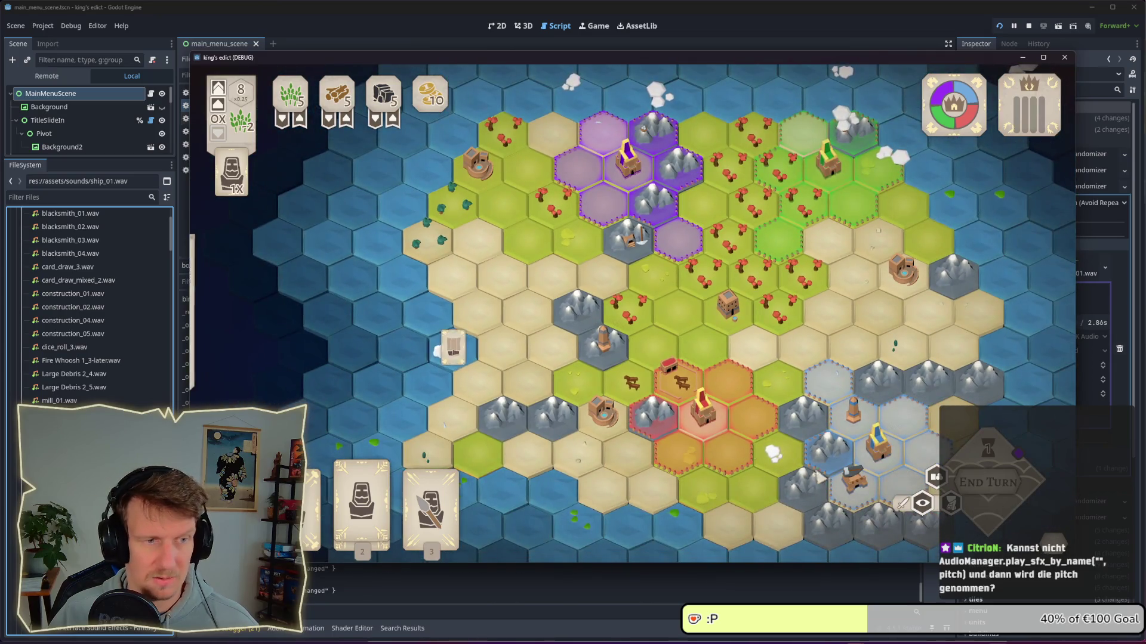
pyautogui.click(454, 343)
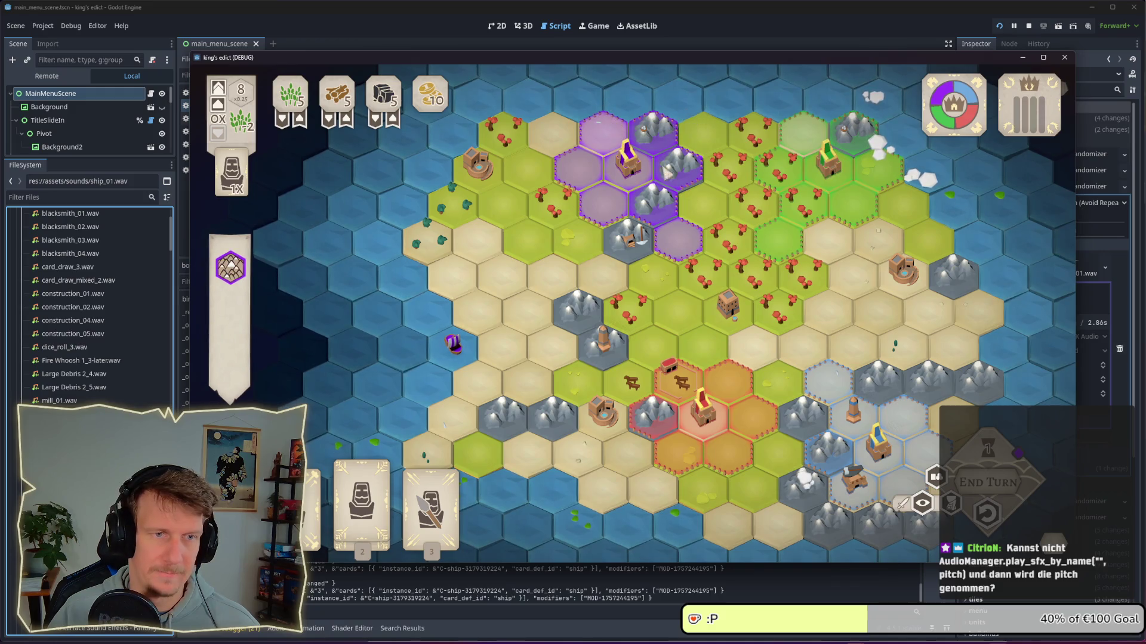
pyautogui.click(1027, 27)
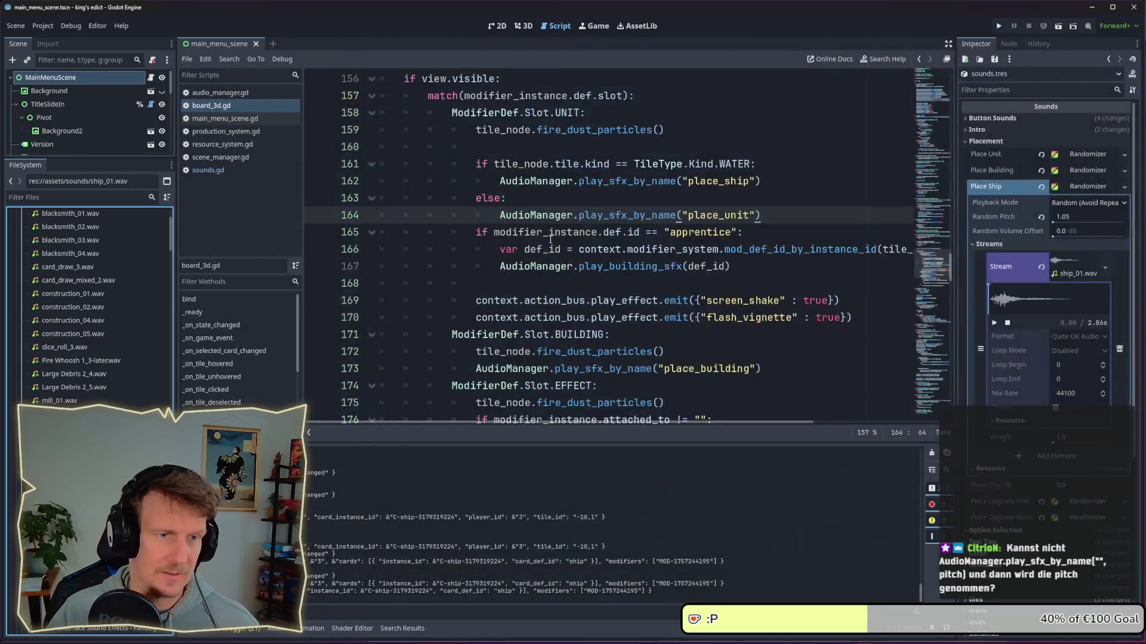
# Step: Follow play_sfx_by_name through play_sfx to _play and inspect its volume_adjust parameter
pyautogui.keyDown('ctrl'); pyautogui.click(643, 216); pyautogui.keyUp('ctrl')
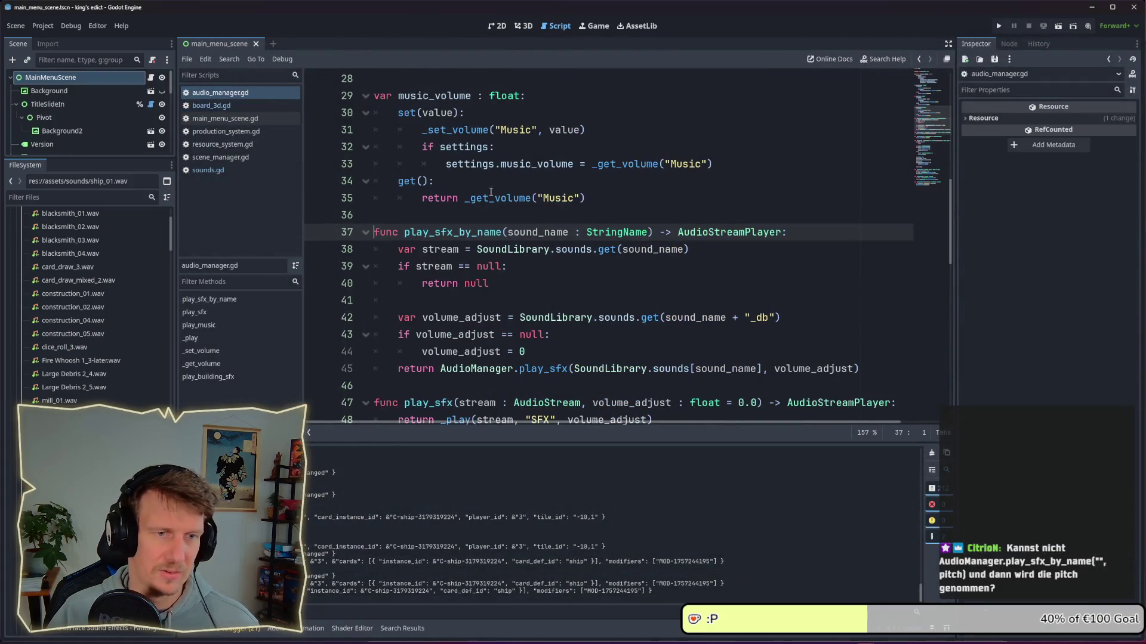
pyautogui.click(647, 232)
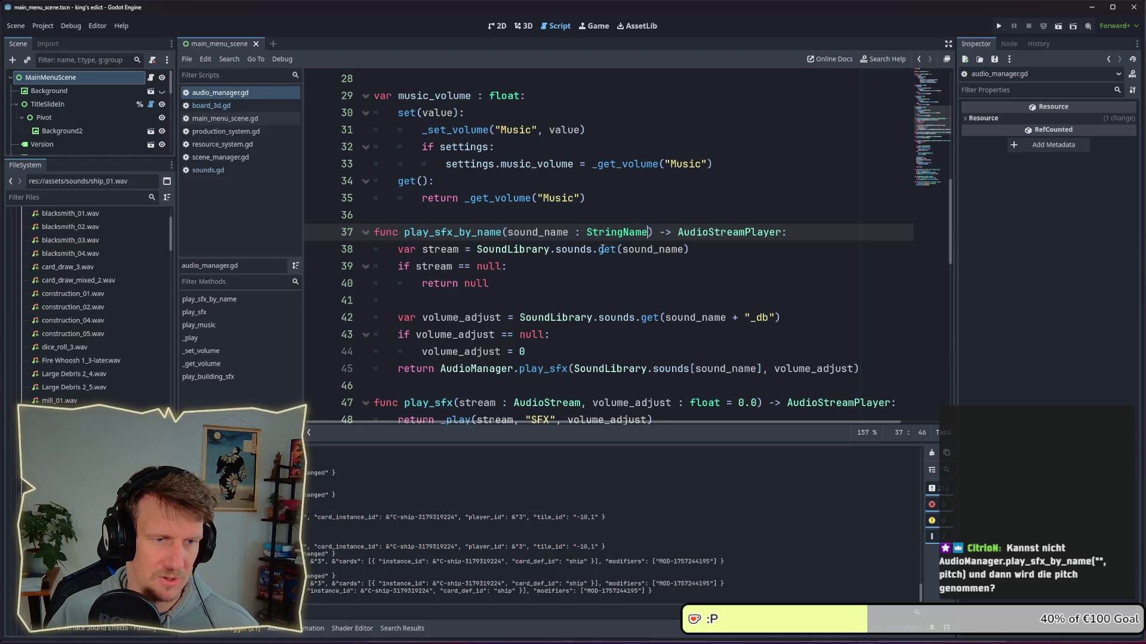
pyautogui.scroll(-1, 597, 261)
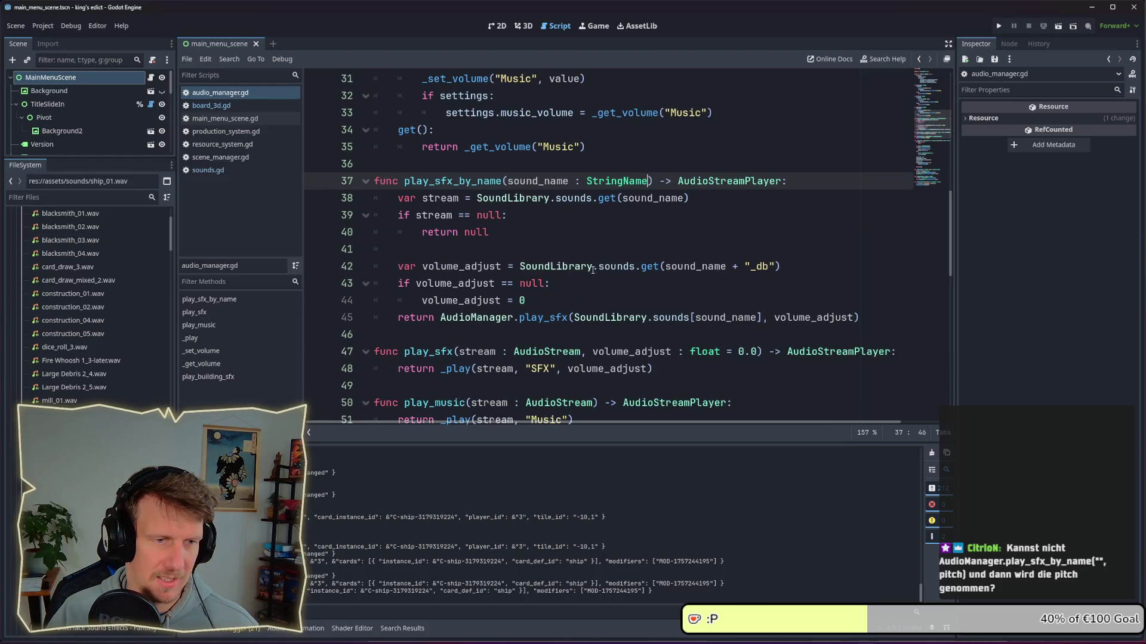
pyautogui.keyDown('ctrl'); pyautogui.click(548, 325); pyautogui.keyUp('ctrl')
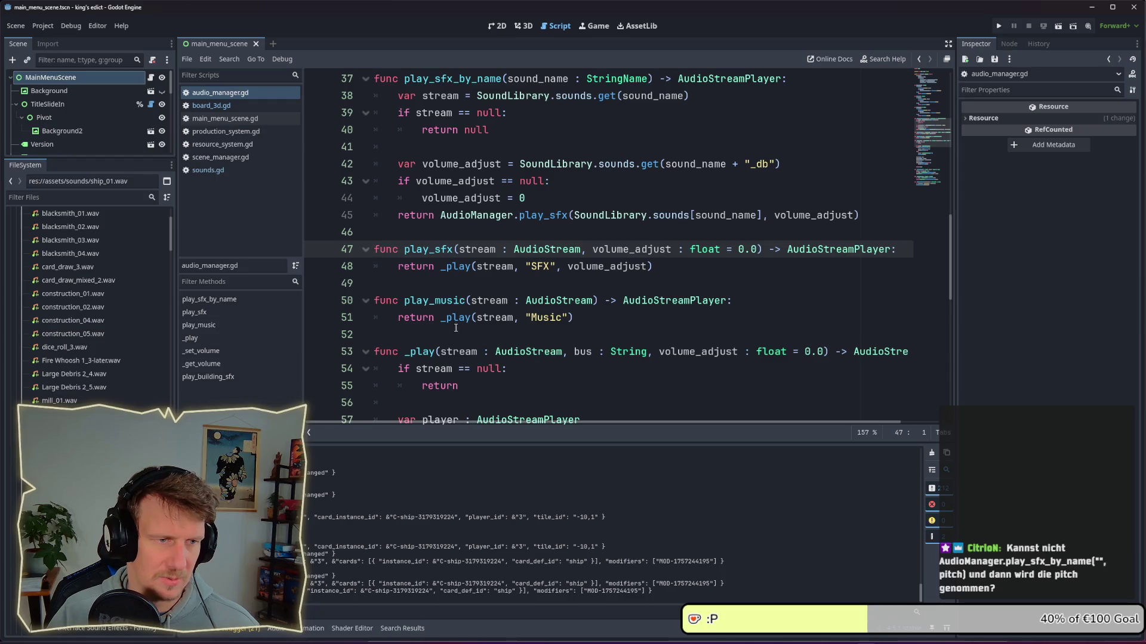
pyautogui.keyDown('ctrl'); pyautogui.click(466, 273); pyautogui.keyUp('ctrl')
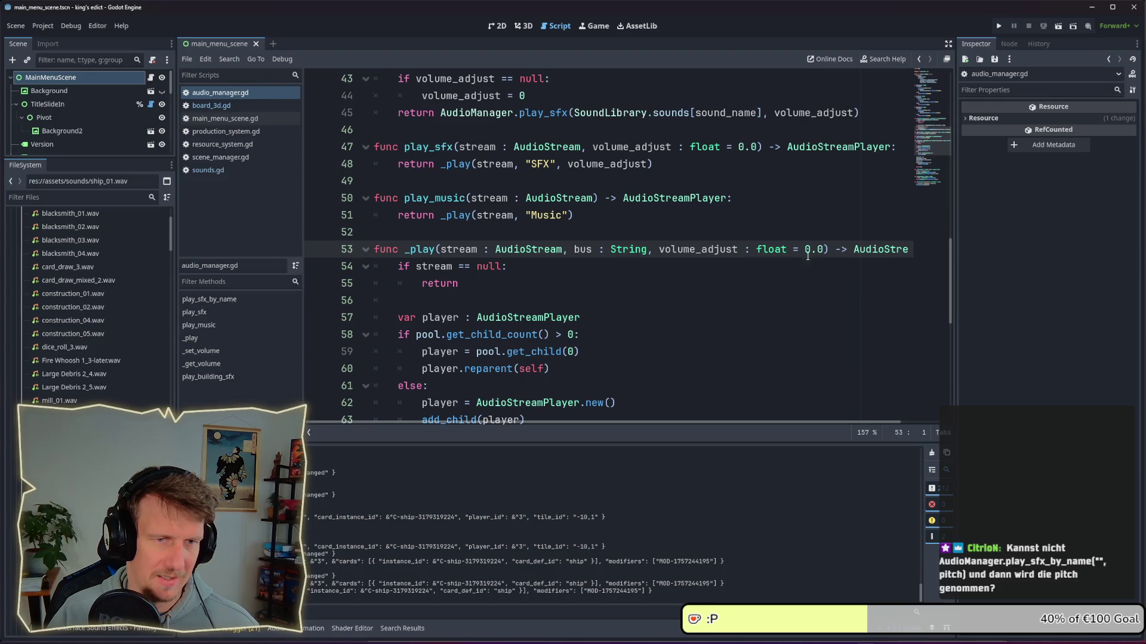
pyautogui.scroll(-1, 673, 289)
pyautogui.scroll(-1, 713, 223)
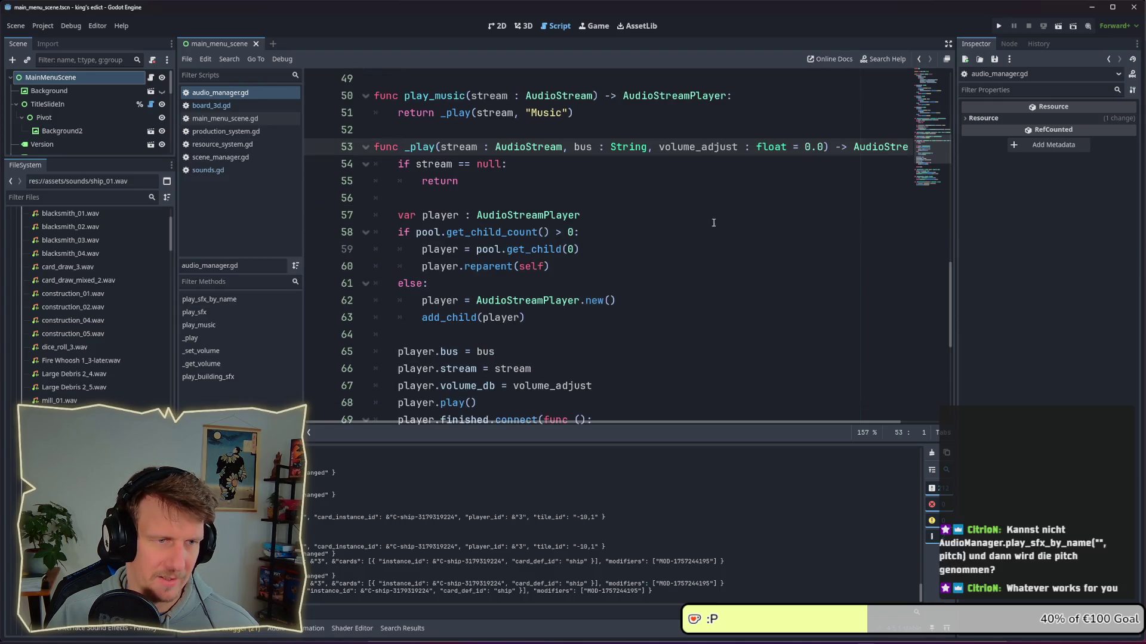
pyautogui.moveTo(659, 148); pyautogui.dragTo(827, 147)
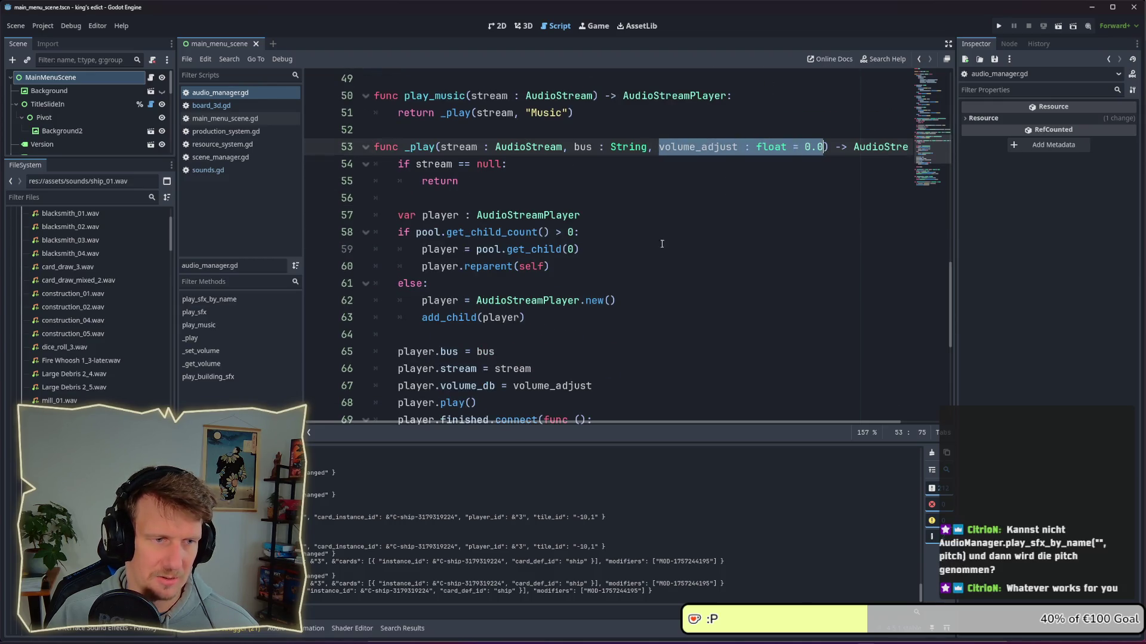
pyautogui.click(555, 266)
# Step: Review play_sfx_by_name and the surrounding audio_manager.gd code around lines 39 and 62
pyautogui.moveTo(506, 239)
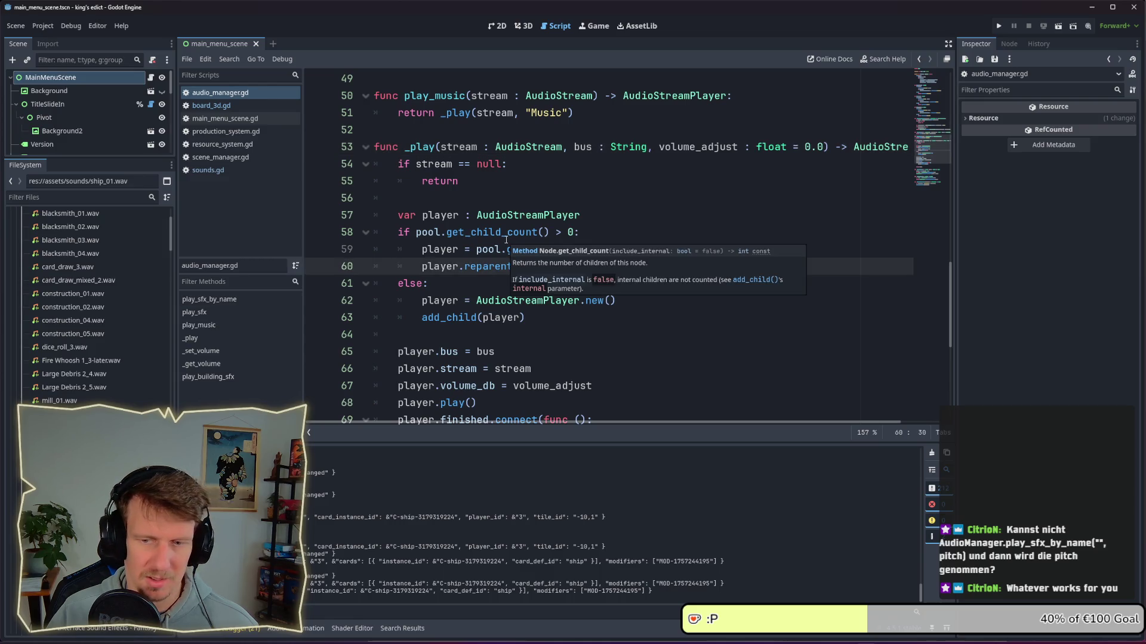
pyautogui.scroll(-2, 506, 239)
pyautogui.scroll(7, 537, 263)
pyautogui.click(561, 281)
pyautogui.scroll(3, 562, 281)
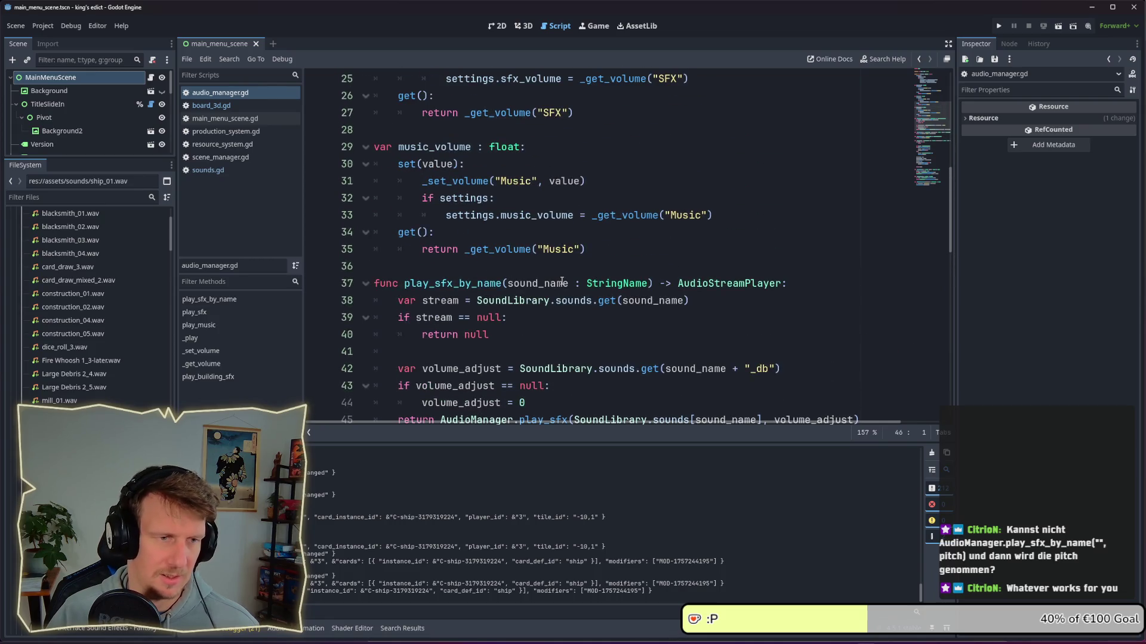
pyautogui.click(563, 319)
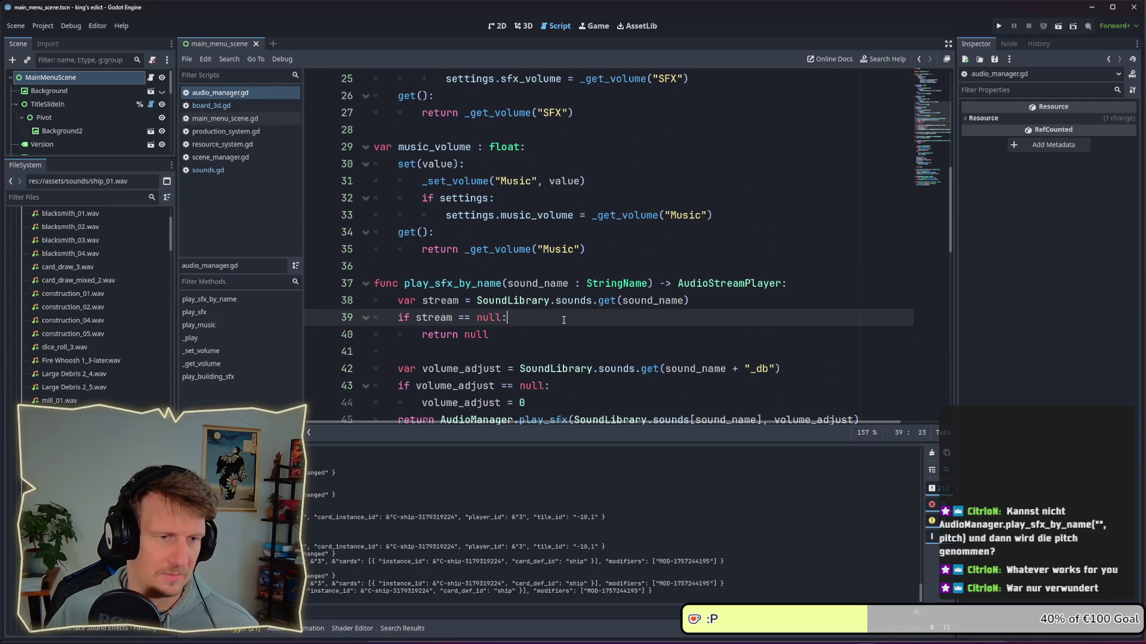
pyautogui.scroll(-7, 562, 287)
pyautogui.scroll(2, 562, 245)
pyautogui.scroll(-4, 525, 256)
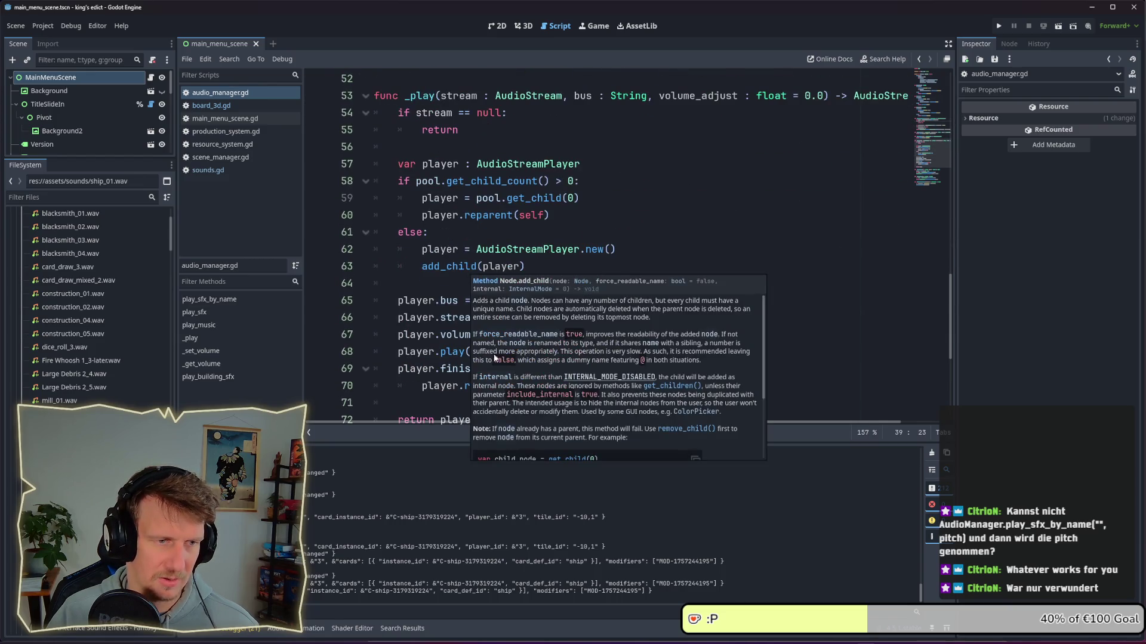
pyautogui.click(676, 244)
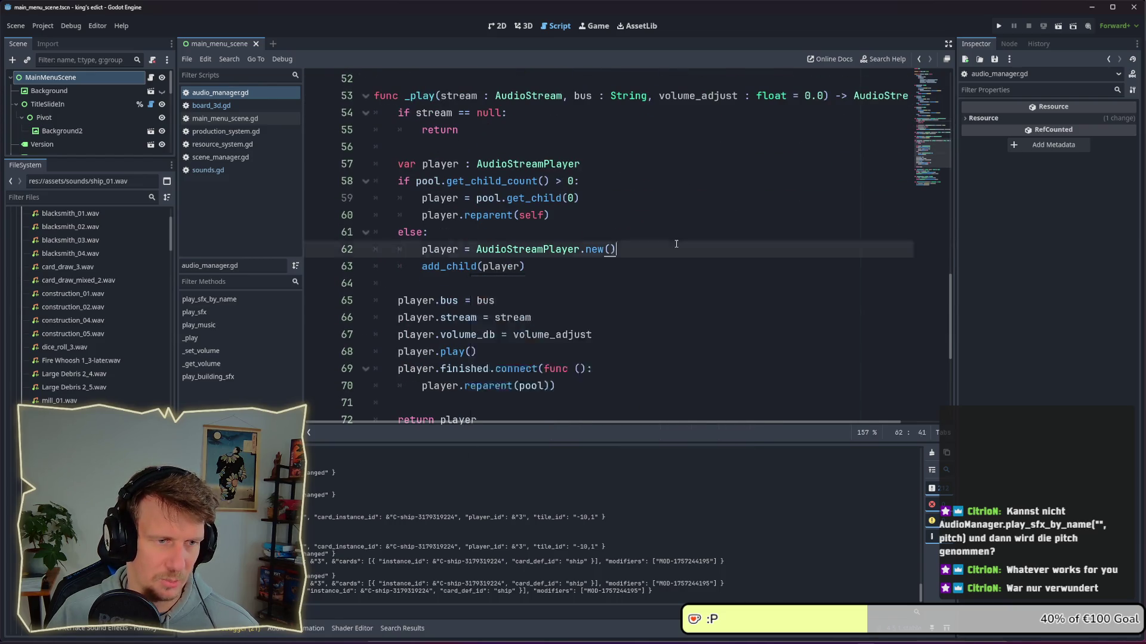
# Step: Read the AudioStreamPlayer class documentation, then return to the script
pyautogui.keyDown('ctrl'); pyautogui.click(517, 250); pyautogui.keyUp('ctrl')
pyautogui.scroll(-1, 559, 284)
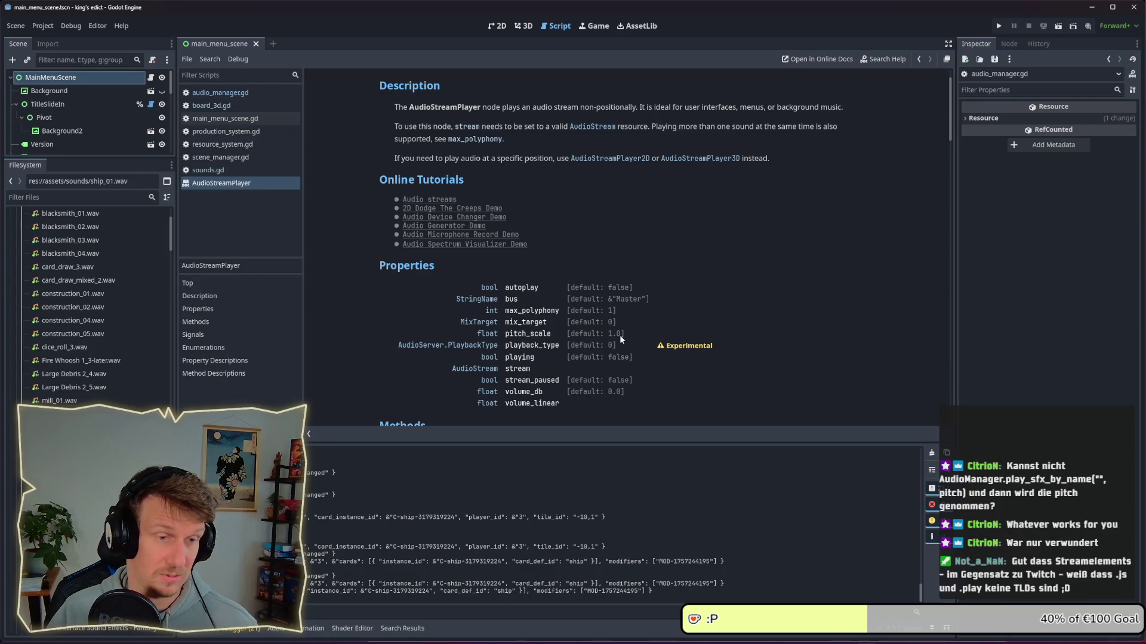
pyautogui.hotkey('alt', 'Left')
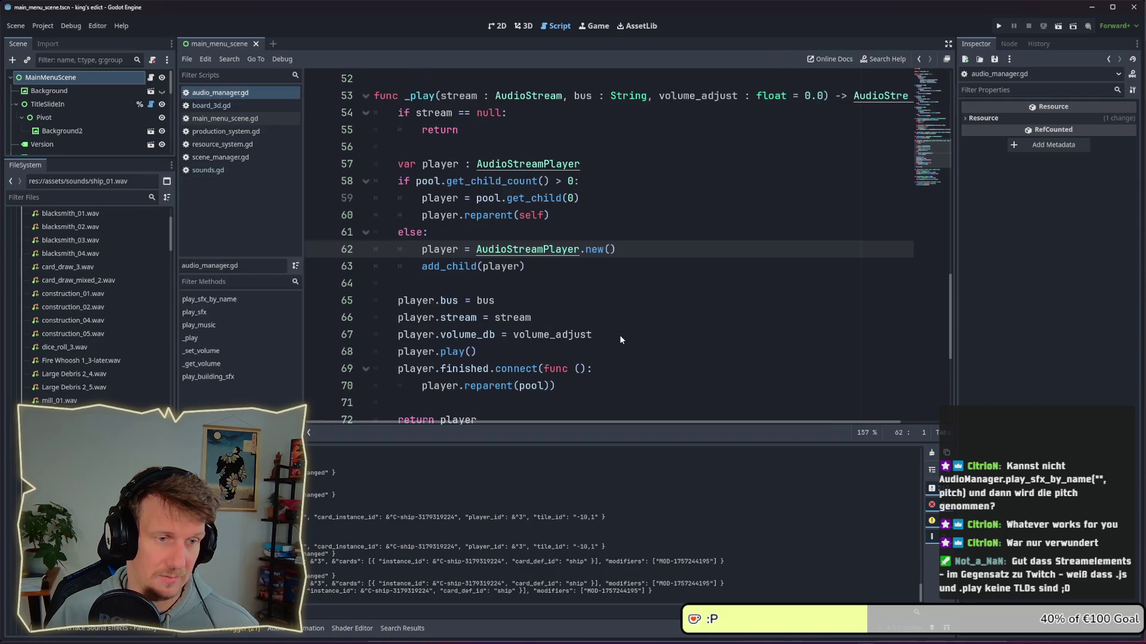
pyautogui.scroll(10, 590, 279)
pyautogui.scroll(1, 591, 279)
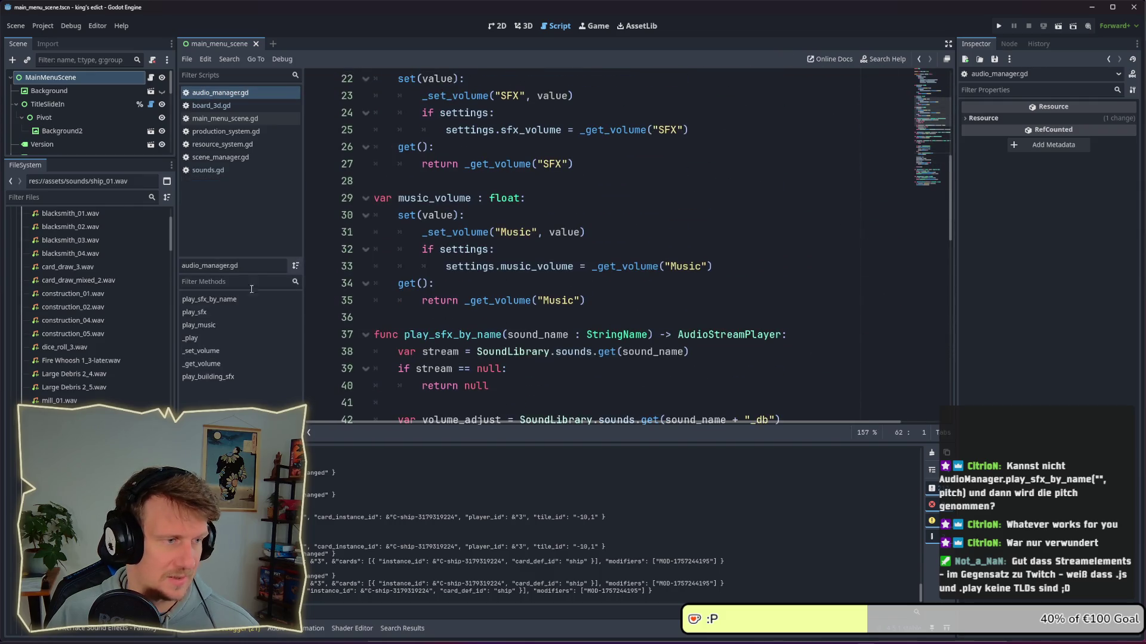
pyautogui.click(78, 508)
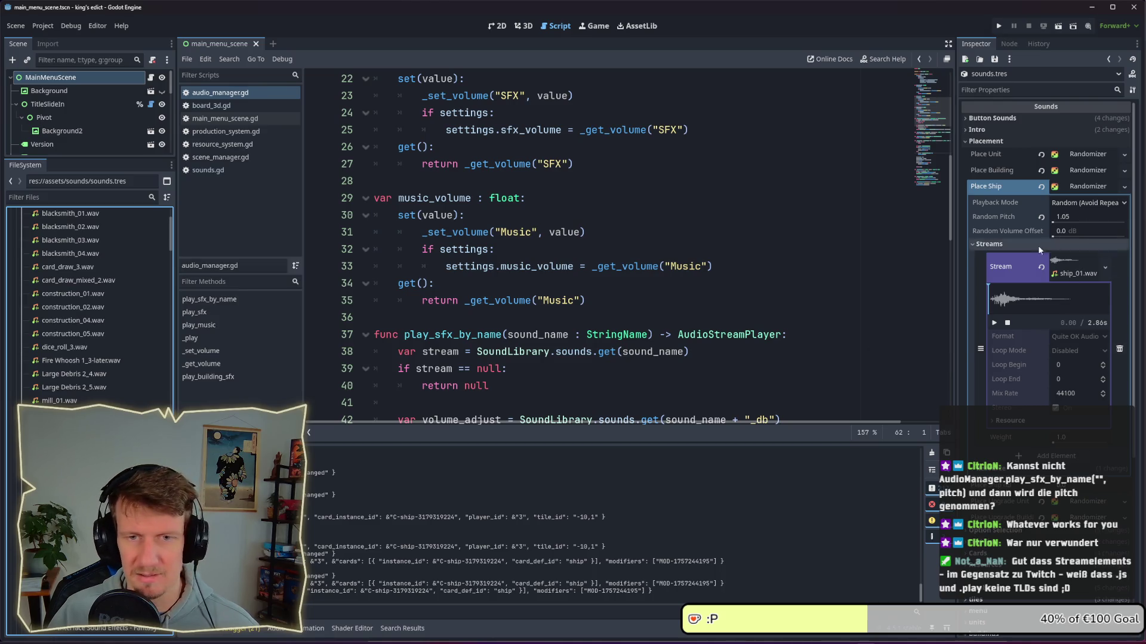
# Step: Try adjusting Place Ship dB, revert it to 0.0, and save with Ctrl+S
pyautogui.click(1083, 186)
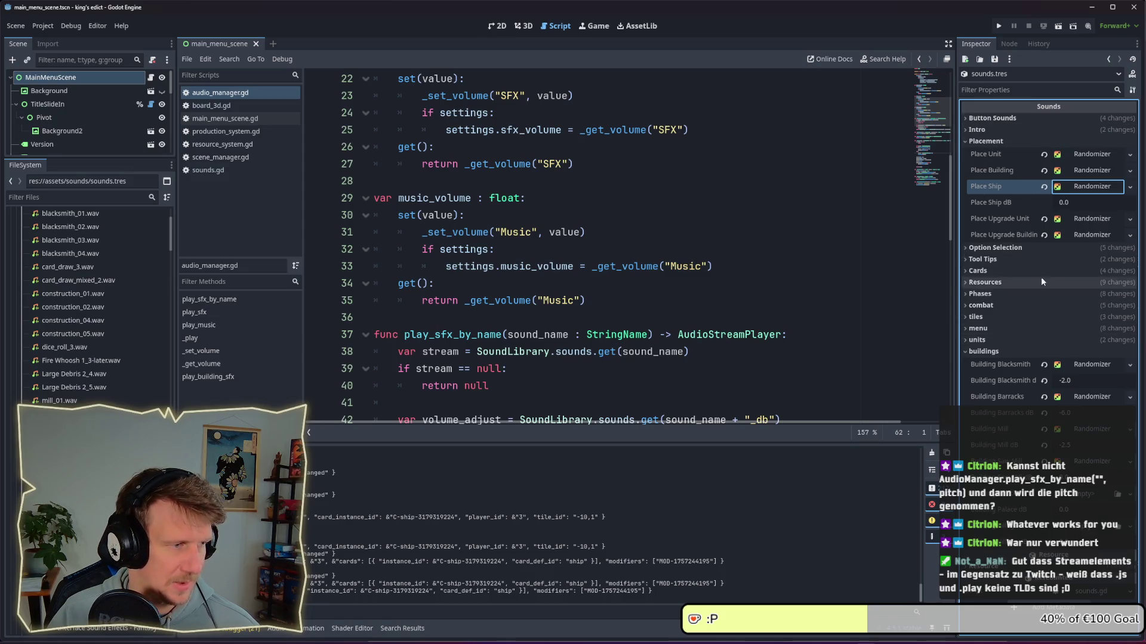
pyautogui.moveTo(1081, 203); pyautogui.dragTo(1074, 203)
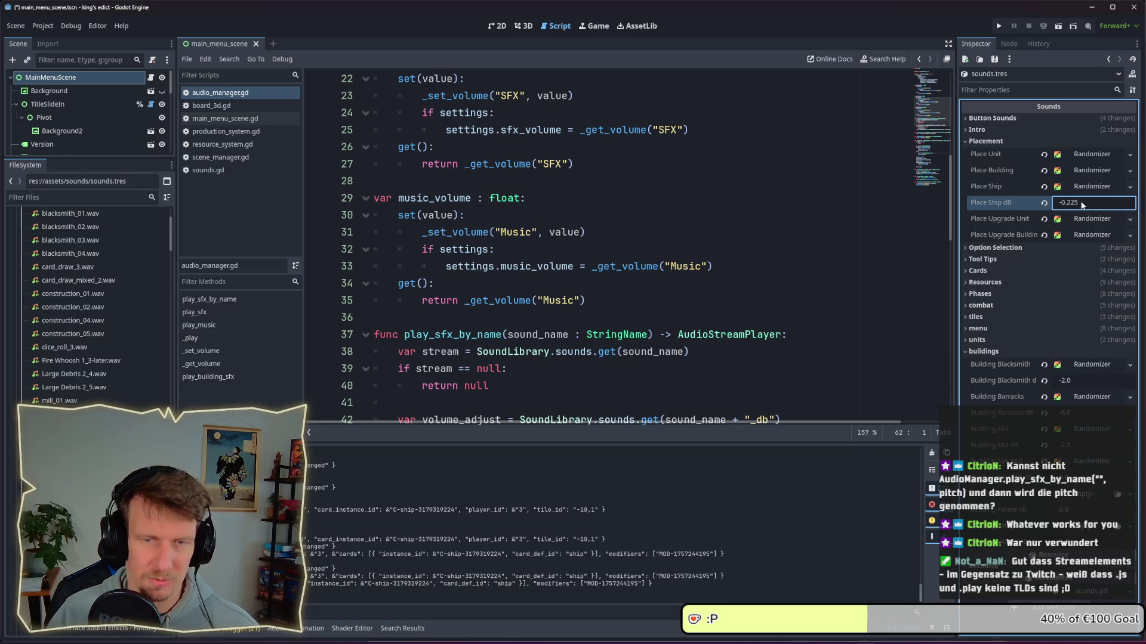
pyautogui.click(1044, 204)
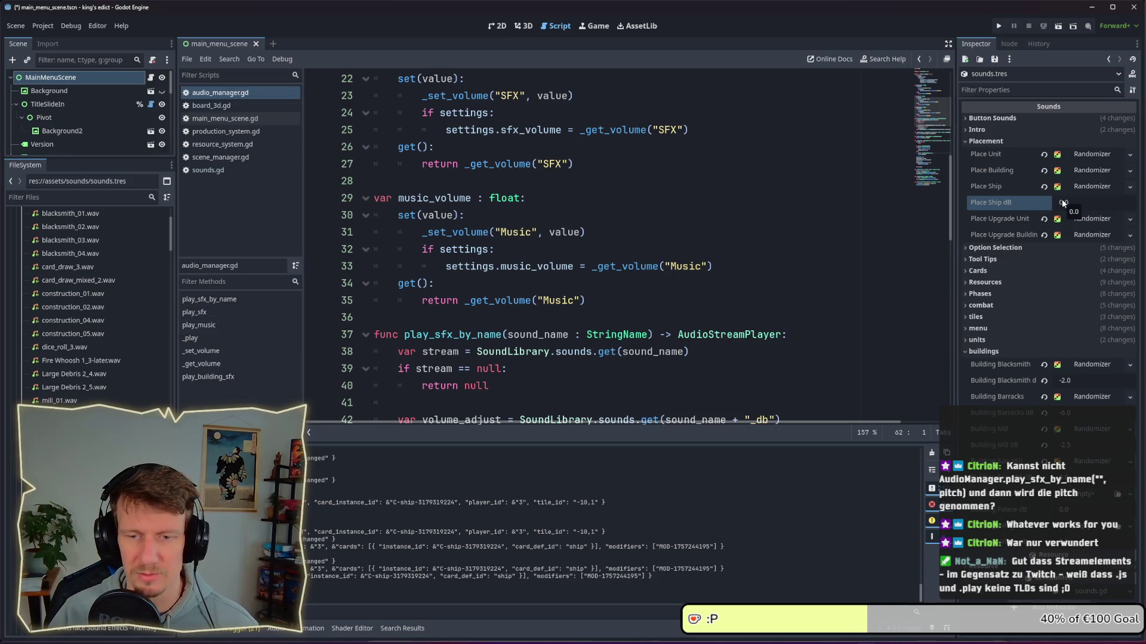
pyautogui.click(610, 249)
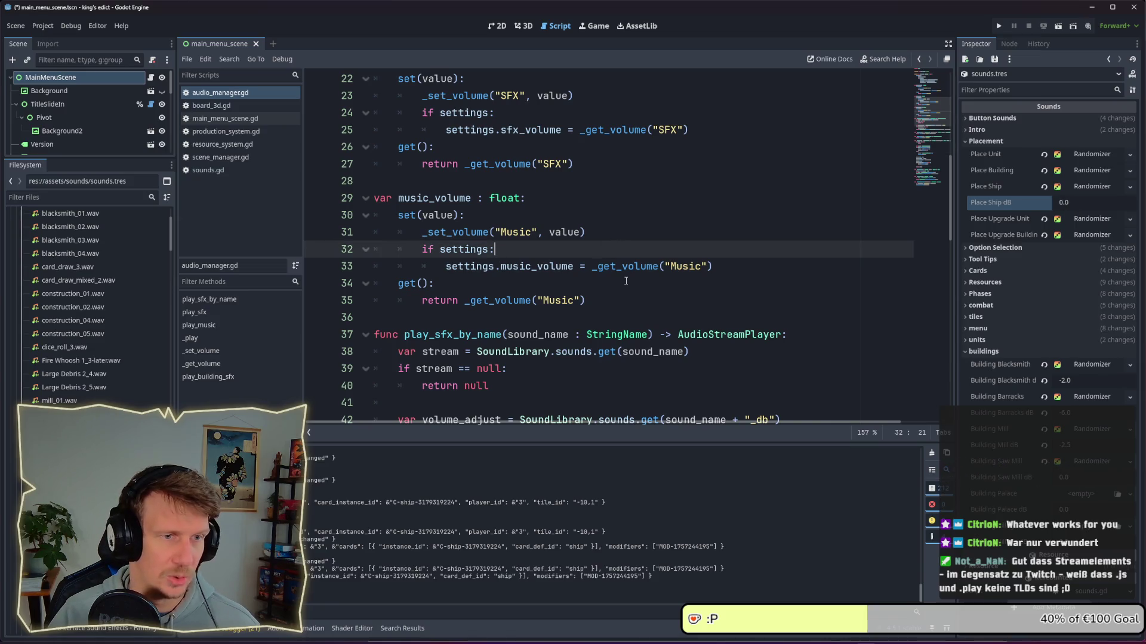
pyautogui.hotkey('ctrl', 's')
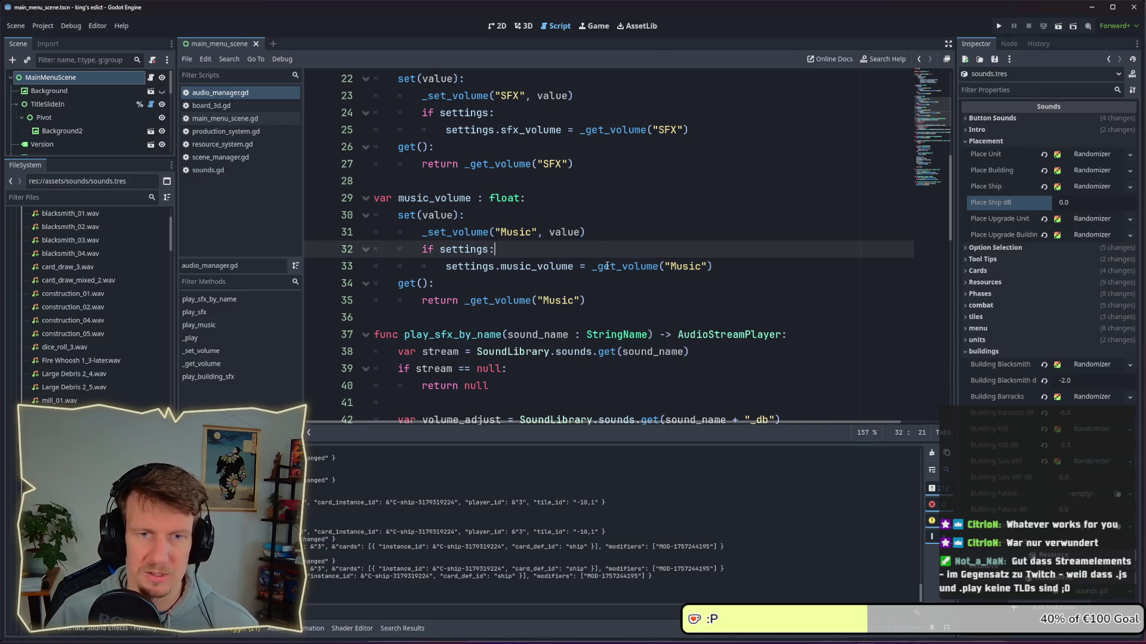
# Step: Recheck the Placement sound group, peek at the Water Splash 2_1 media player, then run the game
pyautogui.click(973, 141)
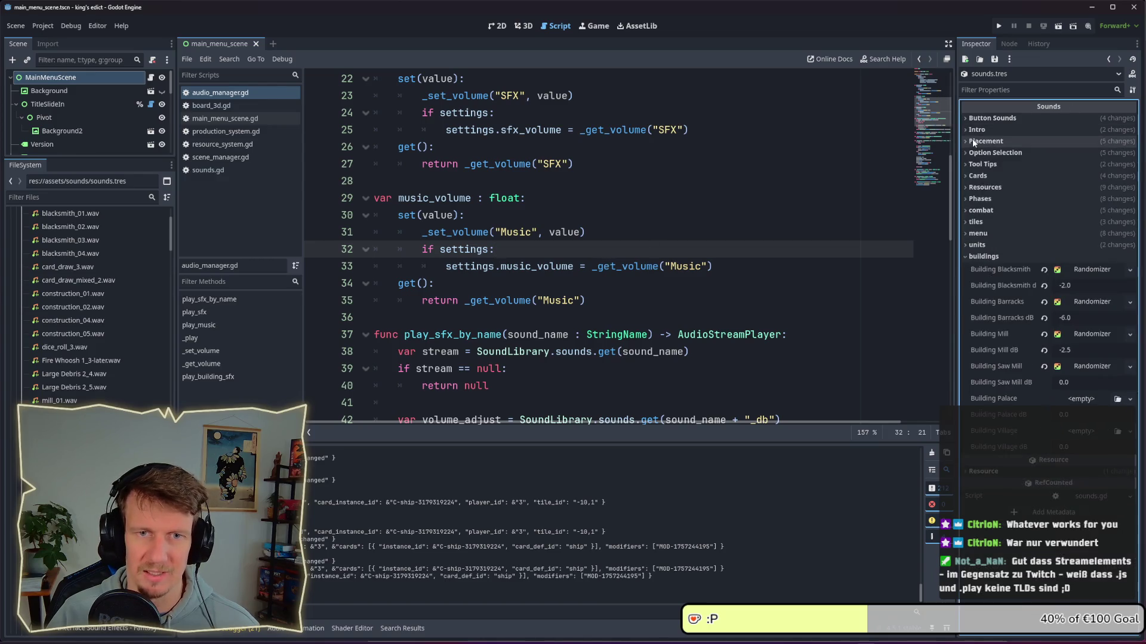
pyautogui.click(973, 142)
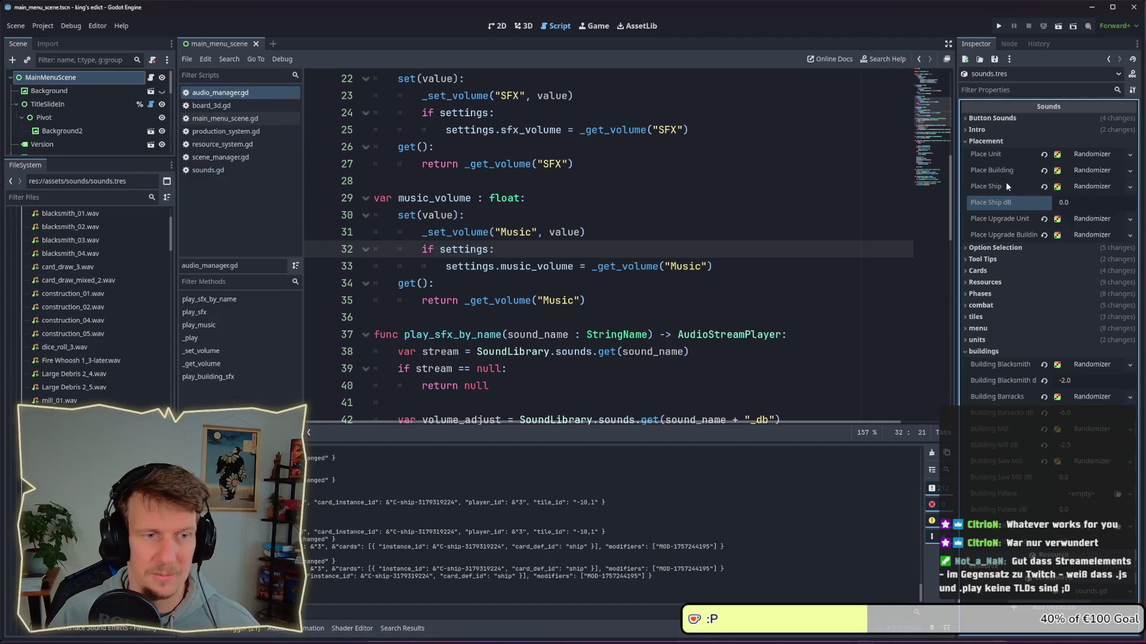
pyautogui.click(643, 246)
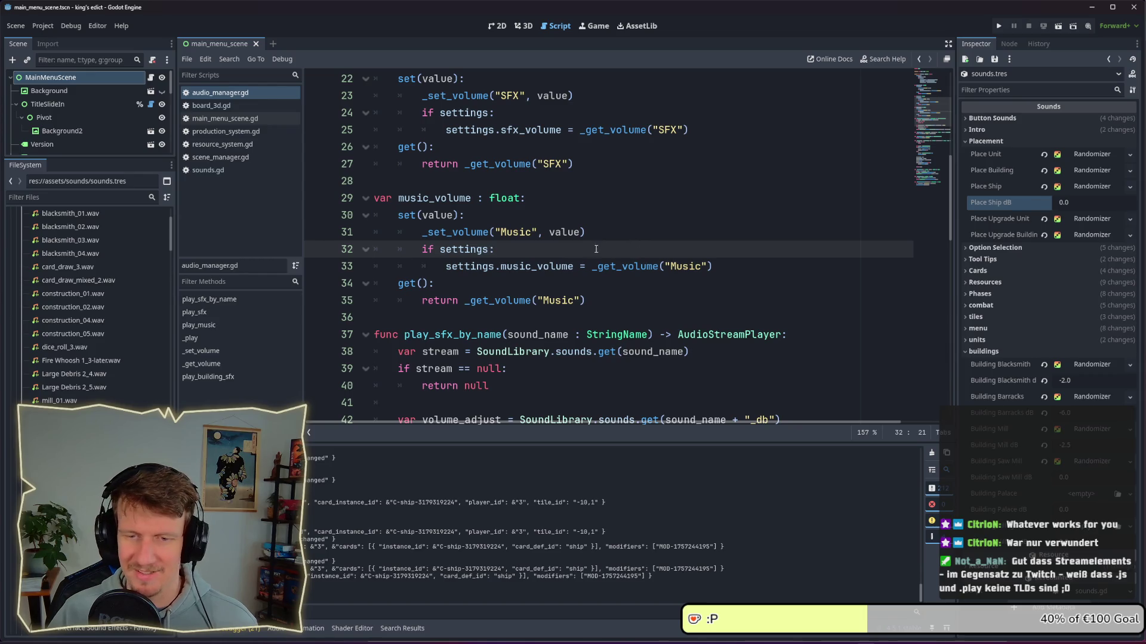
pyautogui.click(596, 289)
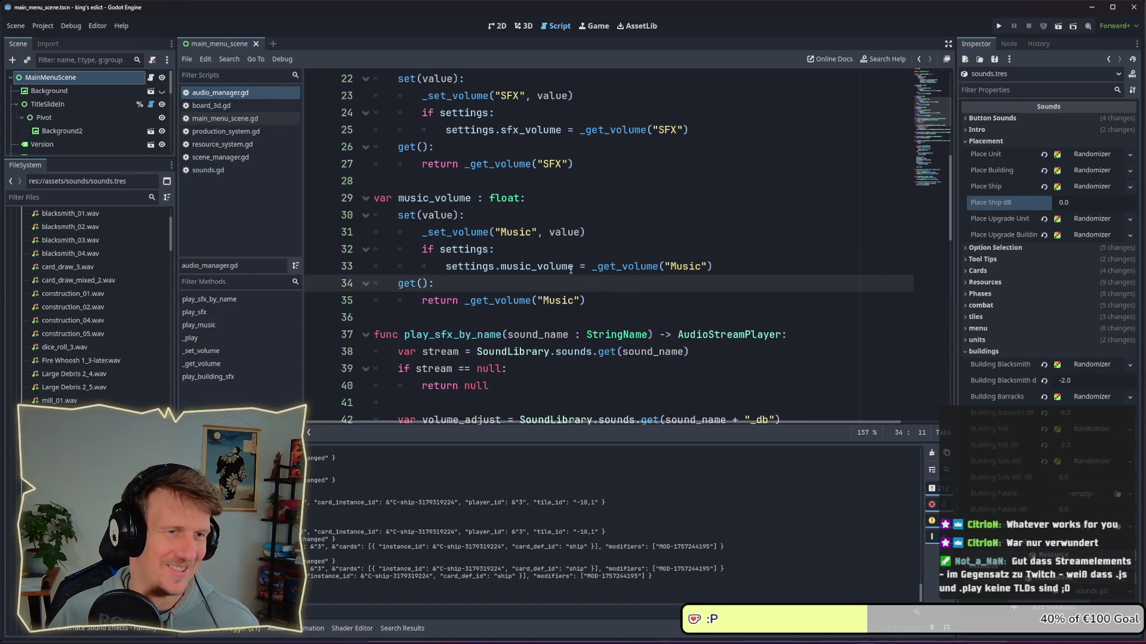
pyautogui.hotkey('alt', 'Tab')
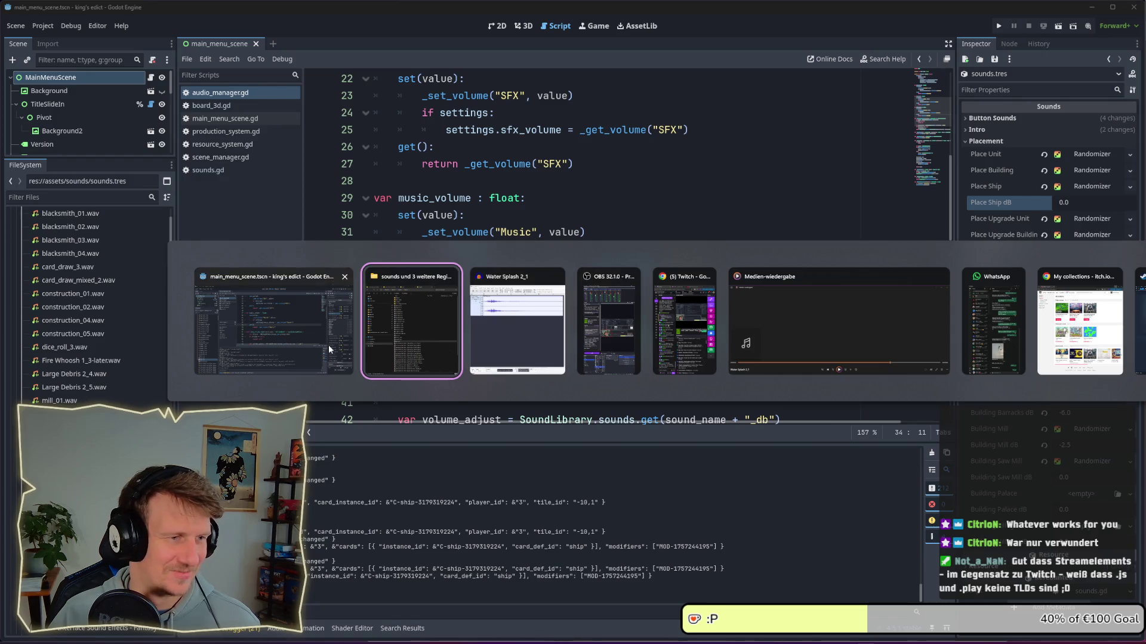
pyautogui.click(328, 346)
pyautogui.hotkey('alt', 'Tab')
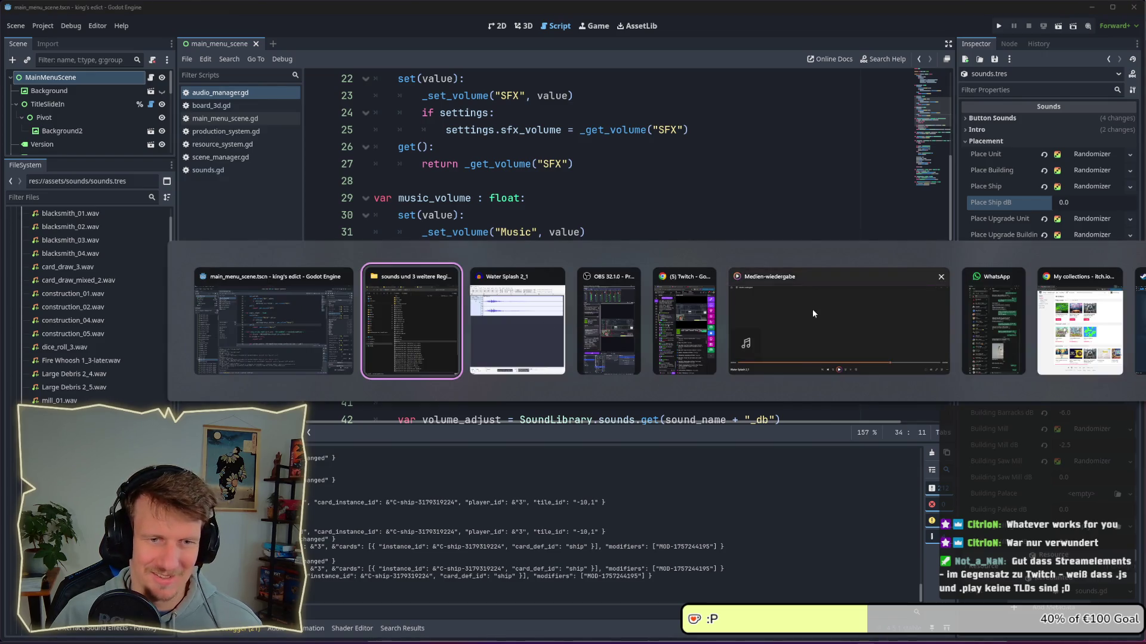
pyautogui.click(812, 313)
pyautogui.click(540, 409)
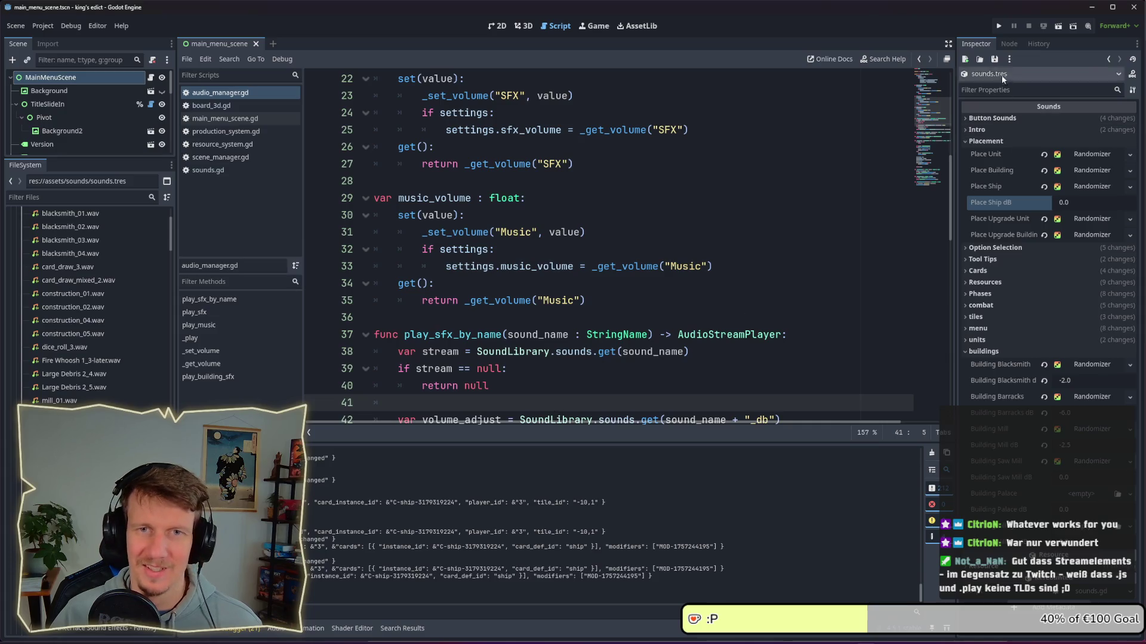
pyautogui.click(1000, 23)
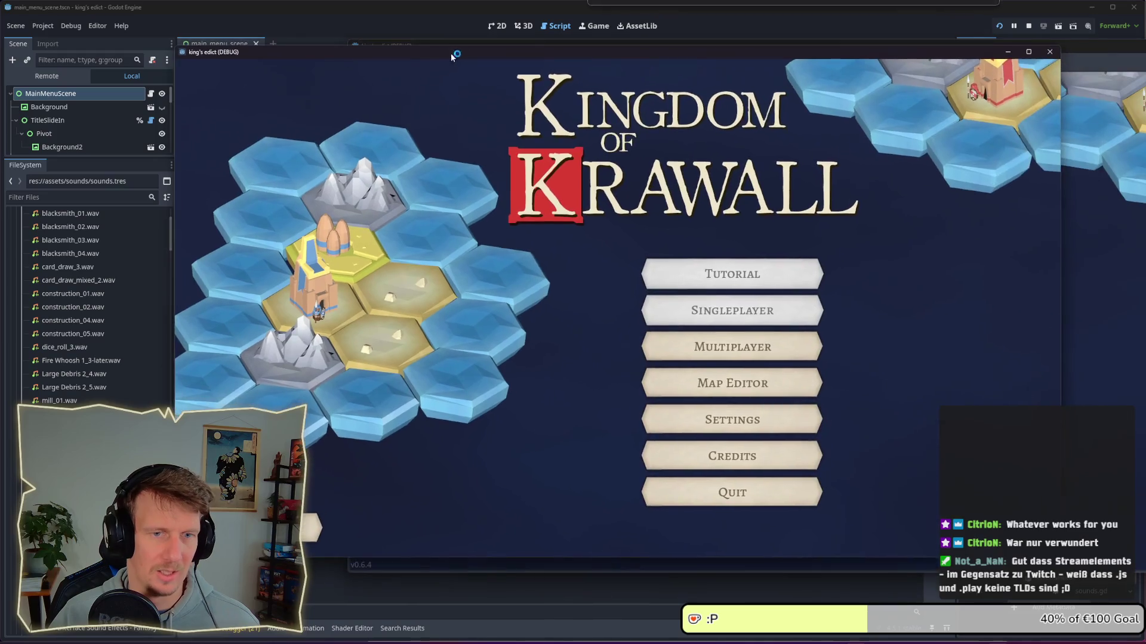
# Step: Start a game, place the spearman on the purple hex, and undo it
pyautogui.click(729, 342)
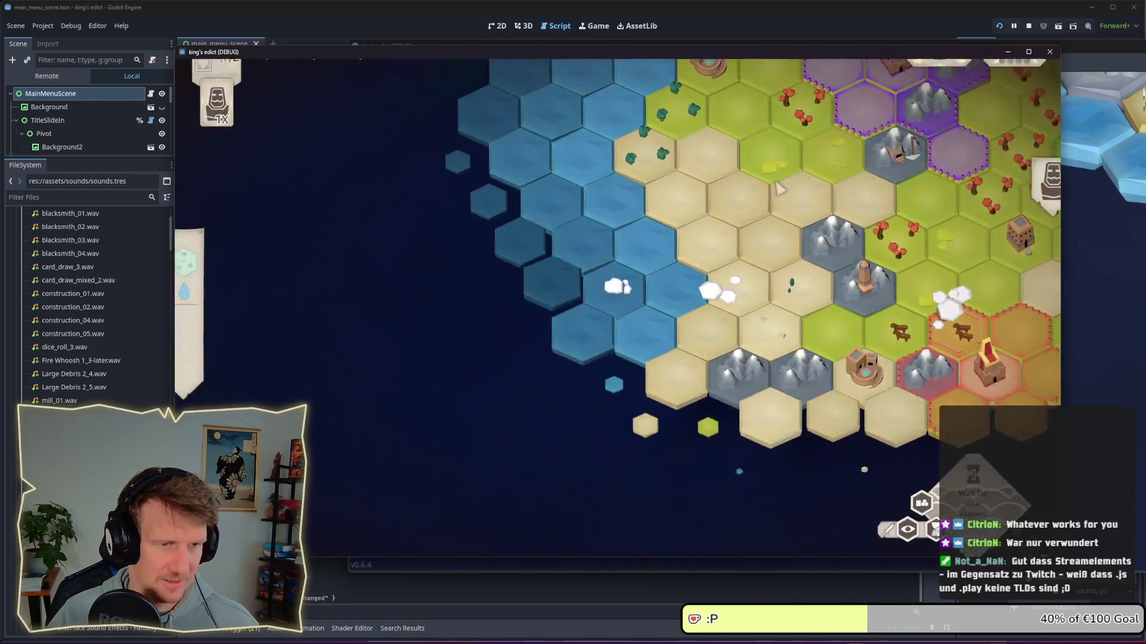
pyautogui.scroll(-3, 614, 325)
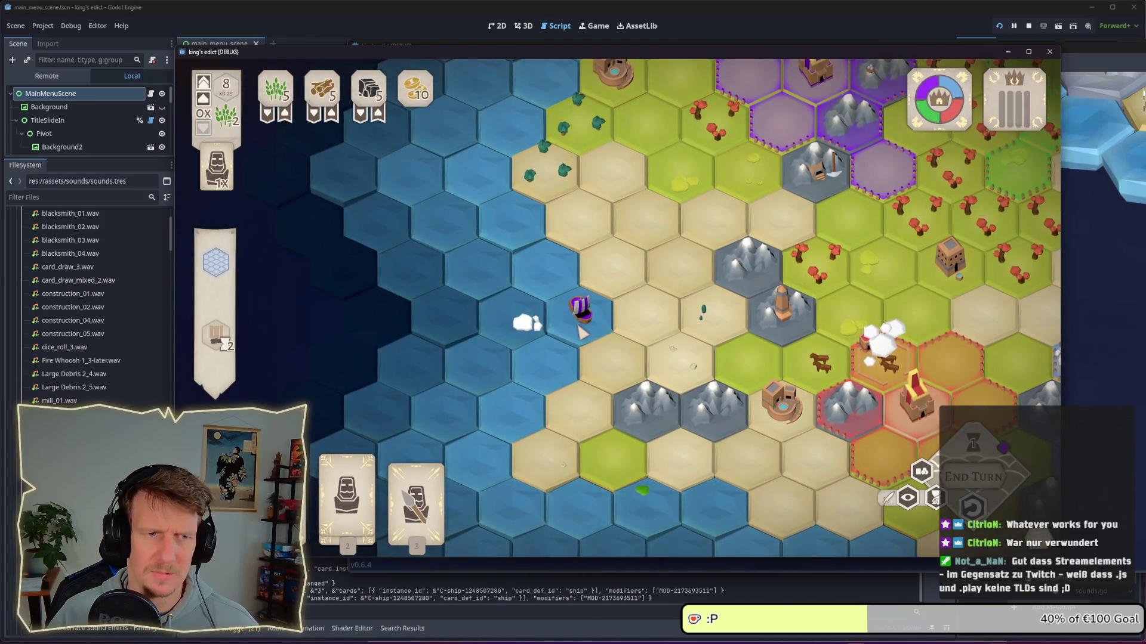
pyautogui.scroll(-2, 536, 359)
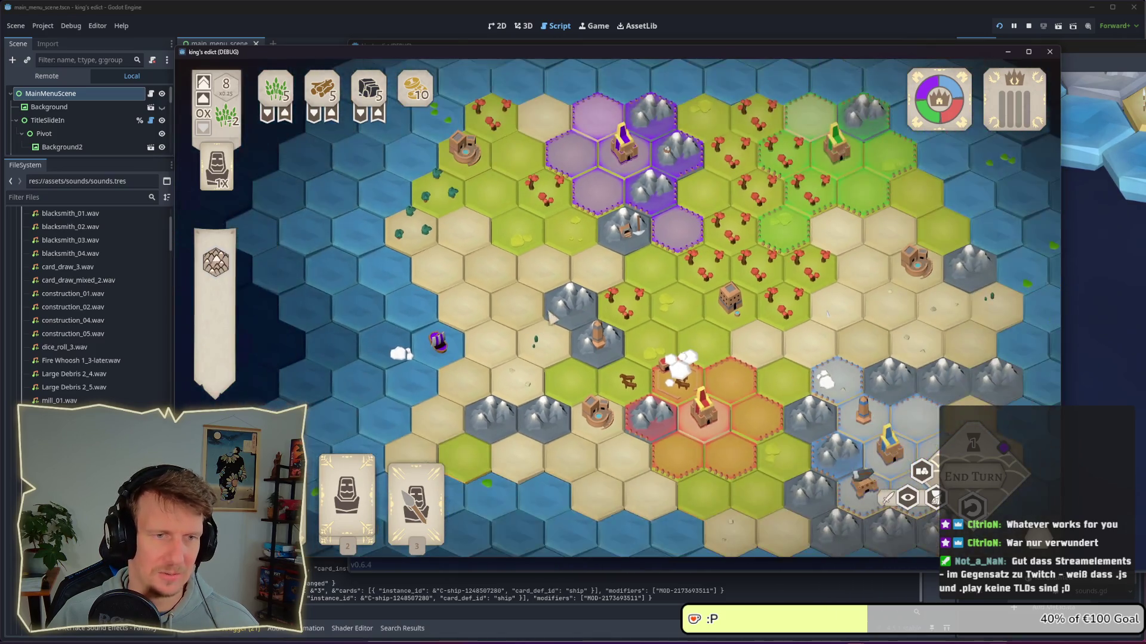
pyautogui.click(416, 504)
pyautogui.click(678, 230)
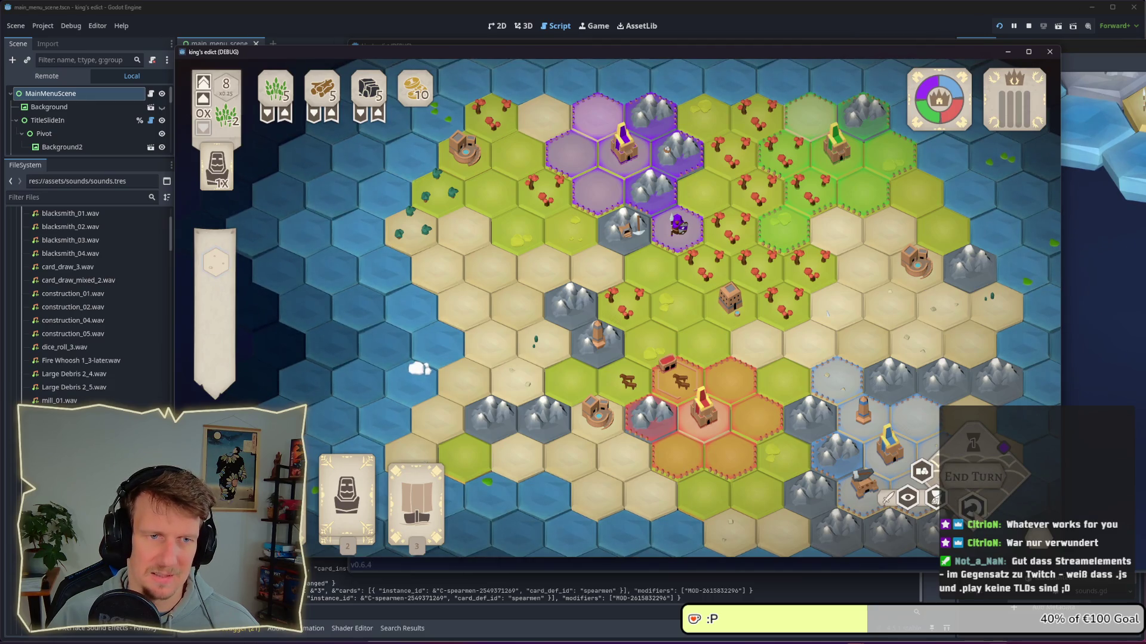
pyautogui.hotkey('ctrl', 'z')
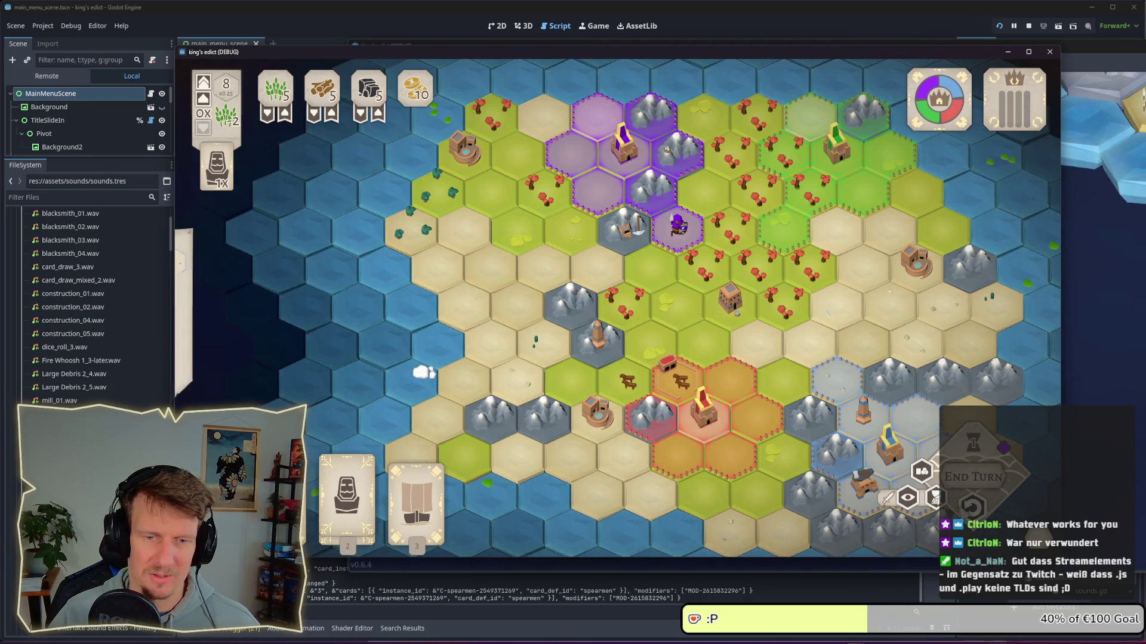
# Step: Place the ship on the coastal water hex, re-place the spearmen, then stop the game
pyautogui.click(416, 501)
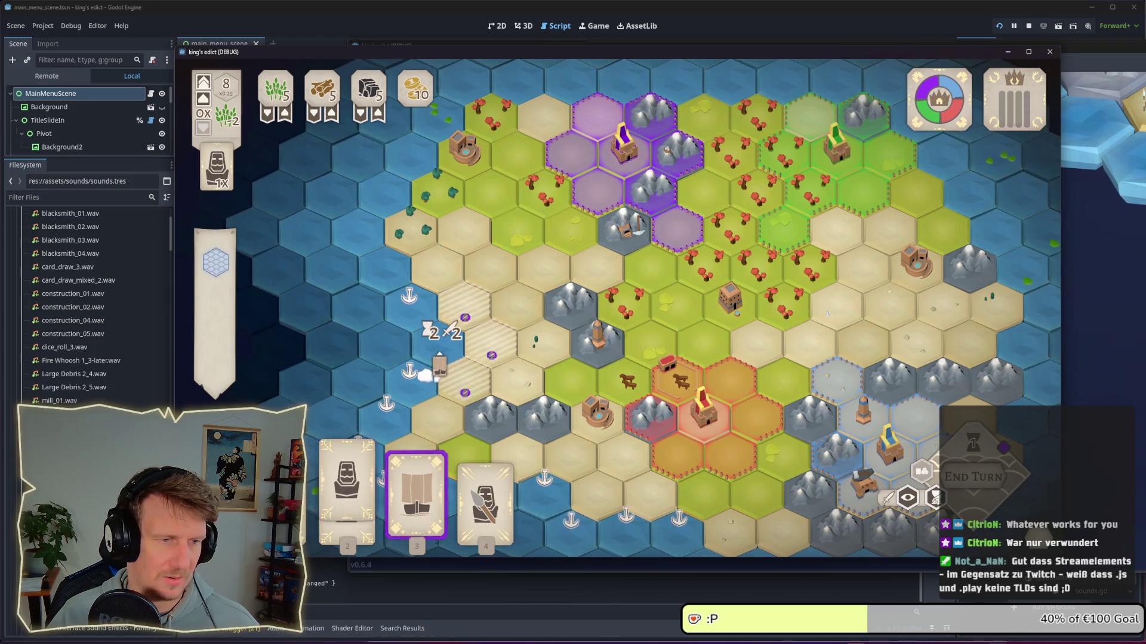
pyautogui.click(441, 349)
pyautogui.click(417, 501)
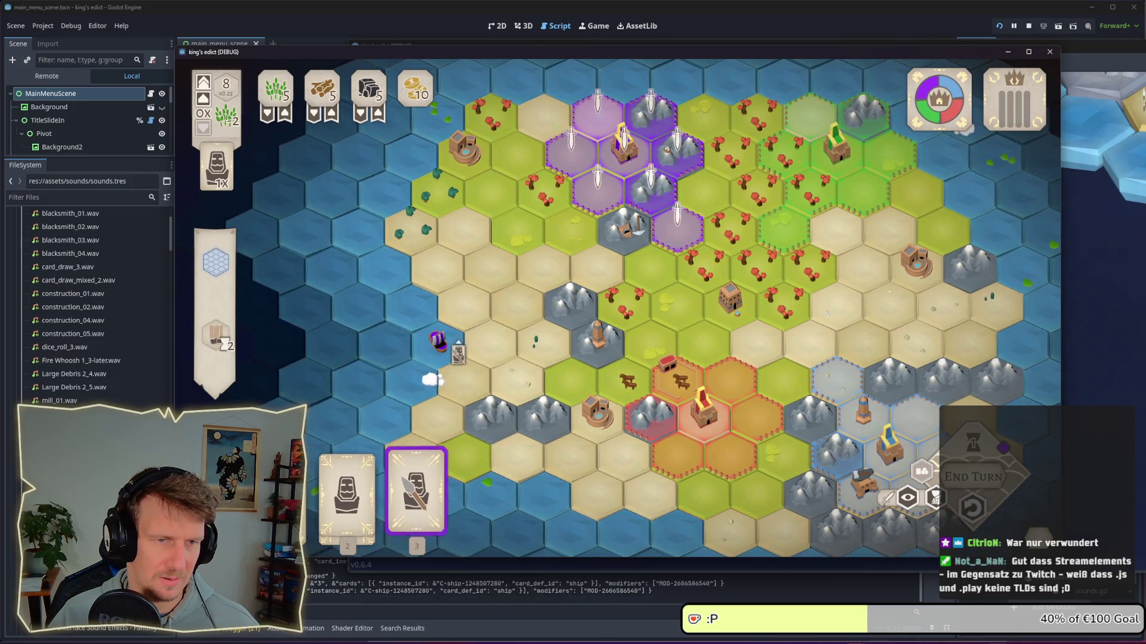
pyautogui.click(693, 235)
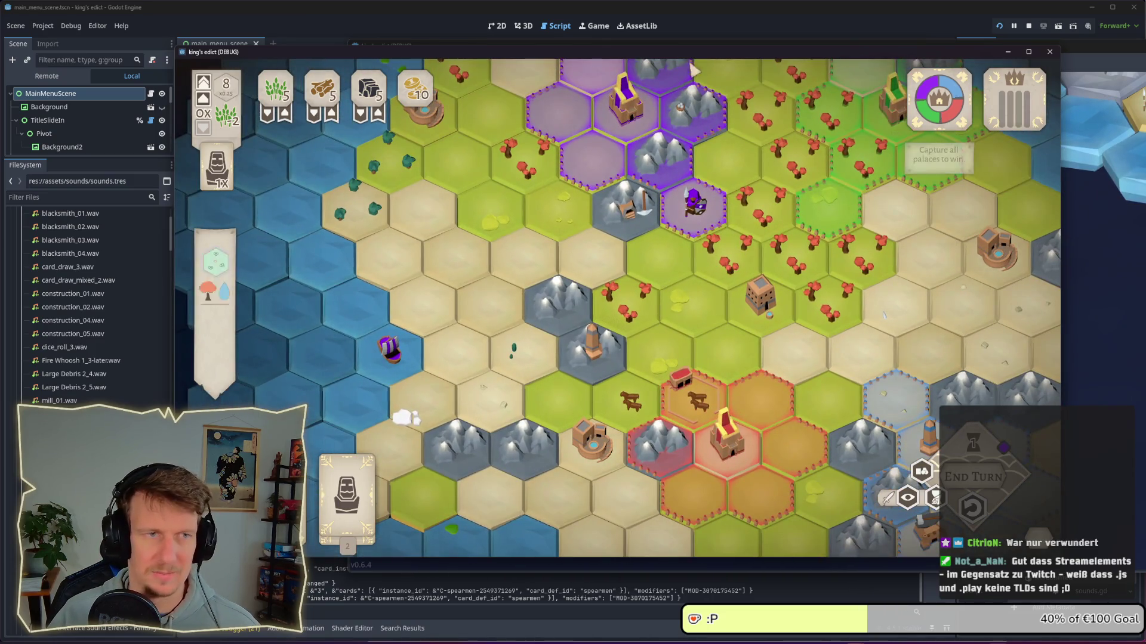
pyautogui.click(1028, 27)
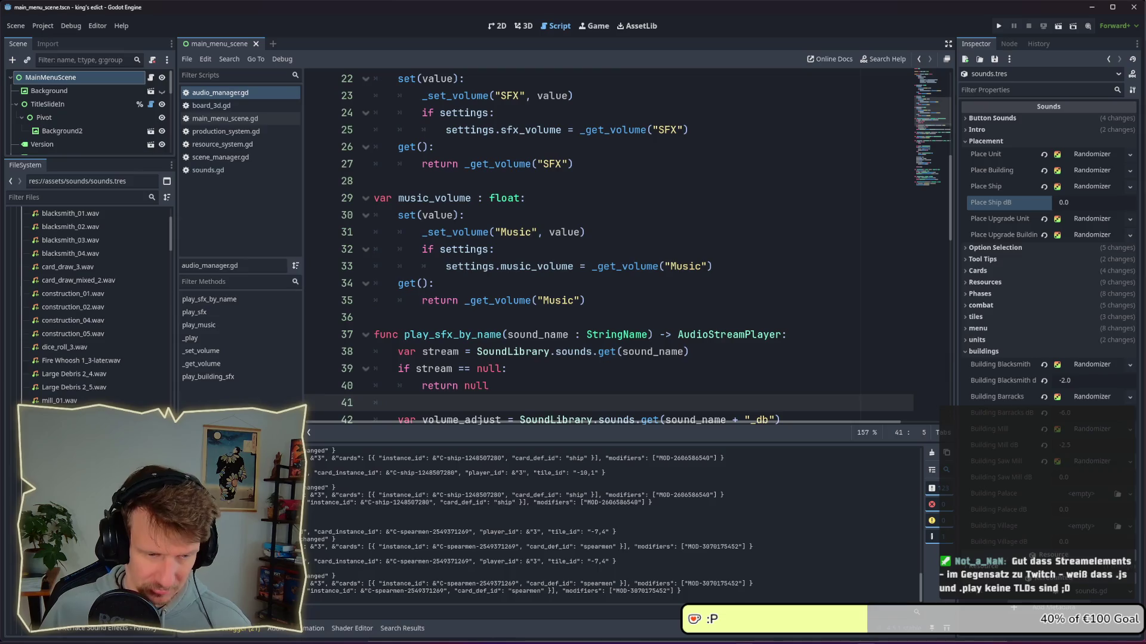
# Step: In File Explorer, browse the exported sounds folder and its Rock sound folder
pyautogui.hotkey('alt', 'Tab')
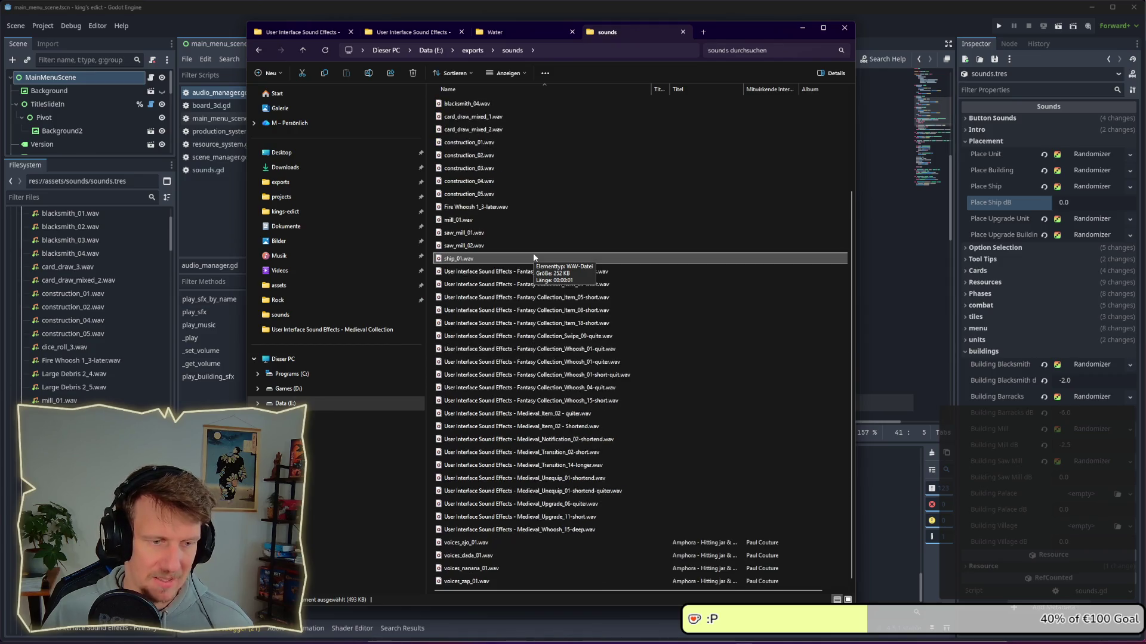
pyautogui.click(310, 311)
pyautogui.click(309, 300)
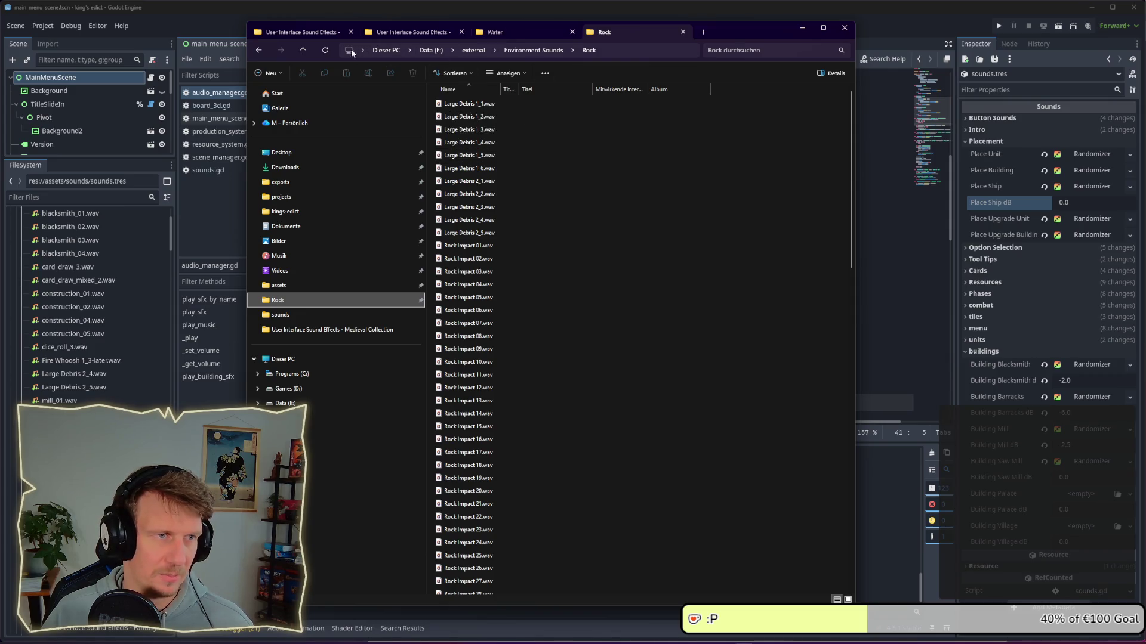
pyautogui.click(260, 50)
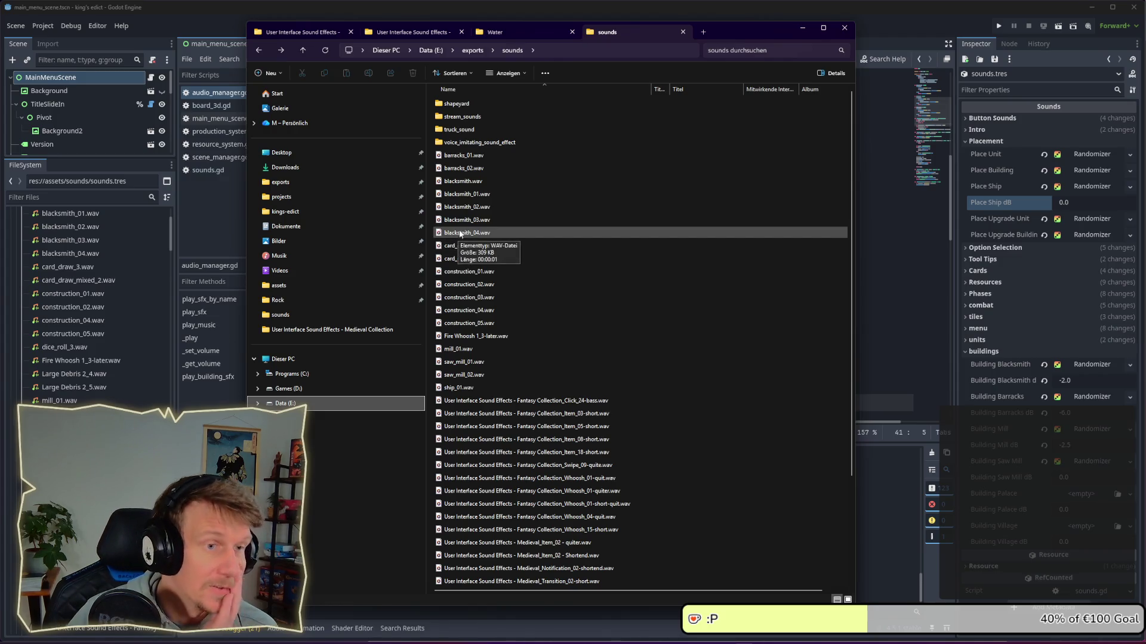
pyautogui.scroll(-1, 489, 335)
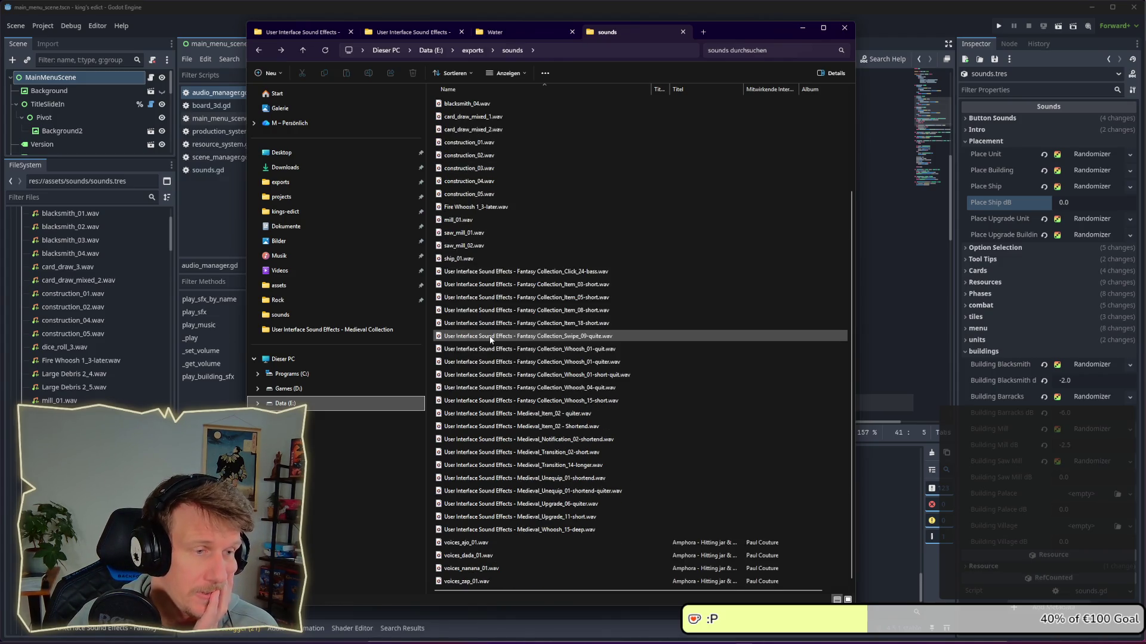
pyautogui.click(279, 300)
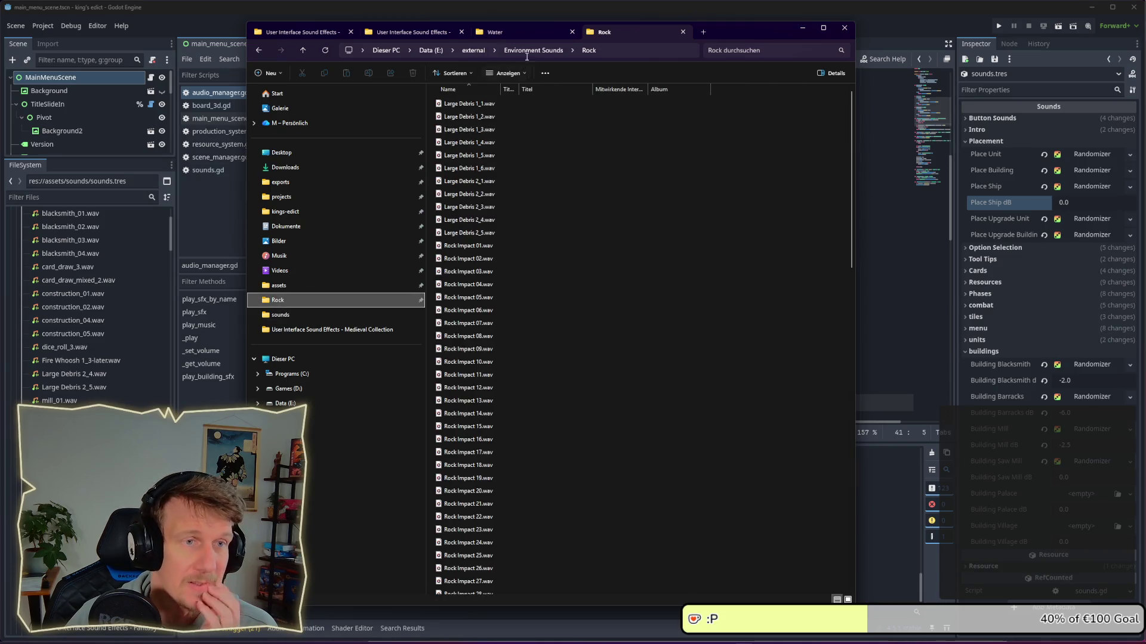
# Step: Check the Water Splash clips in Environment Sounds > Water, then return to Godot
pyautogui.click(508, 51)
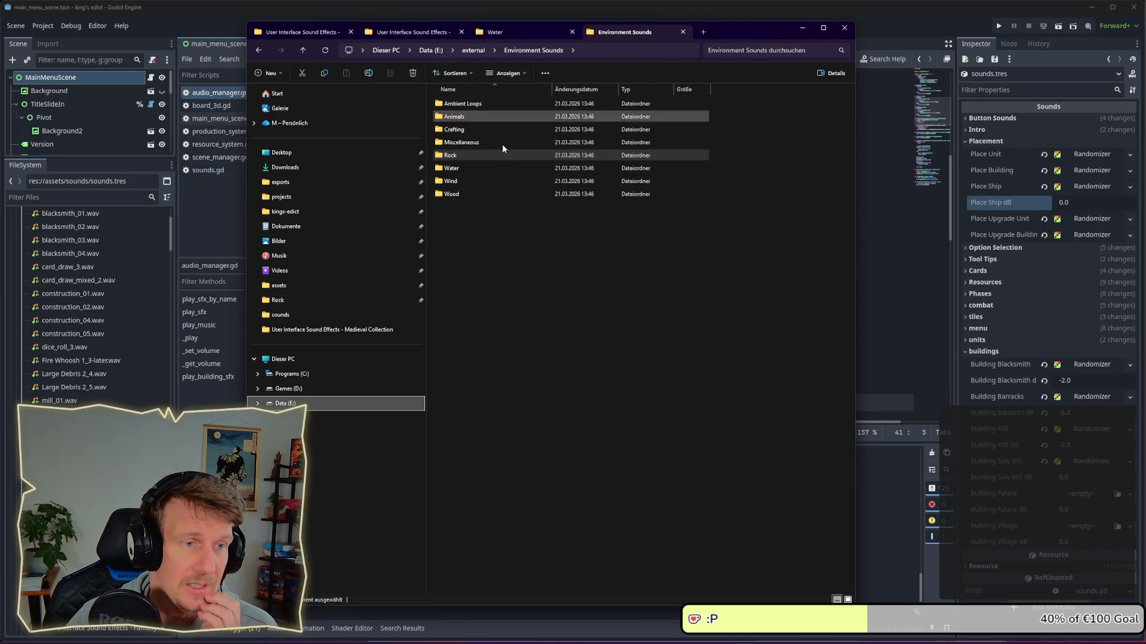
pyautogui.doubleClick(474, 170)
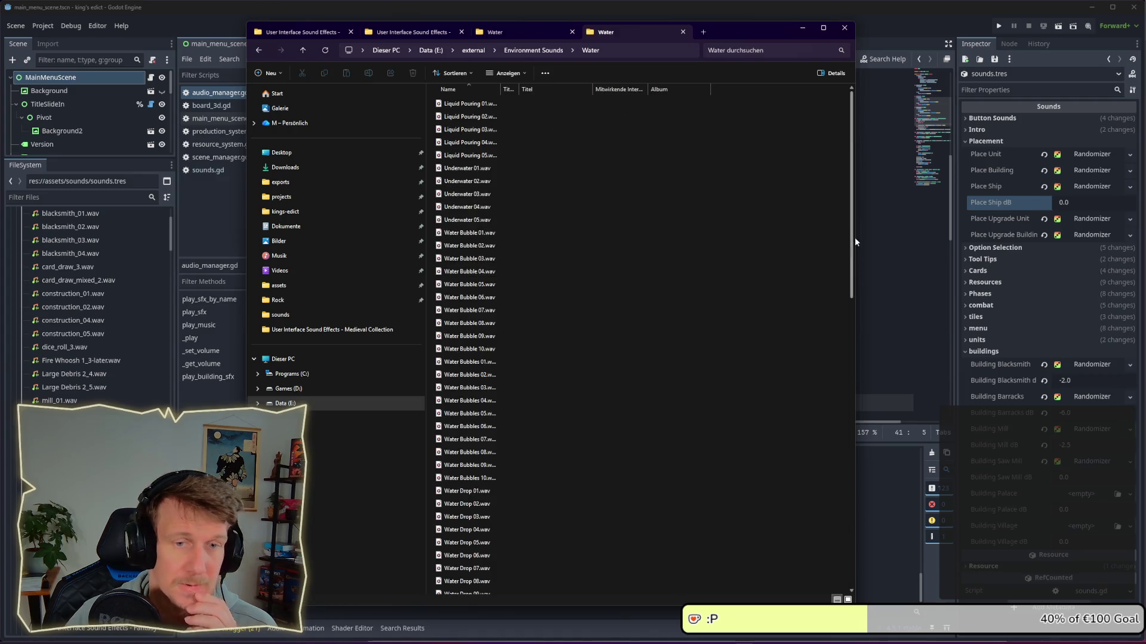
pyautogui.moveTo(852, 241)
pyautogui.mouseDown()
pyautogui.moveTo(834, 358)
pyautogui.moveTo(835, 532)
pyautogui.mouseUp()
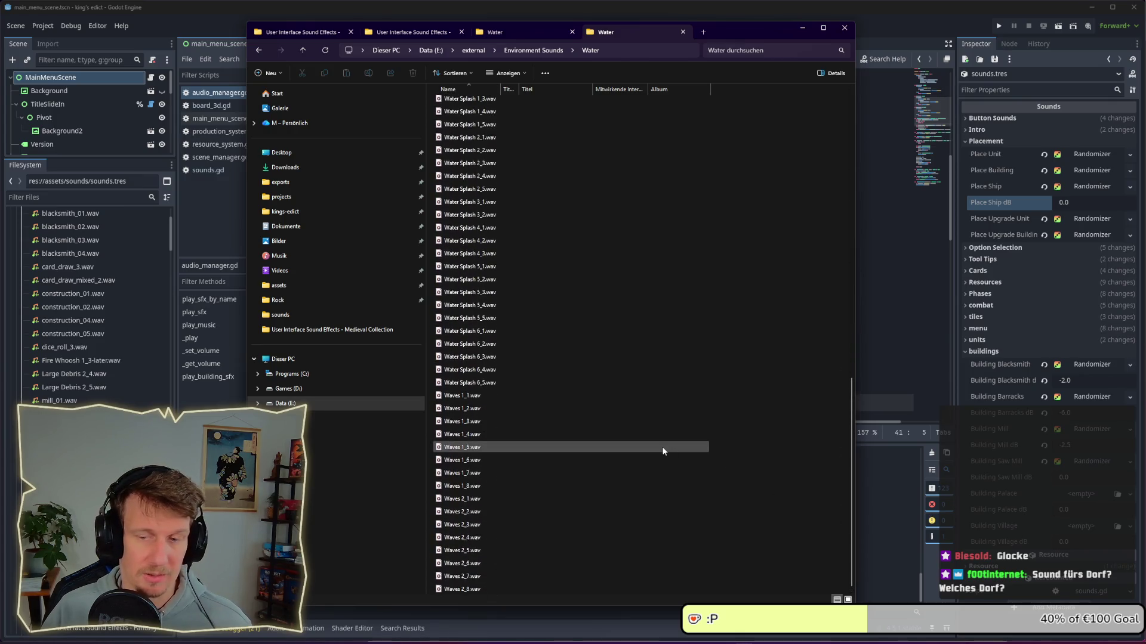
pyautogui.hotkey('alt', 'Tab')
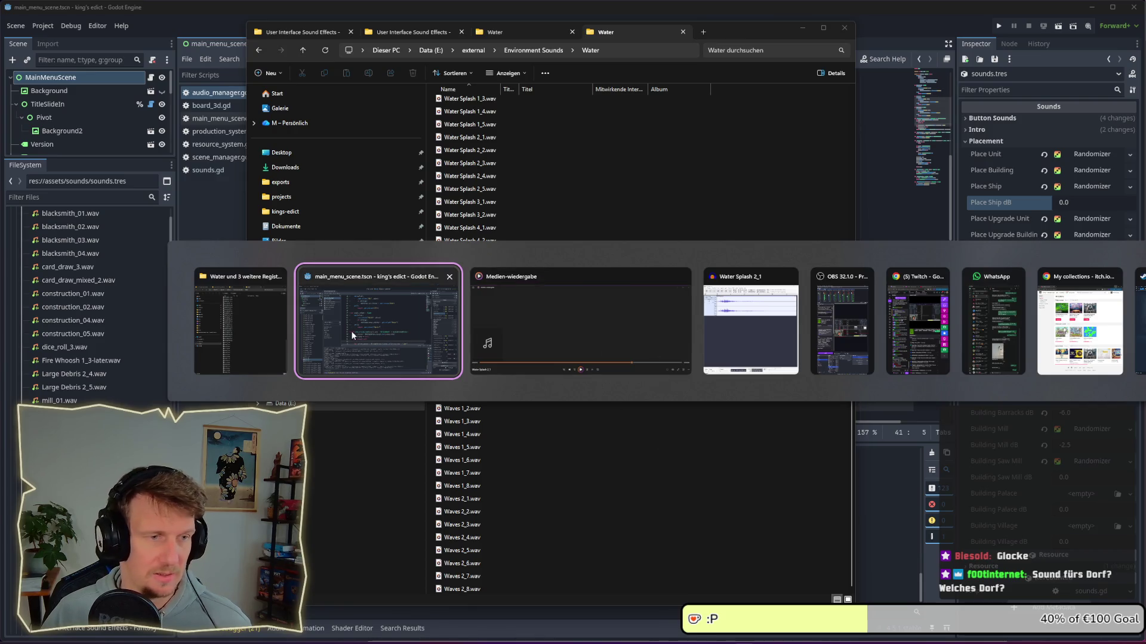
pyautogui.click(353, 336)
# Step: Relaunch King's Edict and start a new lobby game on the Crafting map
pyautogui.click(997, 26)
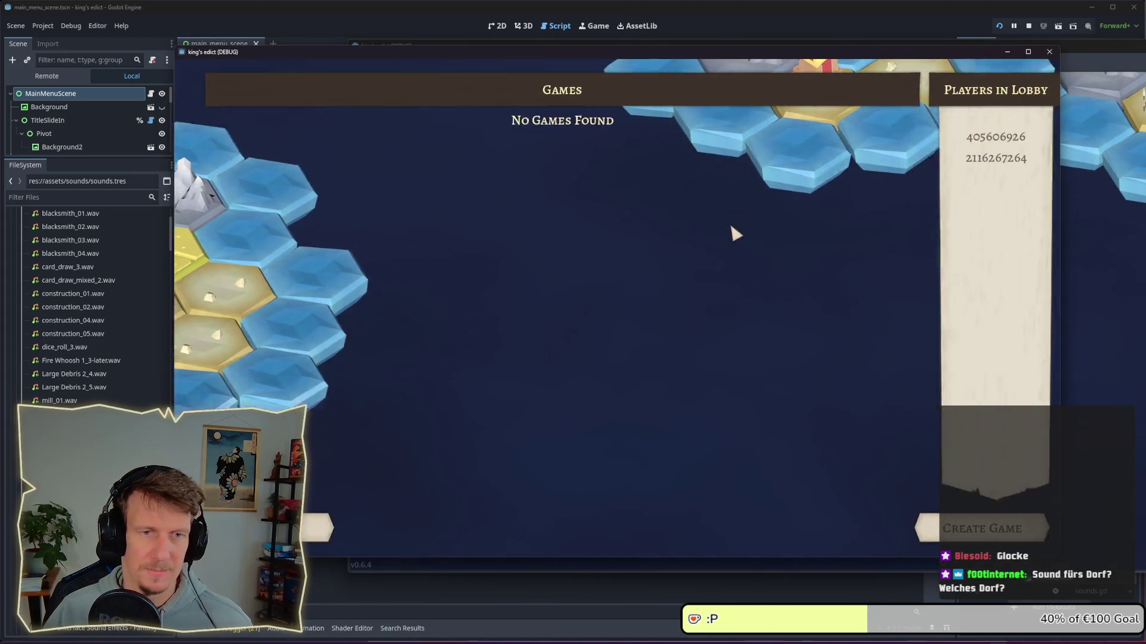
pyautogui.click(969, 543)
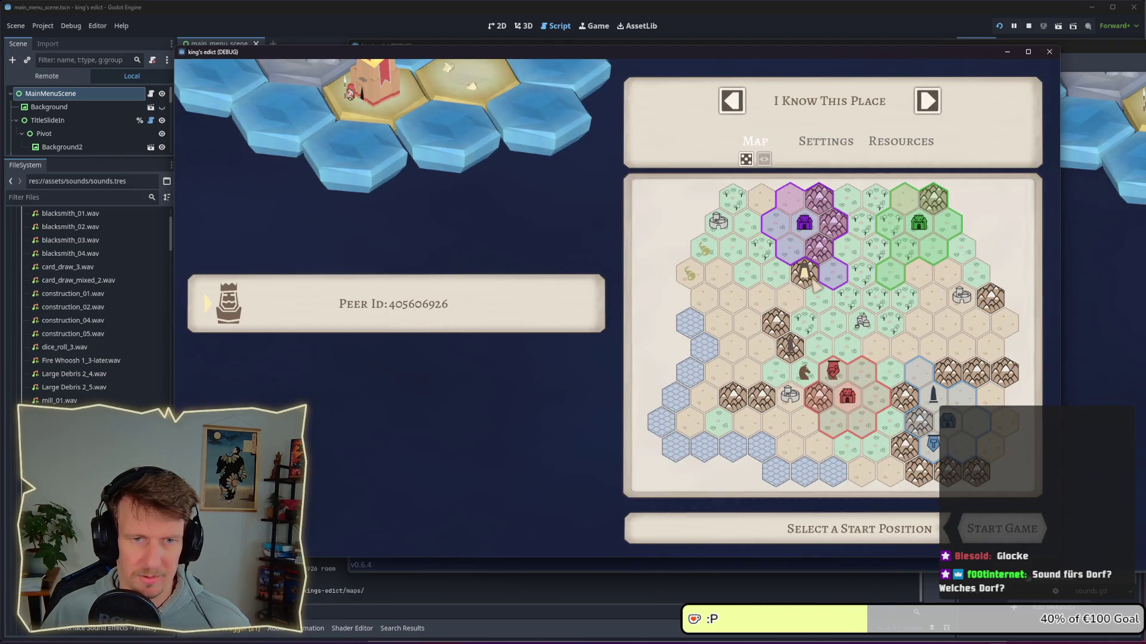
pyautogui.click(835, 102)
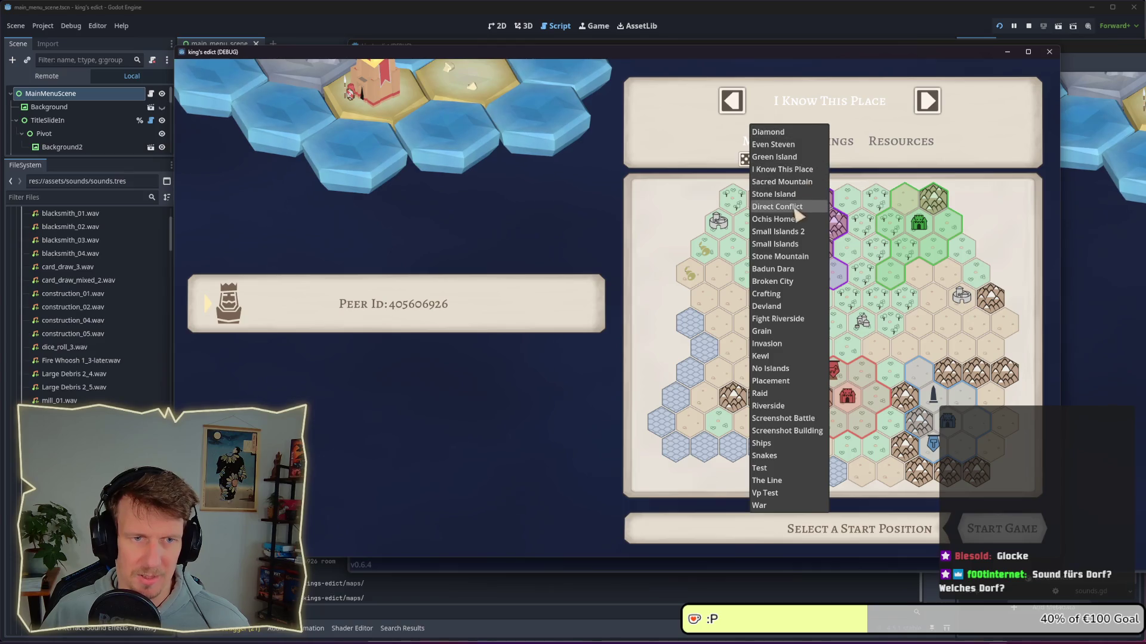
pyautogui.click(766, 294)
pyautogui.click(725, 428)
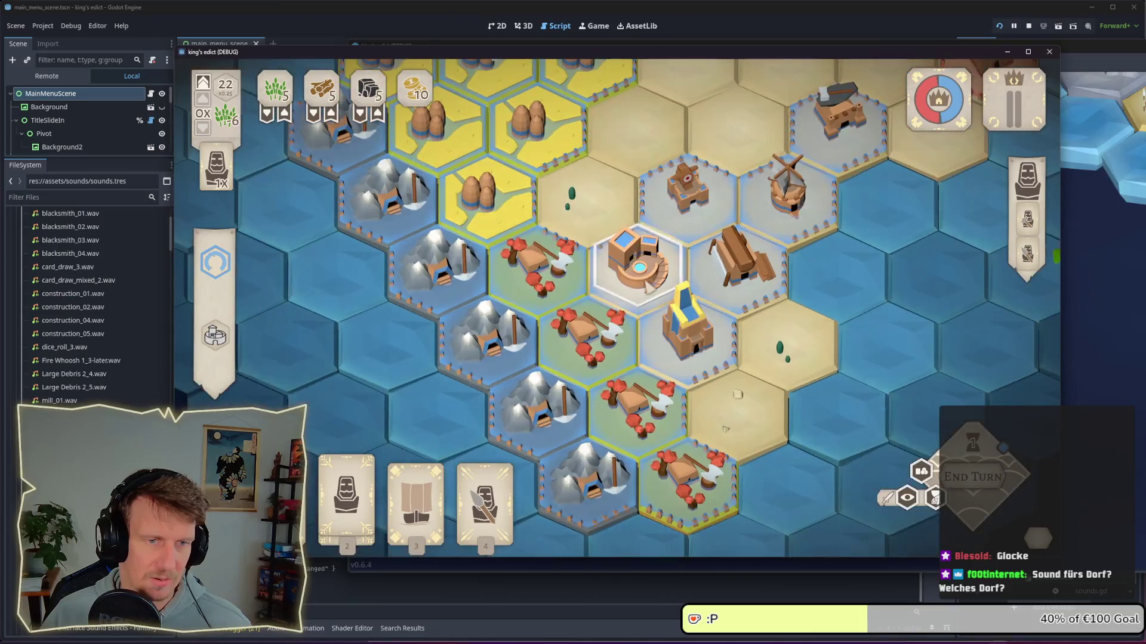
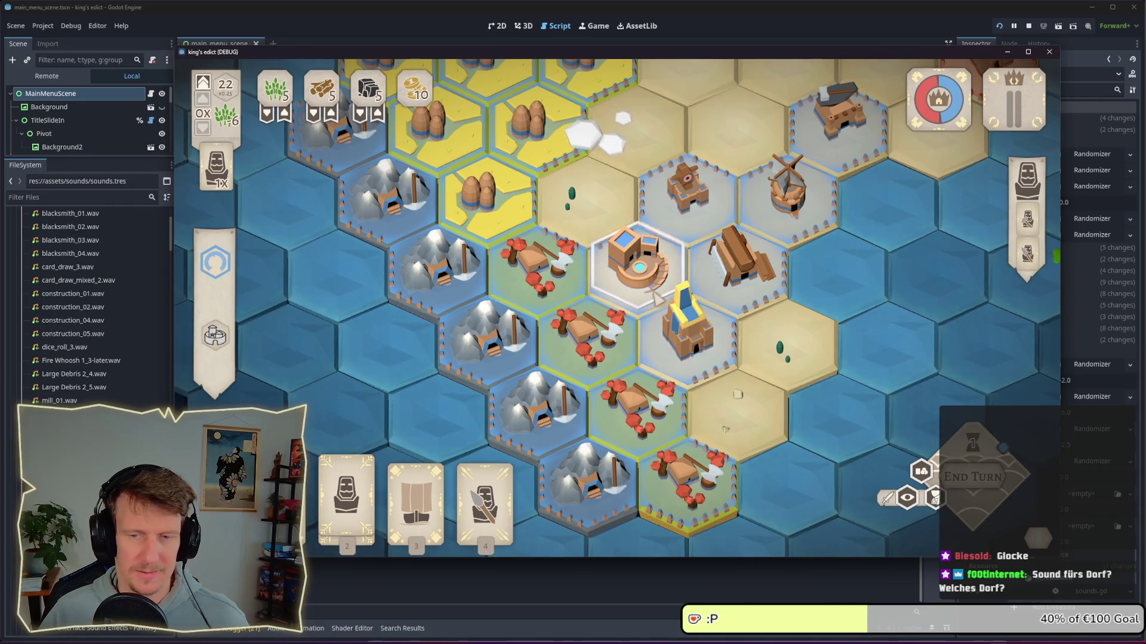
# Step: Bring the Water sound-effects folder in File Explorer to the front
pyautogui.hotkey('alt', 'Tab')
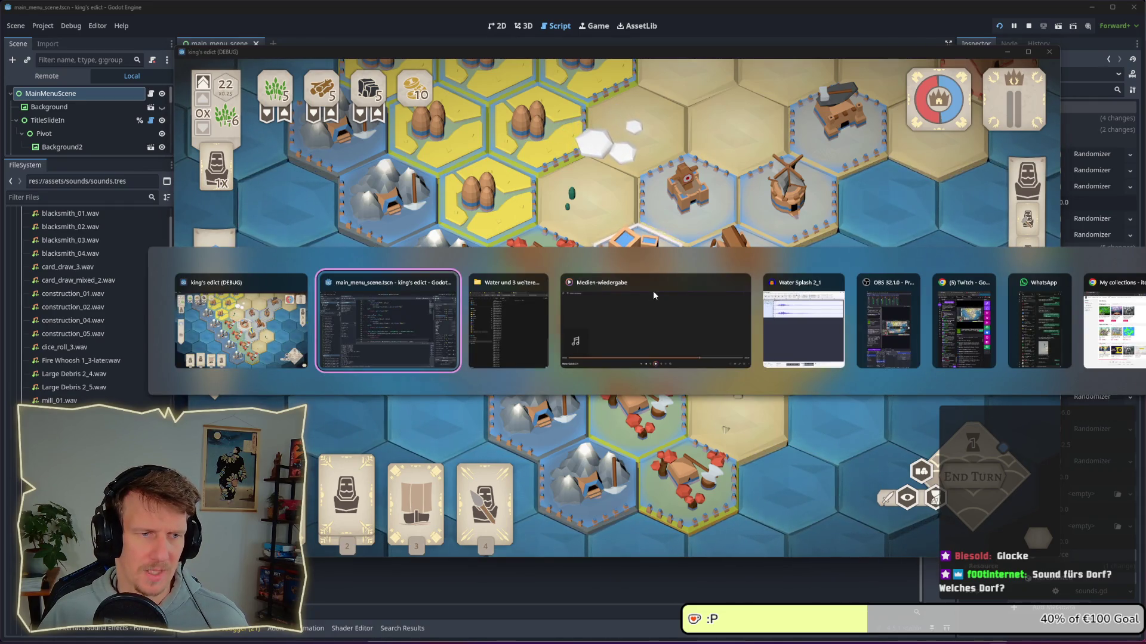
pyautogui.hotkey('alt', 'Tab')
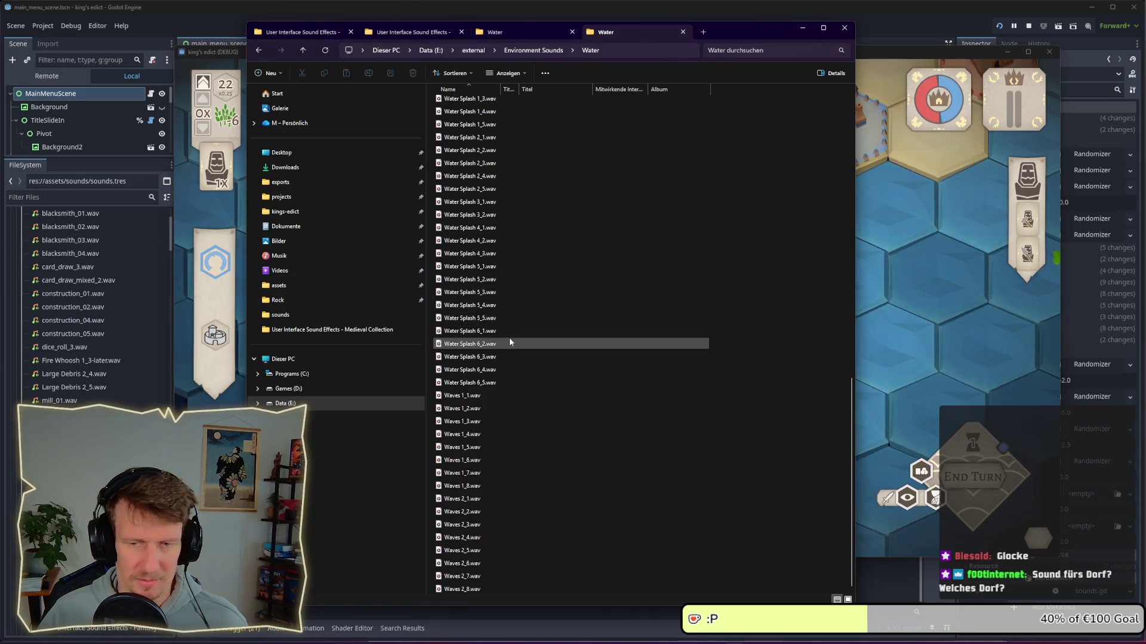
pyautogui.moveTo(851, 403); pyautogui.dragTo(840, 314)
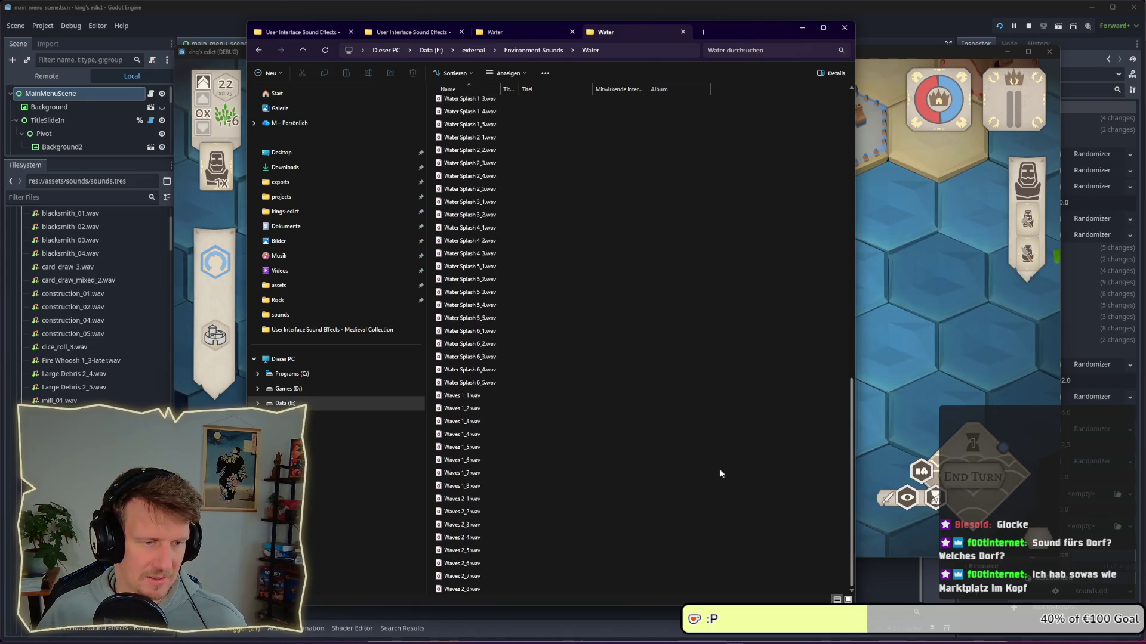
pyautogui.scroll(9, 542, 403)
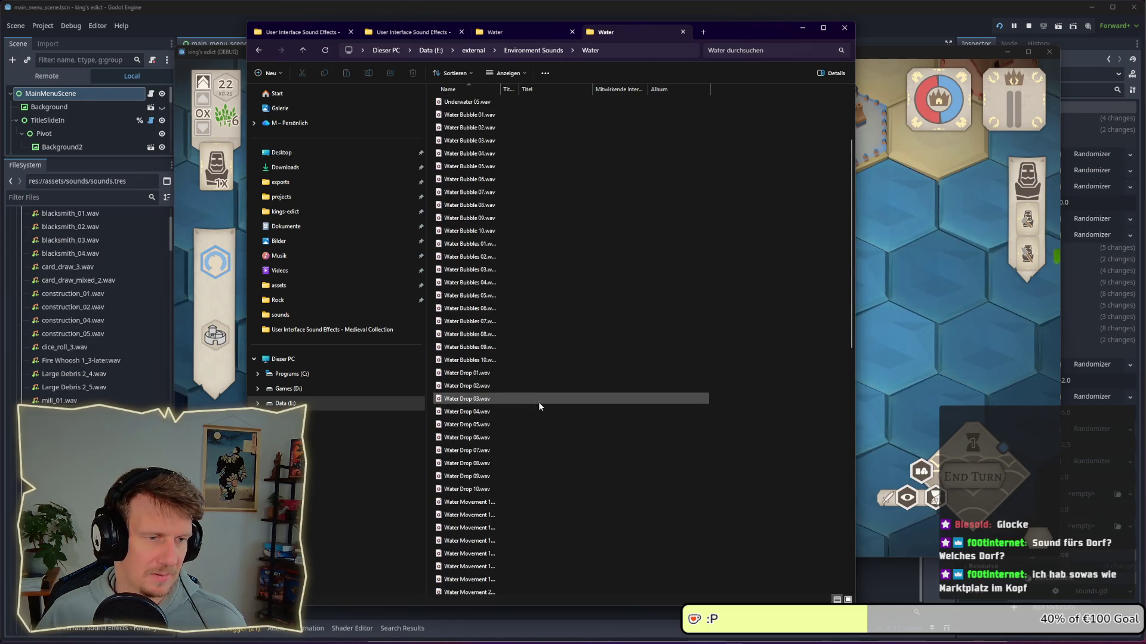
# Step: Play Water Drop 01 through 10 in the media player, then close it
pyautogui.click(471, 373)
pyautogui.keyDown('shift'); pyautogui.click(483, 489); pyautogui.keyUp('shift')
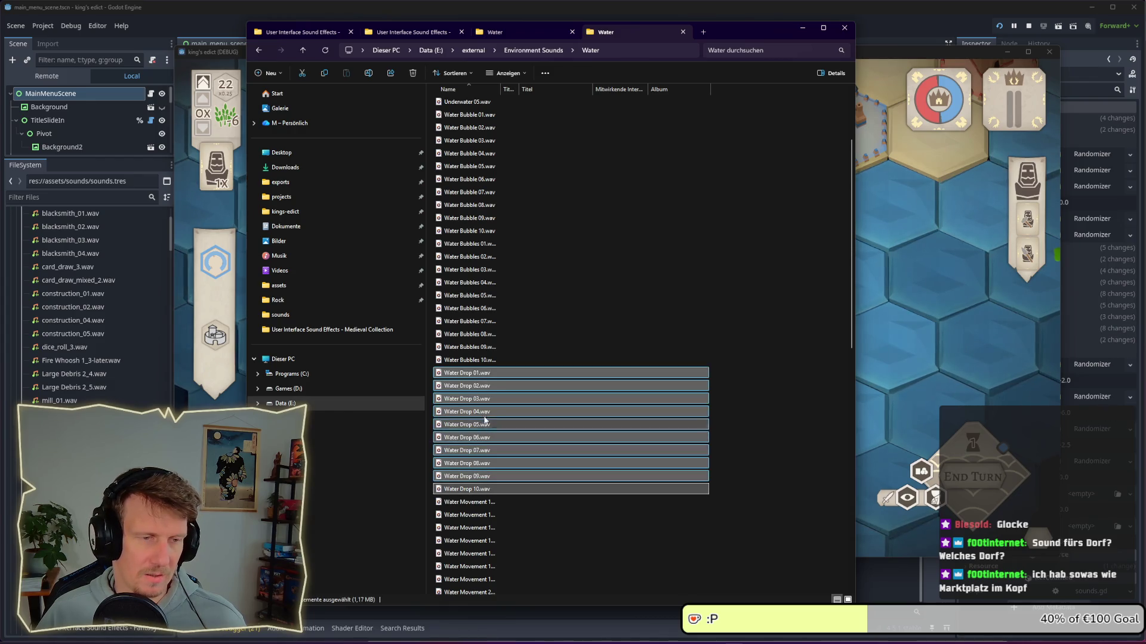
pyautogui.rightClick(477, 378)
pyautogui.click(503, 414)
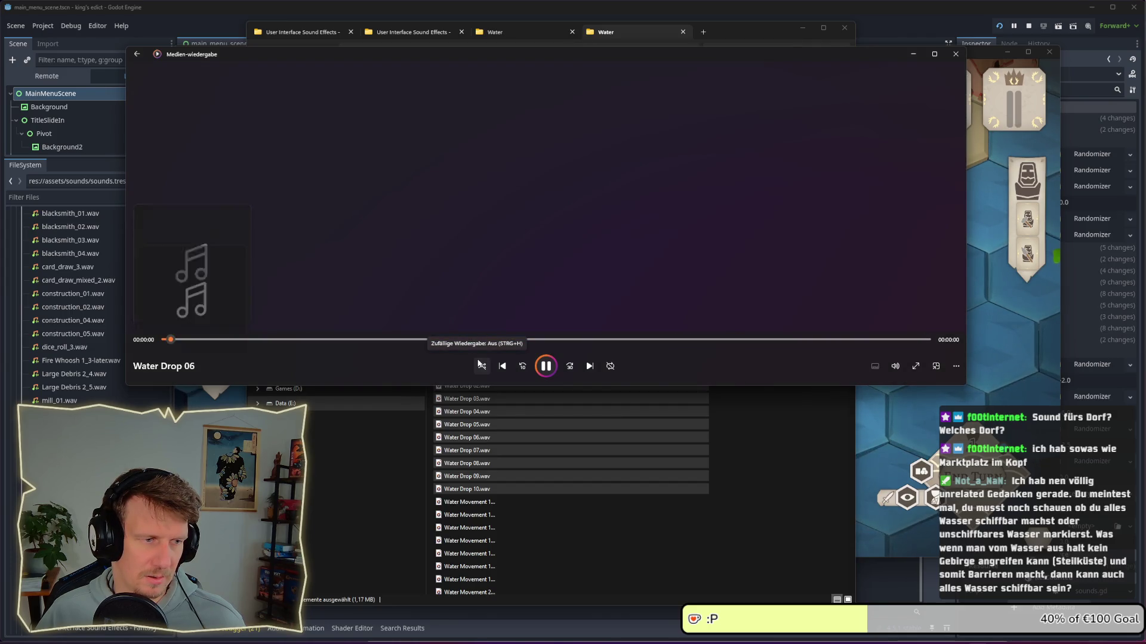
pyautogui.hotkey('alt', 'F4')
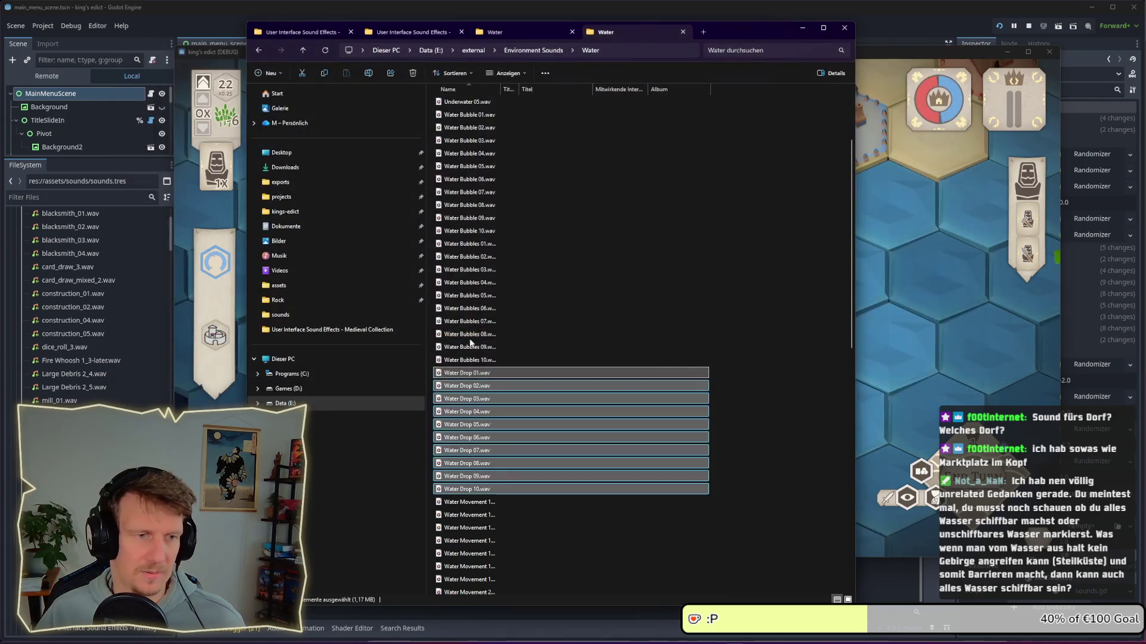
# Step: Close the extra Water tab and return to Environment Sounds after glancing into Miscellaneous
pyautogui.scroll(3, 471, 342)
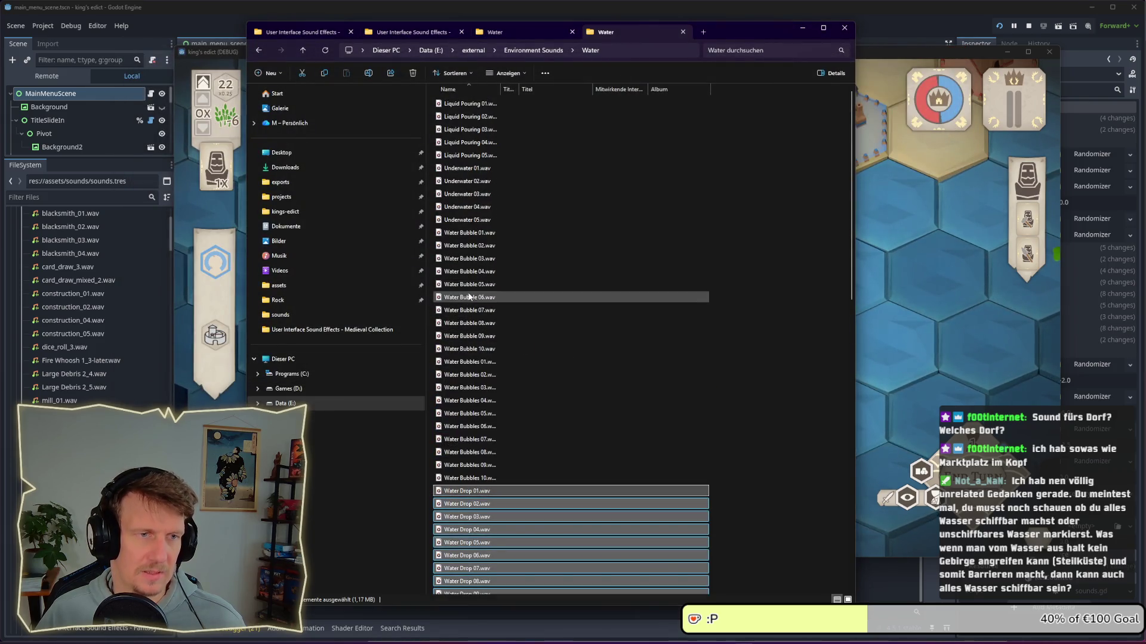
pyautogui.click(683, 31)
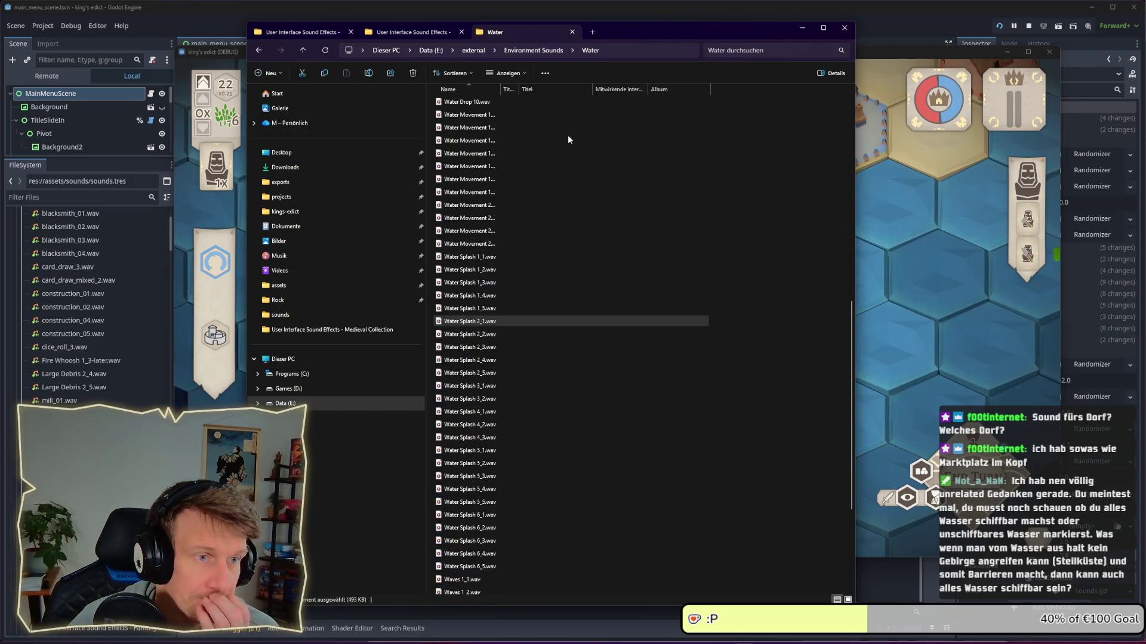
pyautogui.click(522, 50)
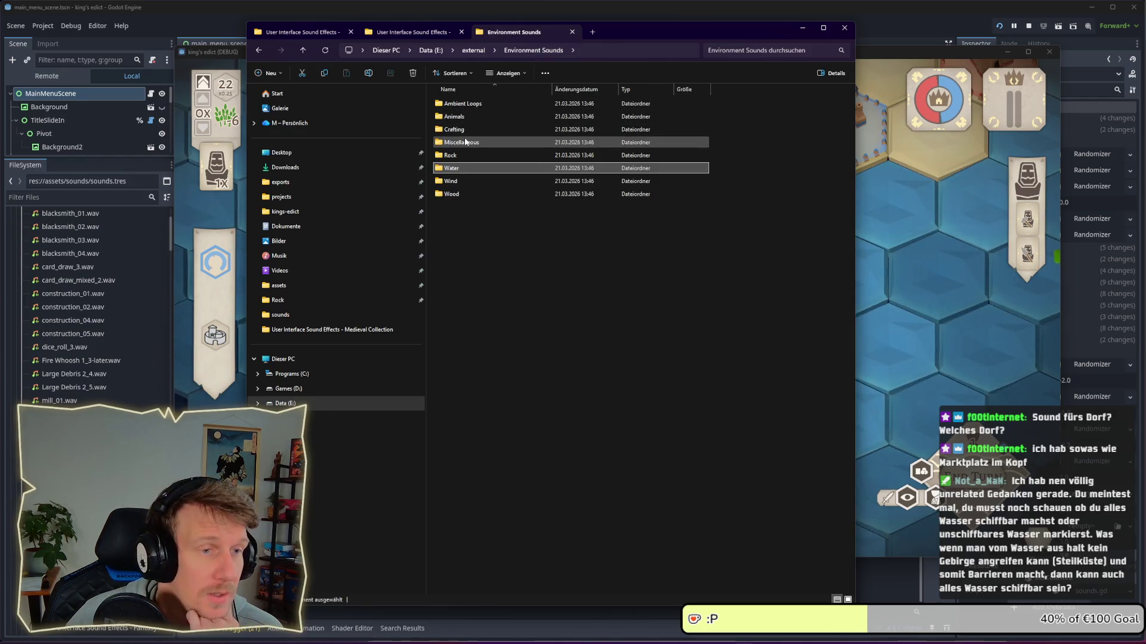
pyautogui.doubleClick(463, 142)
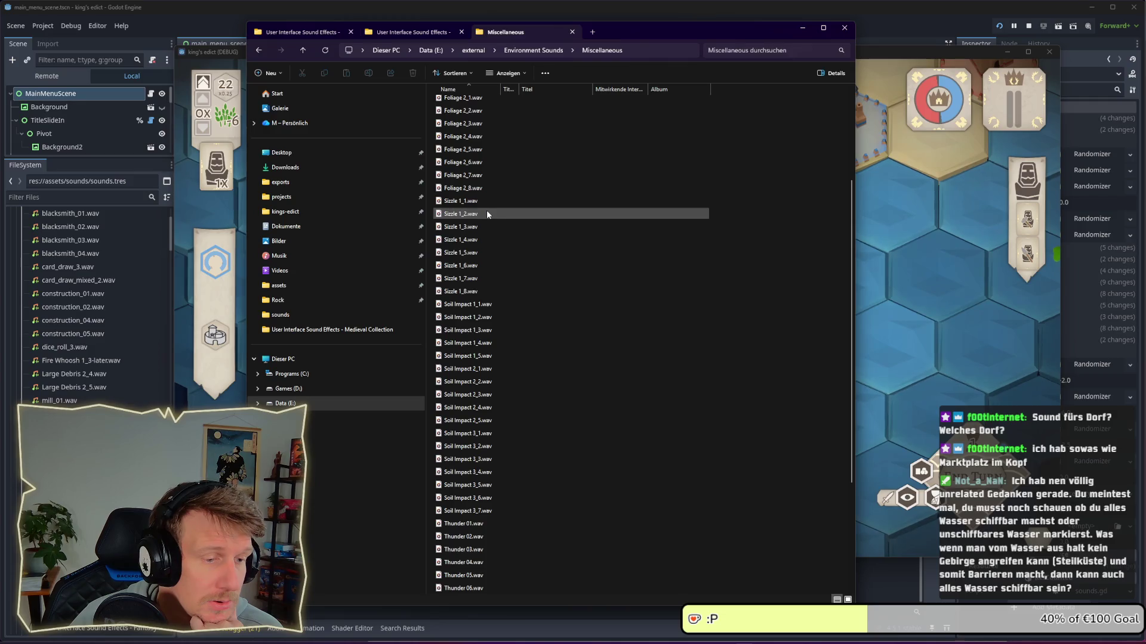
pyautogui.scroll(1, 503, 119)
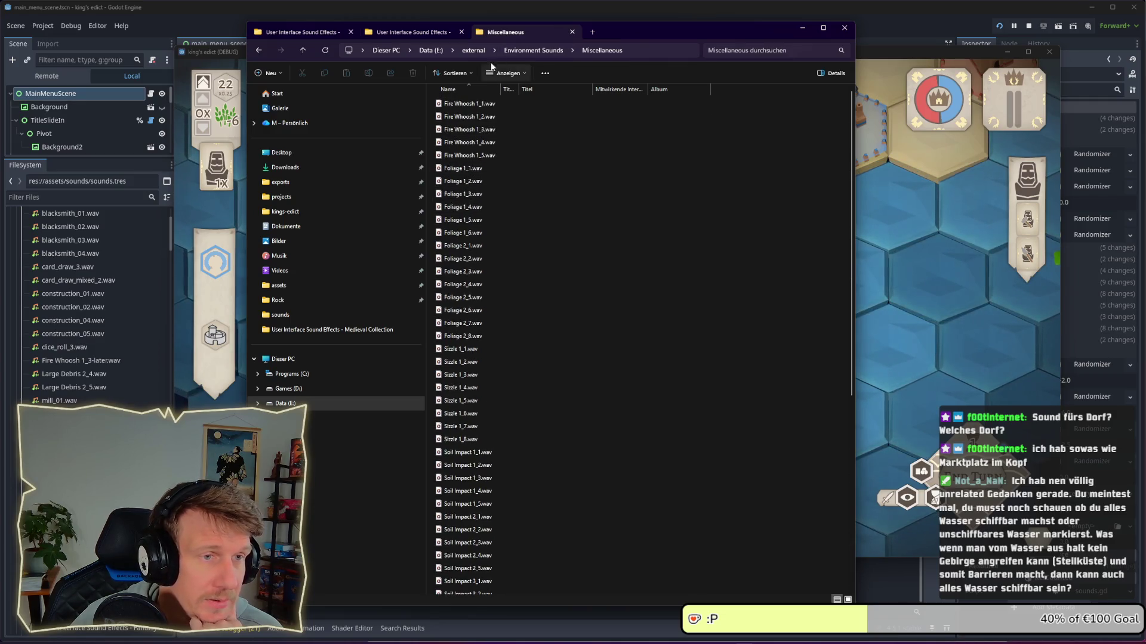
pyautogui.click(259, 52)
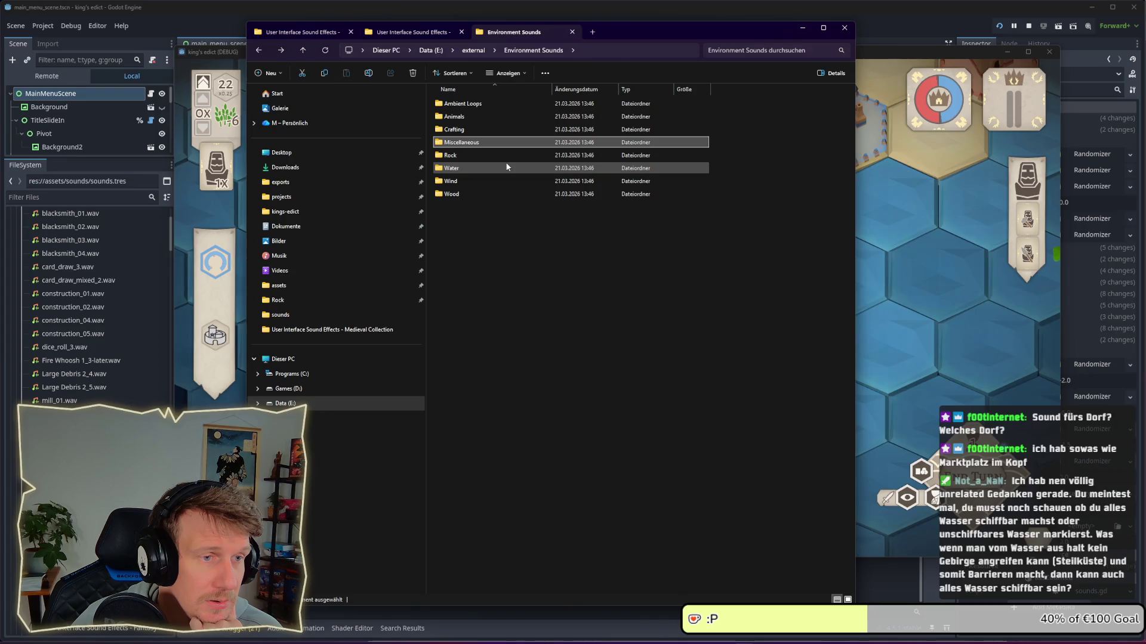
# Step: Open Ambient Loops and start playing City Amb Loop 01–05 together
pyautogui.doubleClick(470, 104)
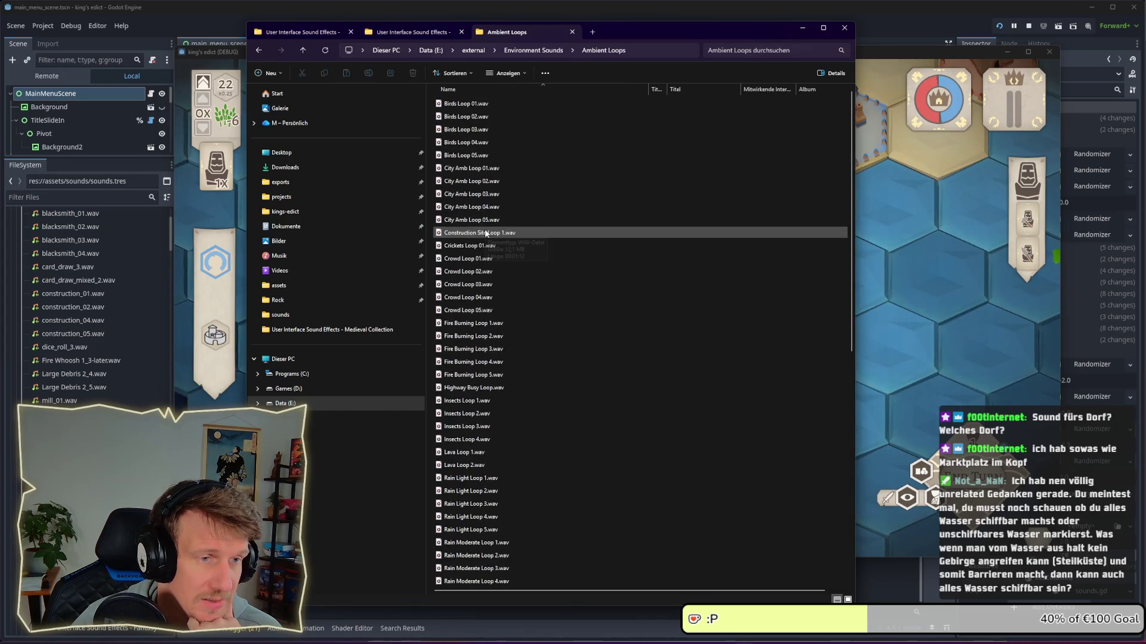
pyautogui.click(478, 172)
pyautogui.keyDown('shift'); pyautogui.click(487, 220); pyautogui.keyUp('shift')
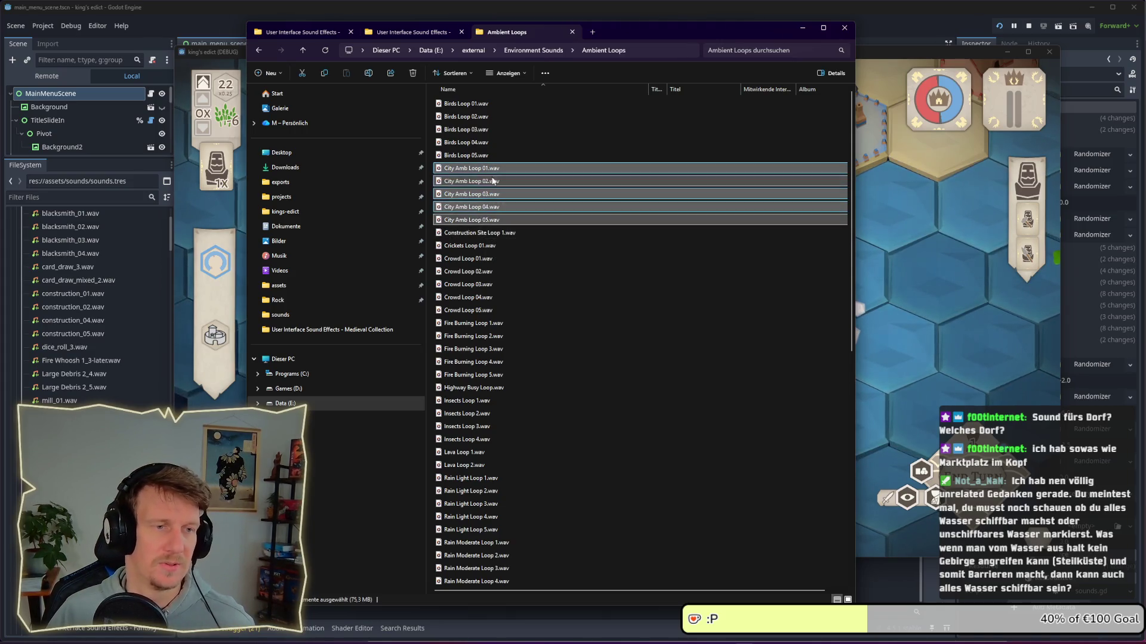
pyautogui.rightClick(497, 189)
pyautogui.click(573, 201)
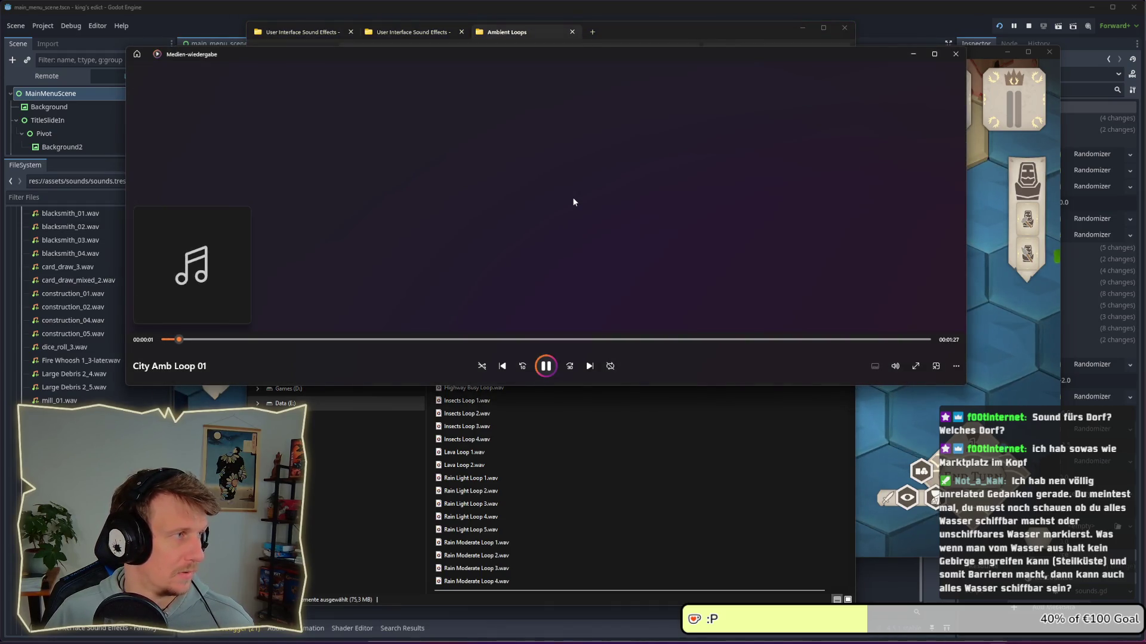
# Step: Skip through the City Amb loops to Loop 05 and close the player
pyautogui.click(589, 367)
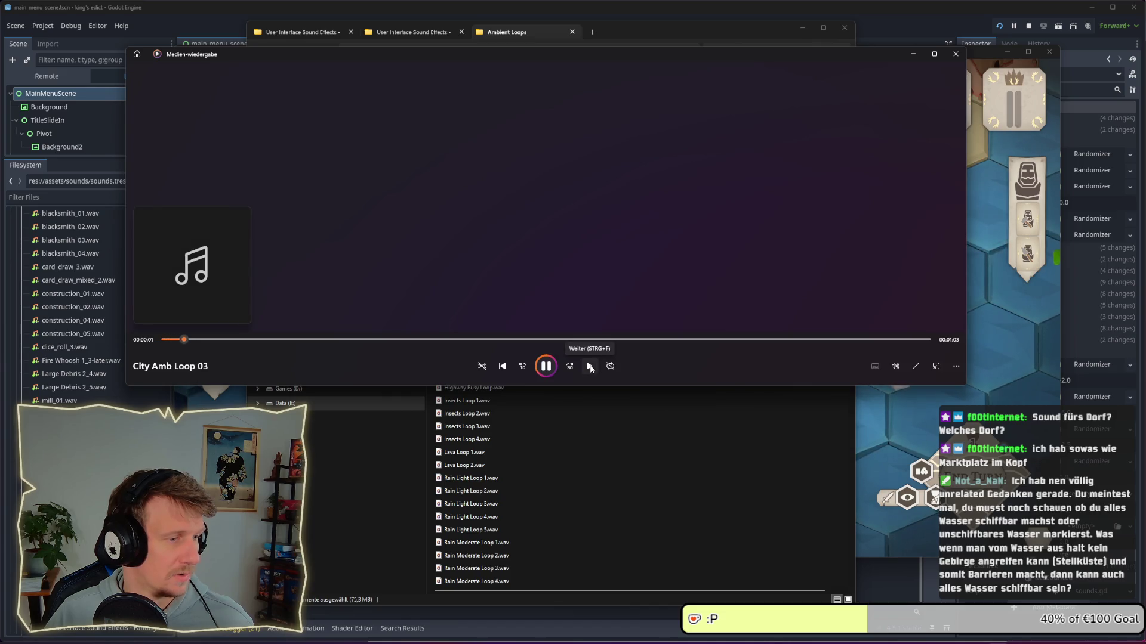
pyautogui.click(590, 367)
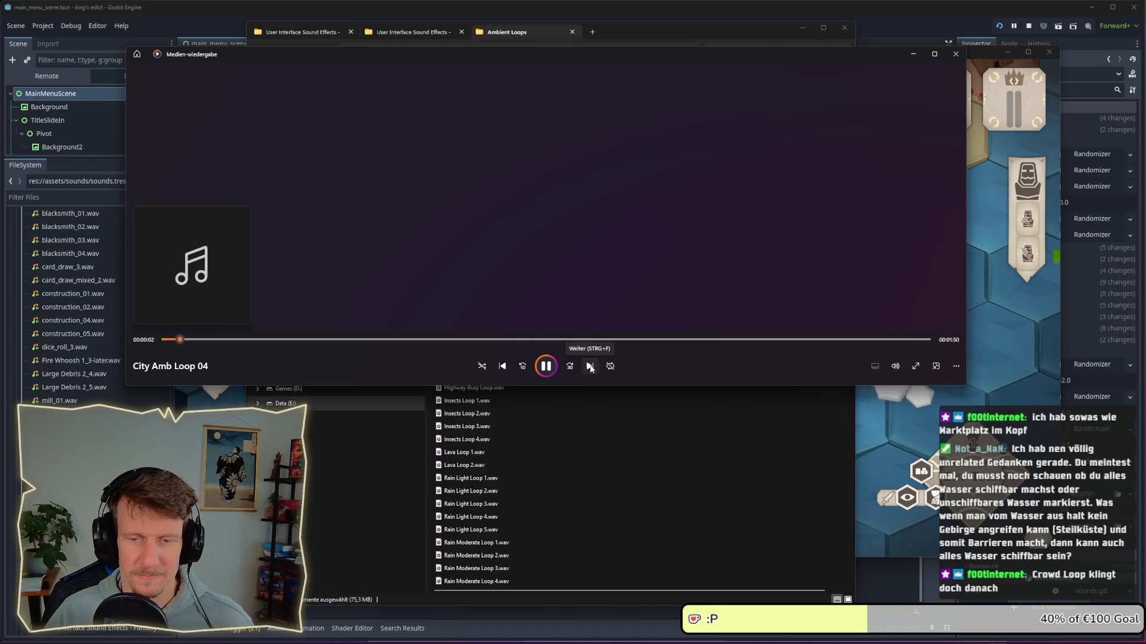
pyautogui.click(590, 367)
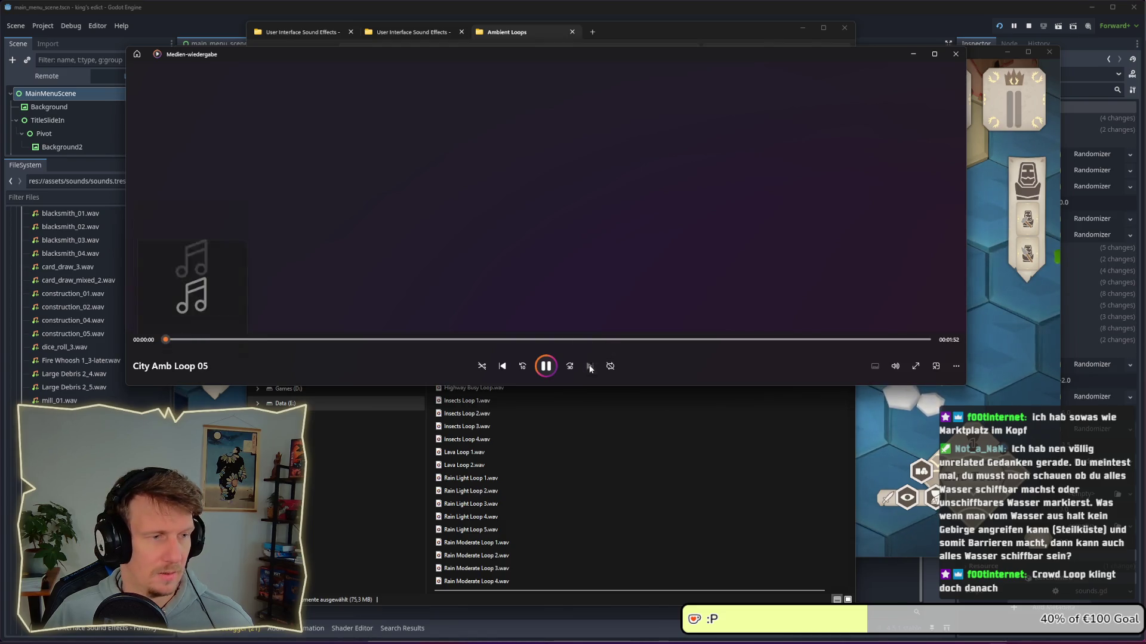
pyautogui.click(955, 54)
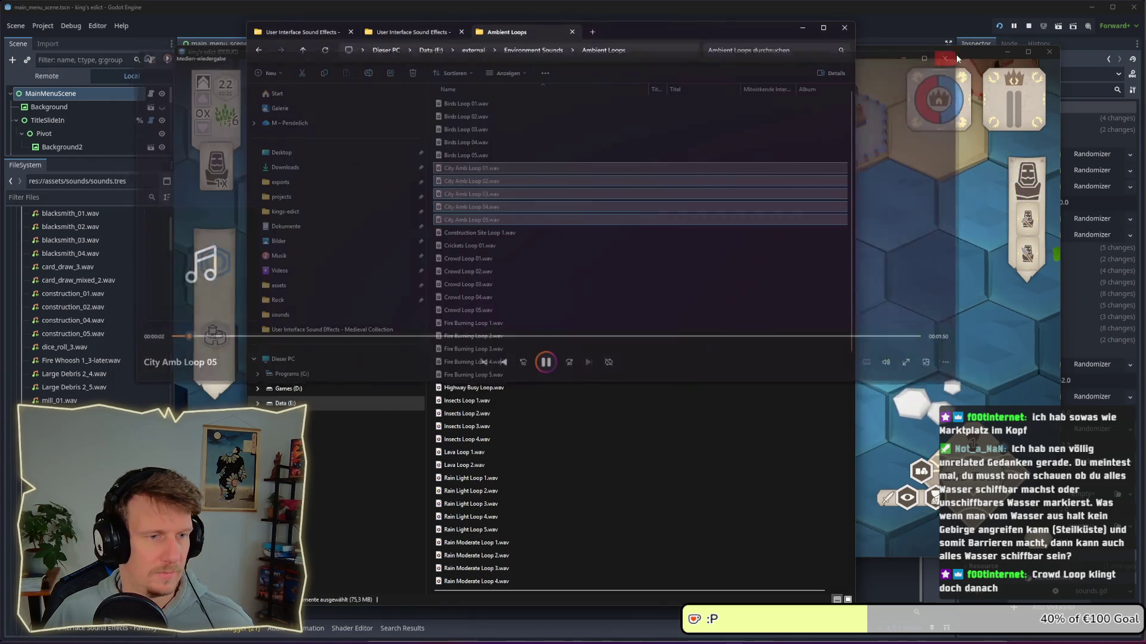
# Step: Open Crowd Loop 01–05 in the media player and play Loop 01 before moving to Loop 02
pyautogui.click(471, 259)
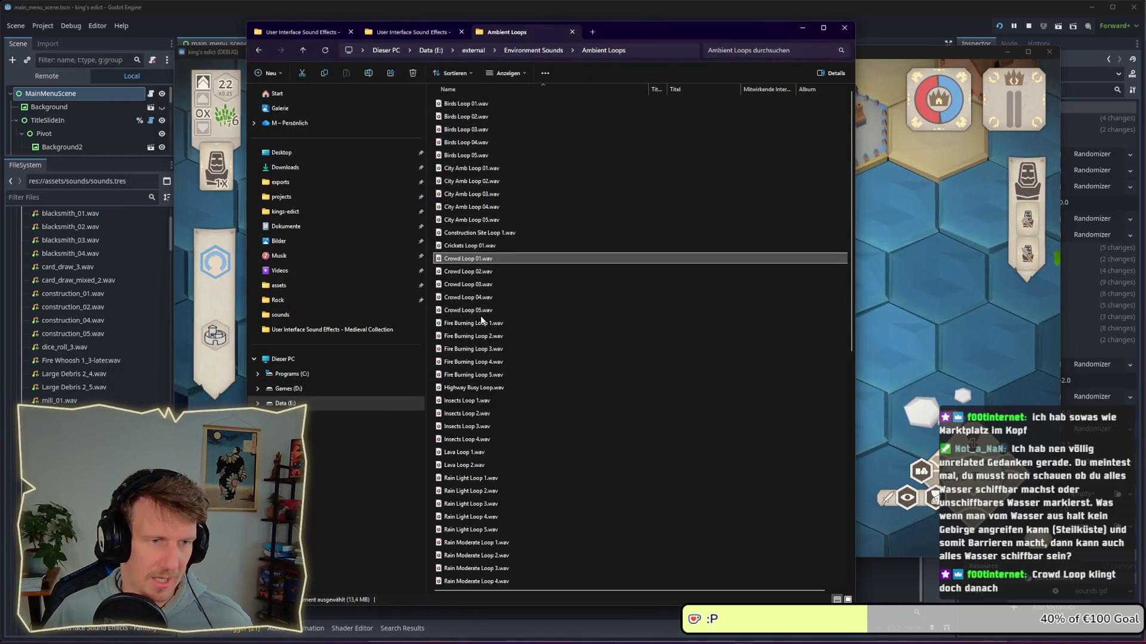
pyautogui.keyDown('shift'); pyautogui.click(475, 311); pyautogui.keyUp('shift')
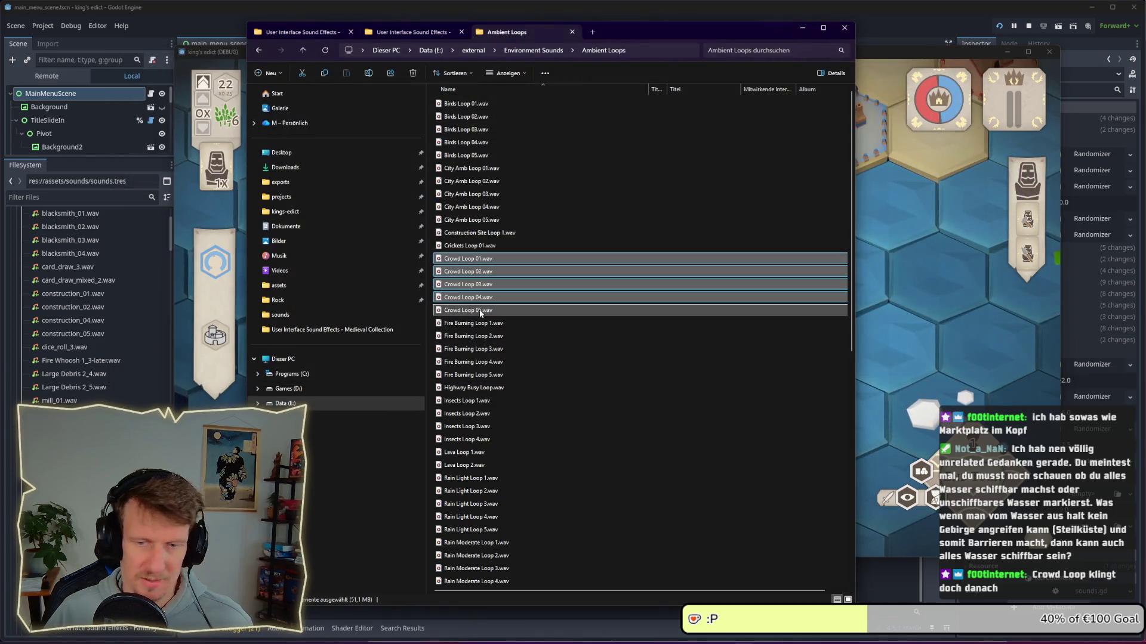
pyautogui.rightClick(475, 267)
pyautogui.click(511, 304)
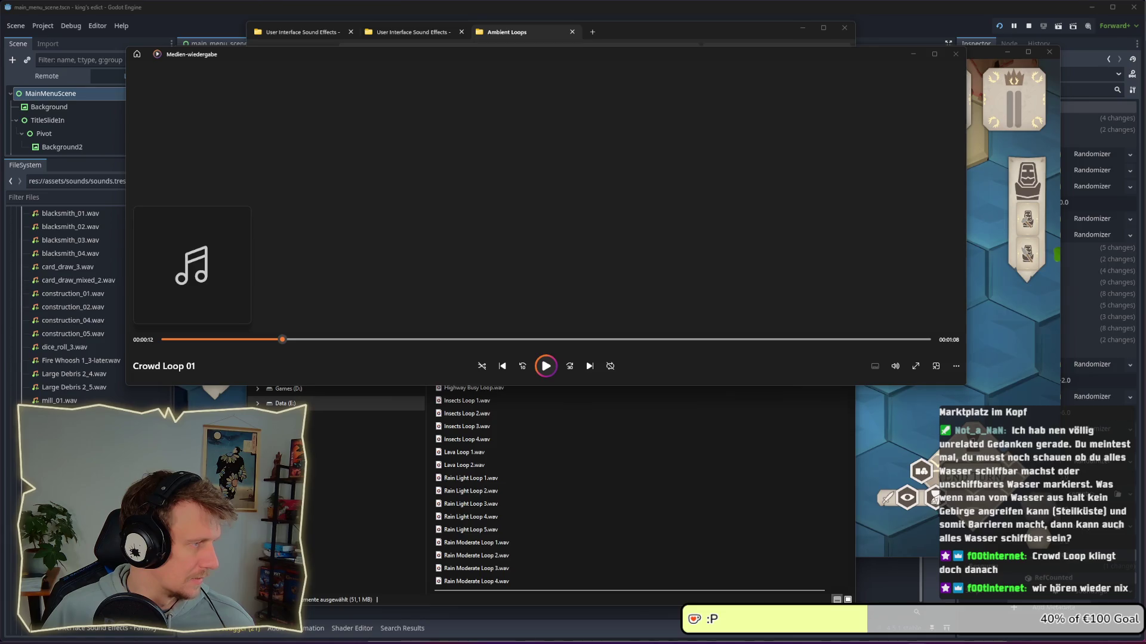
pyautogui.click(577, 328)
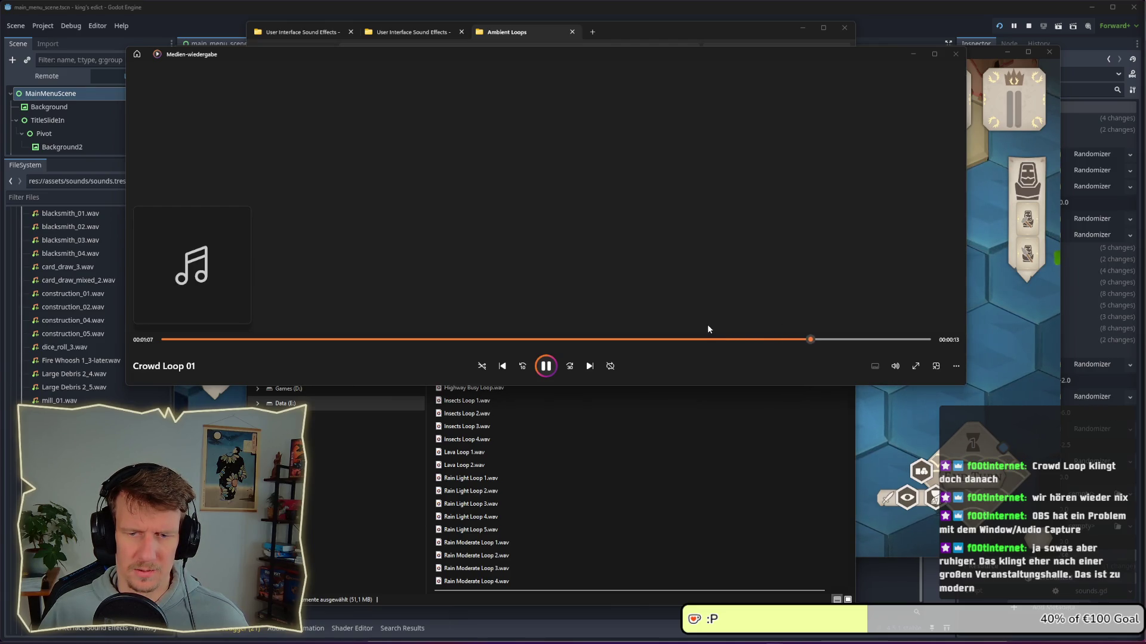
pyautogui.click(594, 369)
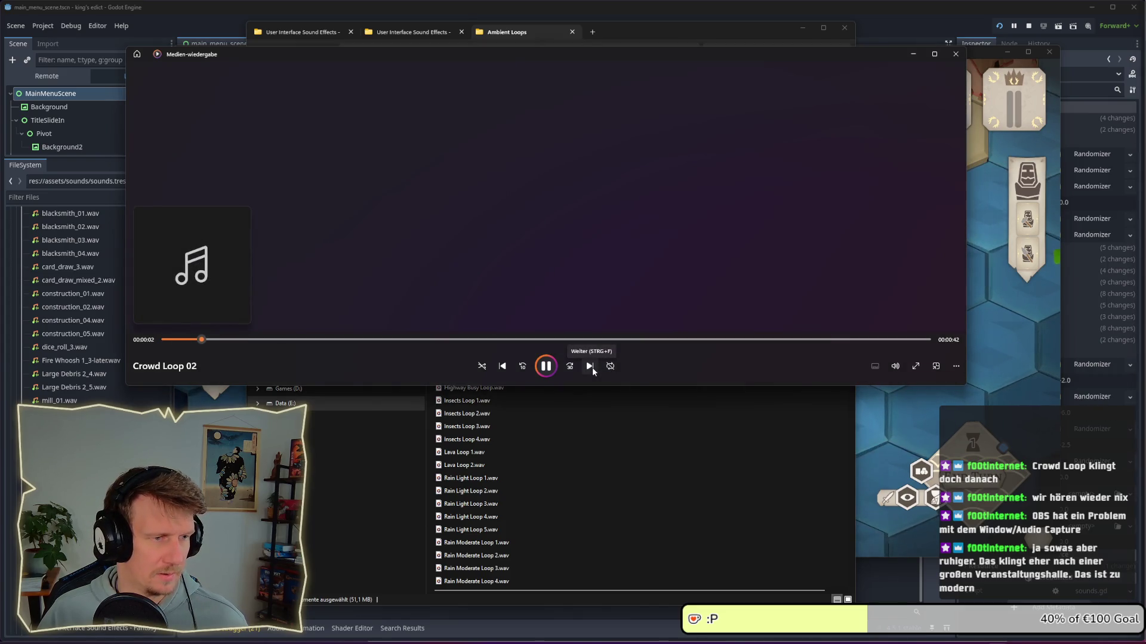
# Step: Step ahead through the Crowd Loops to 05, then back to Crowd Loop 03
pyautogui.click(589, 366)
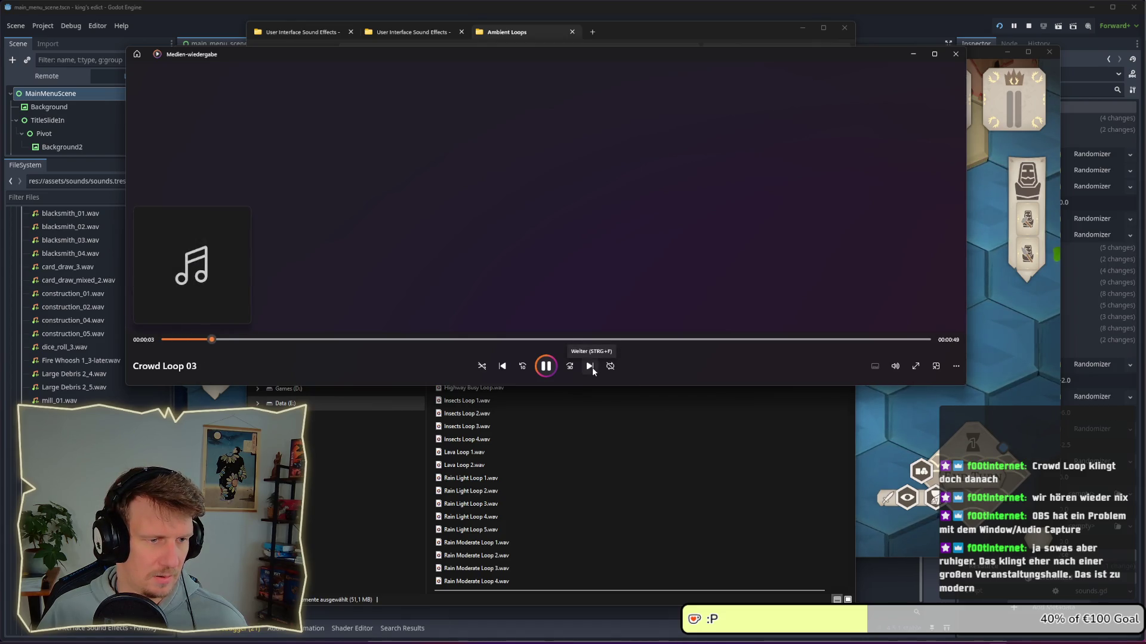
pyautogui.click(593, 370)
pyautogui.click(592, 371)
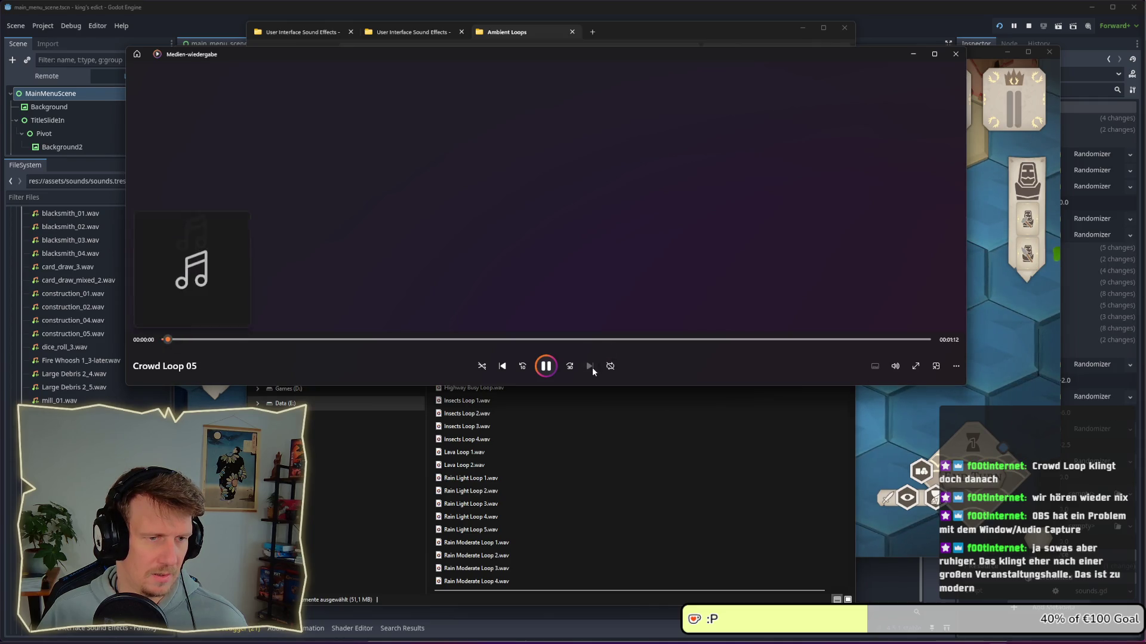
pyautogui.click(503, 368)
pyautogui.click(503, 368)
# Step: Seek Crowd Loop 03 from 0:27 to its final seconds, then close the player
pyautogui.click(563, 340)
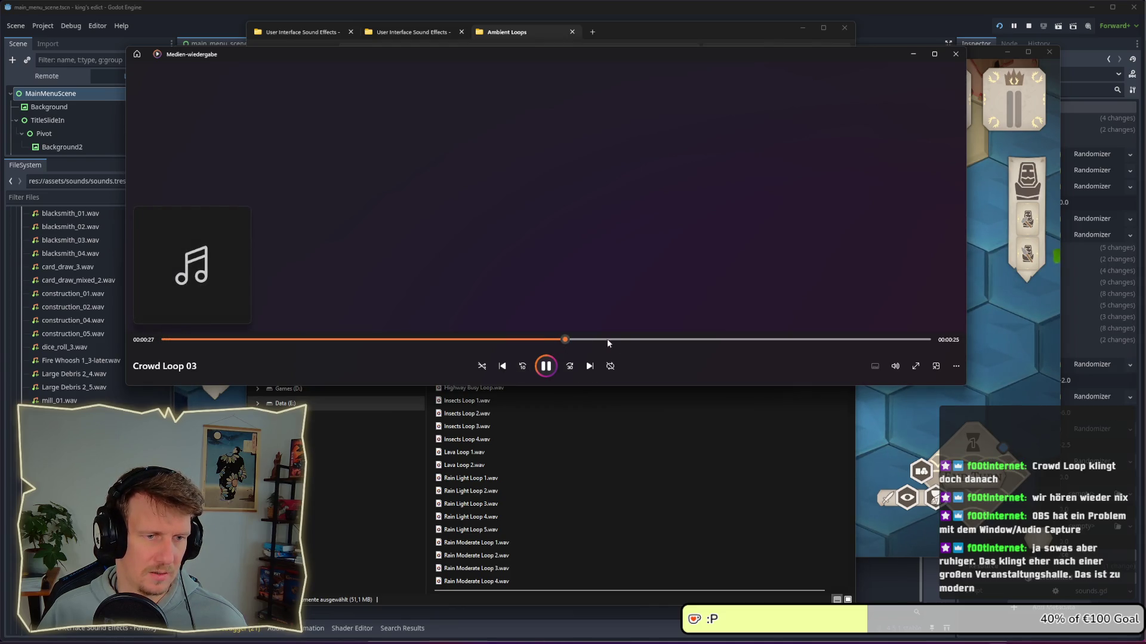
pyautogui.click(666, 339)
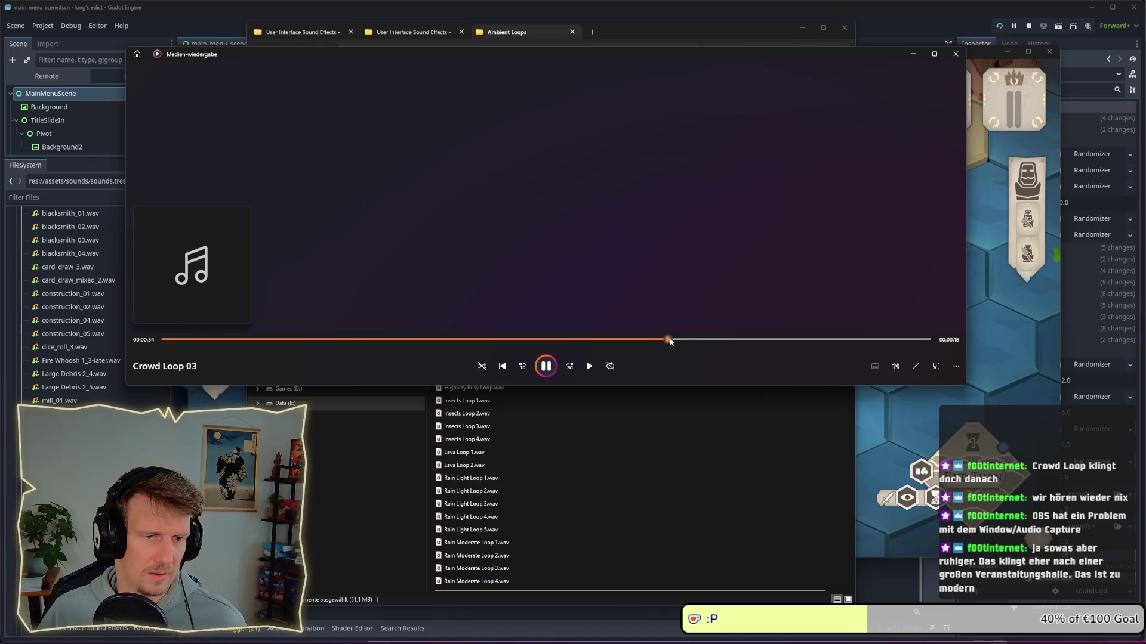
pyautogui.click(758, 340)
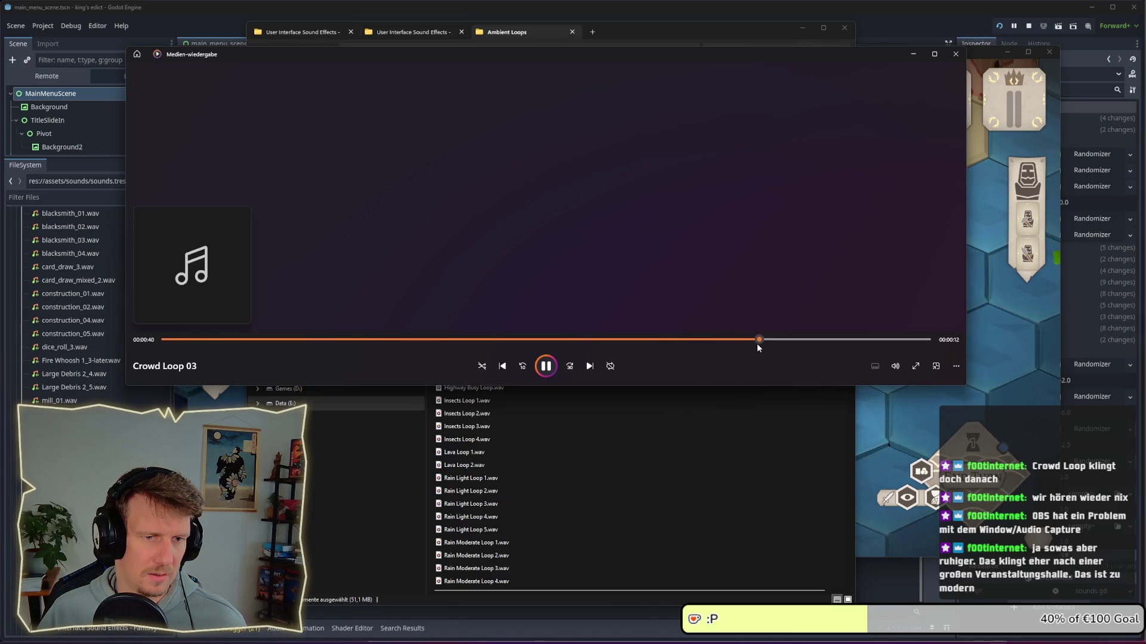
pyautogui.click(838, 341)
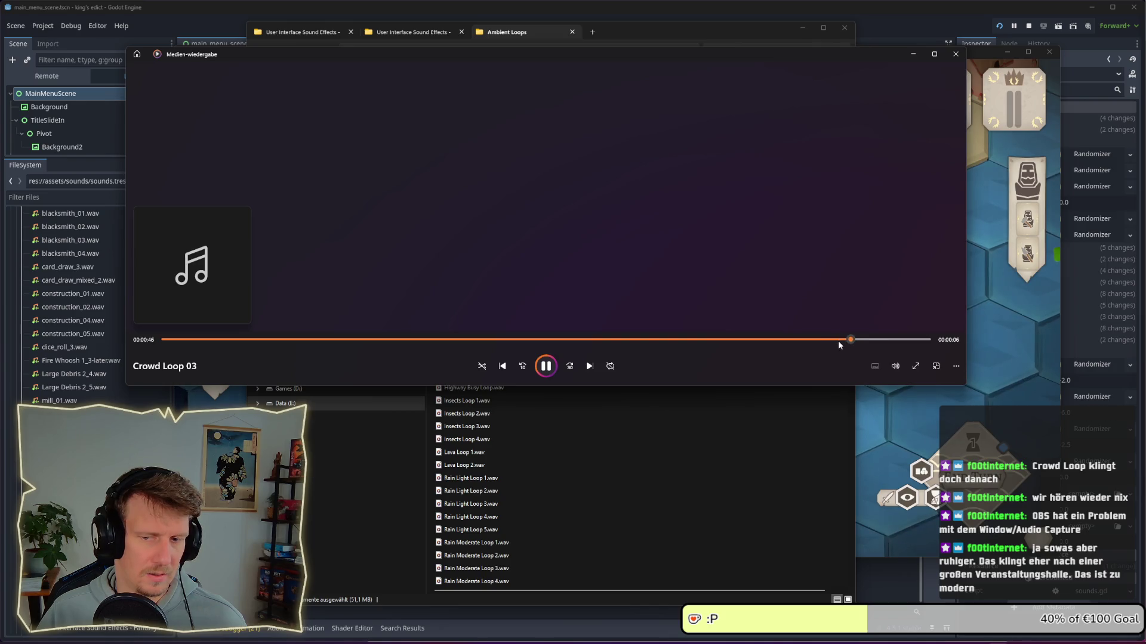
pyautogui.click(881, 340)
pyautogui.click(906, 340)
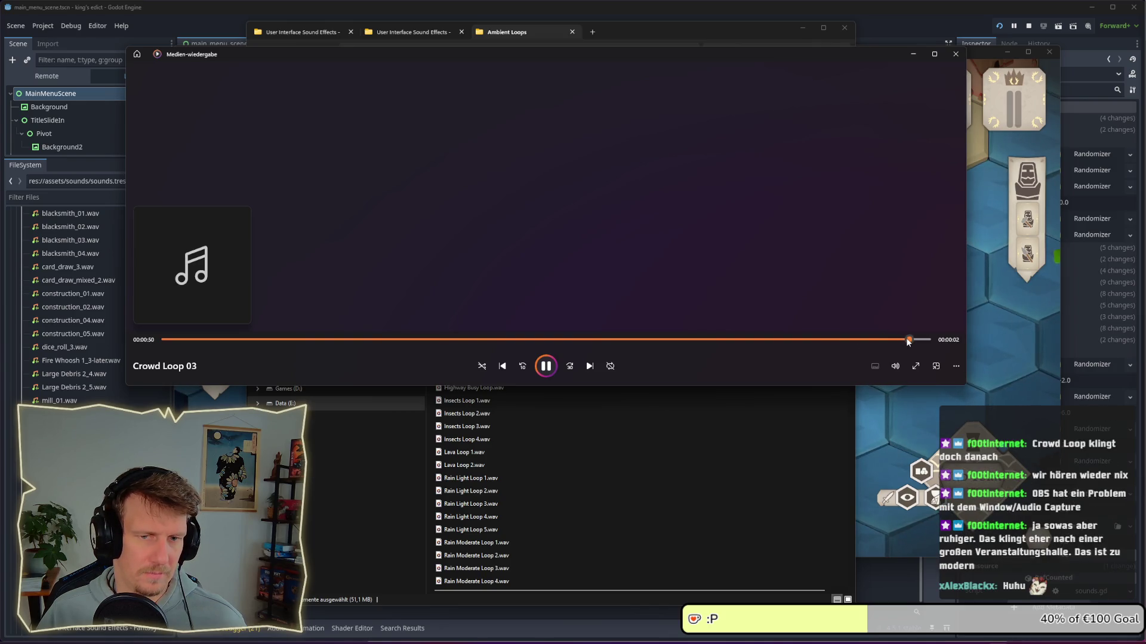
pyautogui.click(955, 54)
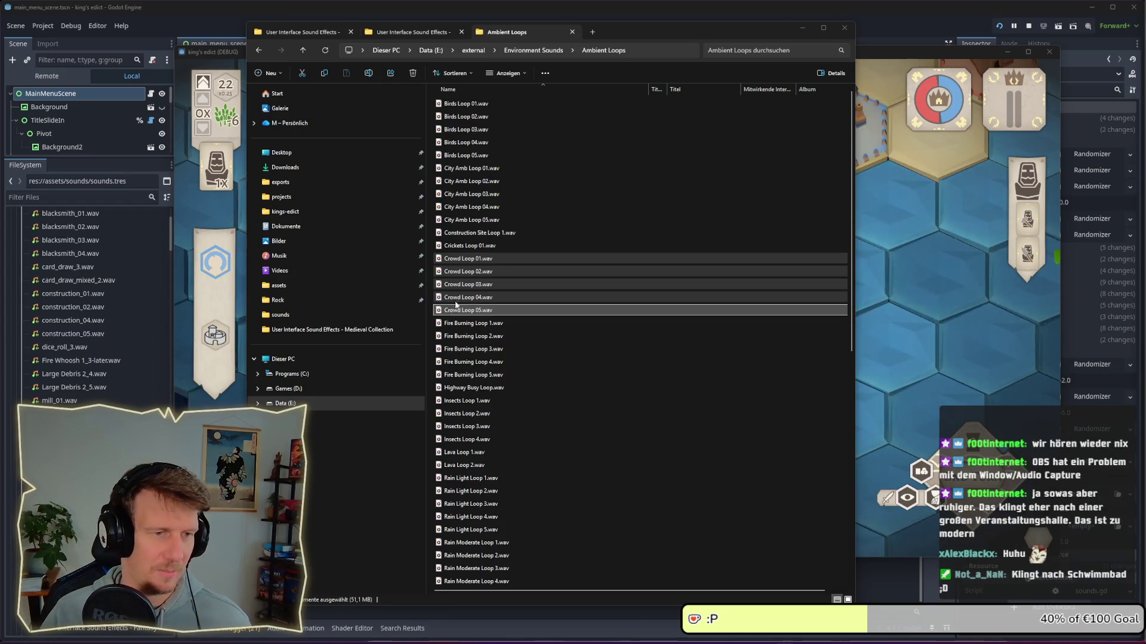
# Step: Play the selected Crowd Loops, skimming Loop 02 on the way to Crowd Loop 03
pyautogui.rightClick(463, 274)
pyautogui.click(496, 307)
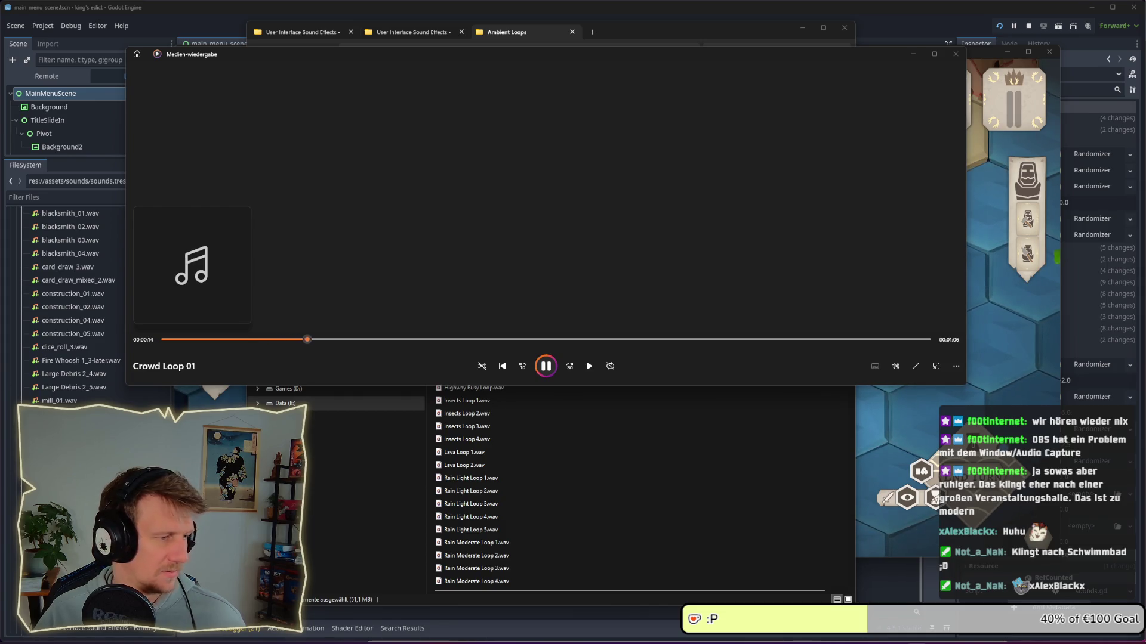
pyautogui.click(590, 367)
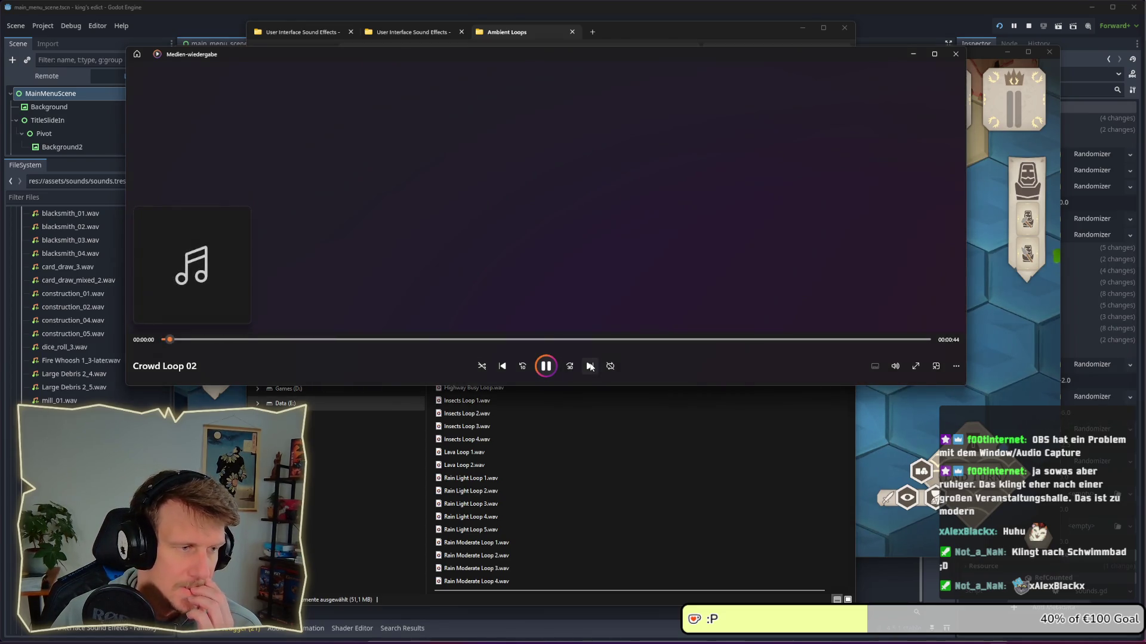
pyautogui.click(566, 346)
pyautogui.click(644, 346)
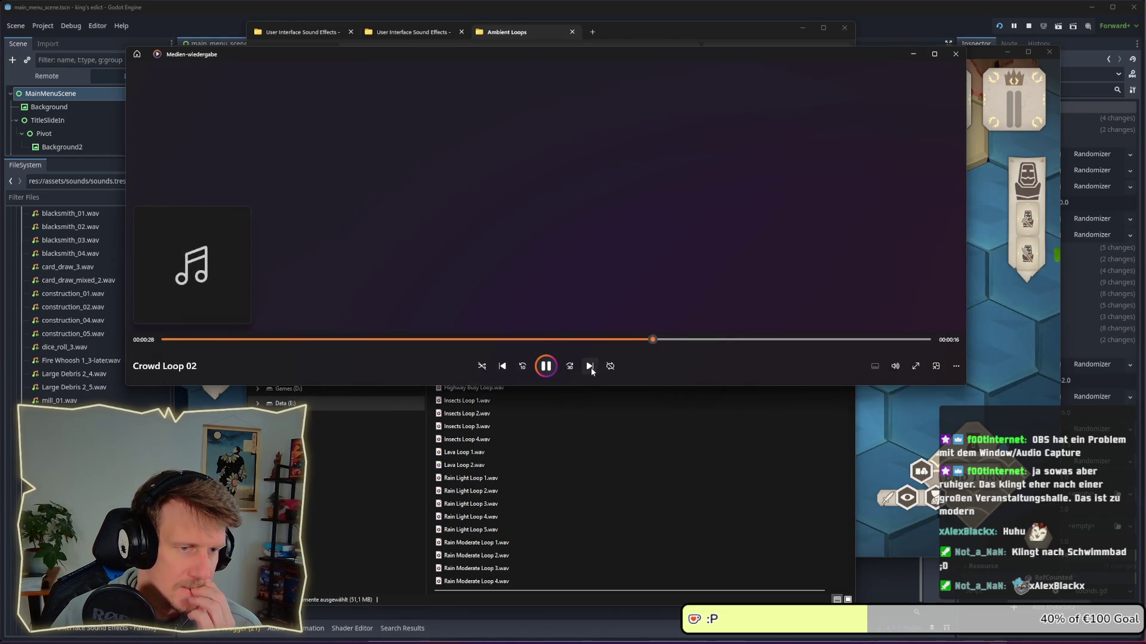
pyautogui.click(590, 366)
# Step: Sample Crowd Loop 03 from about 0:32 to the end and around 0:13–0:19, then pause
pyautogui.click(702, 340)
pyautogui.click(635, 342)
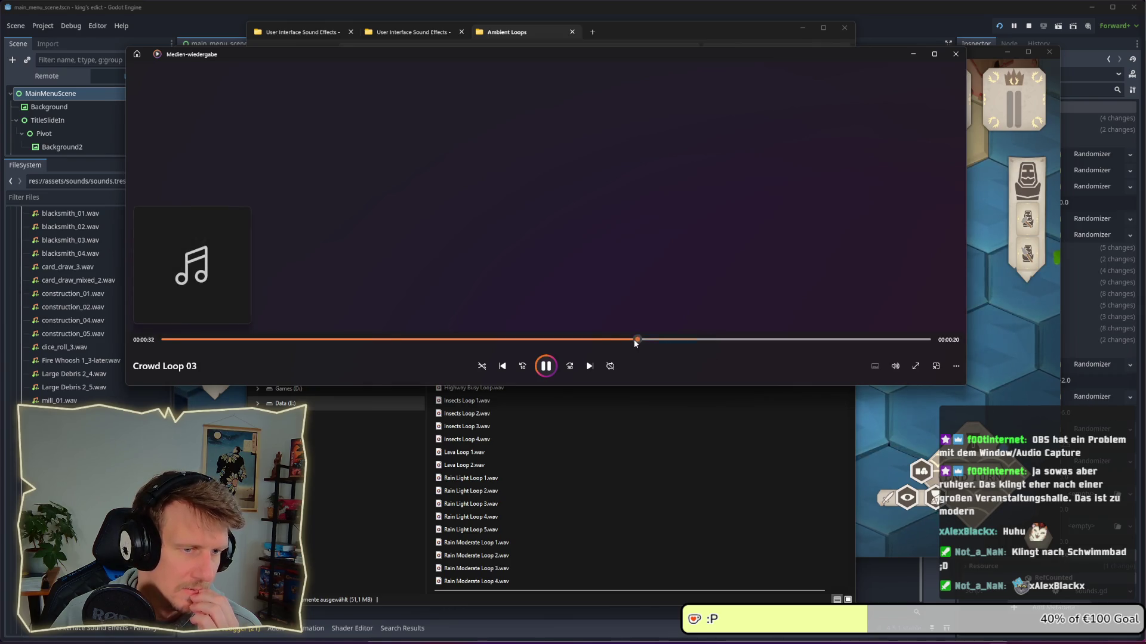
pyautogui.click(718, 339)
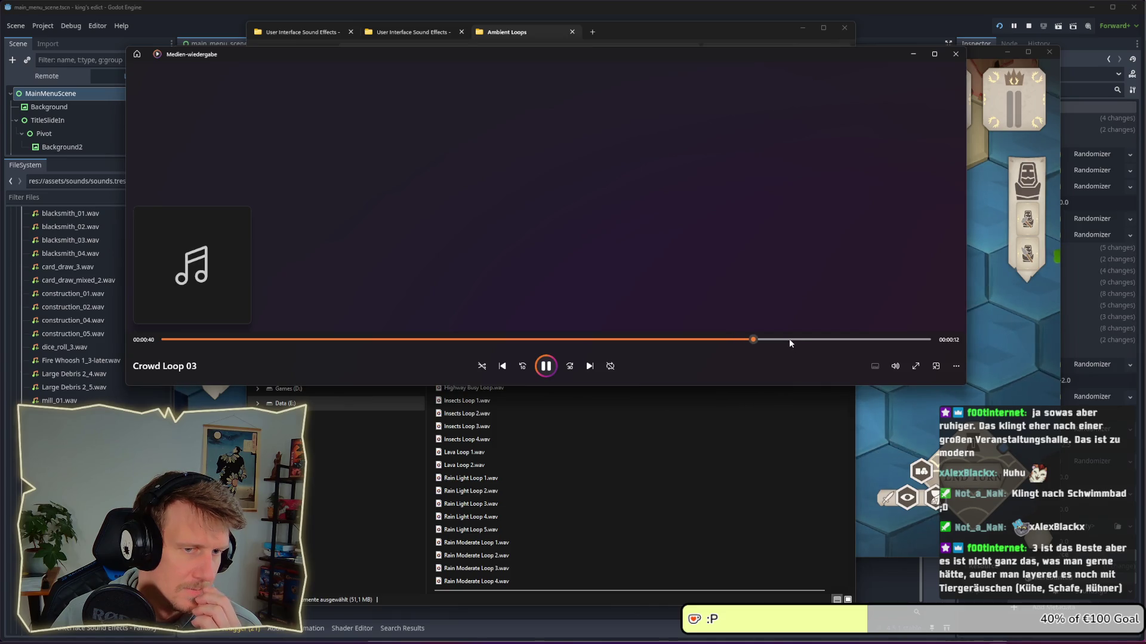
pyautogui.click(851, 342)
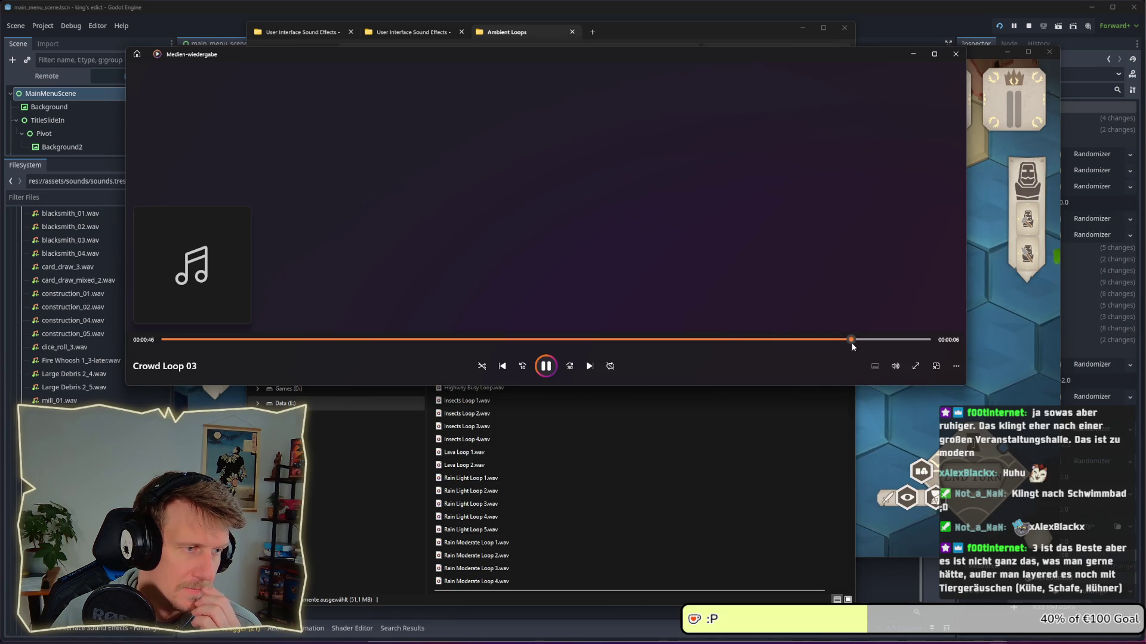
pyautogui.click(802, 341)
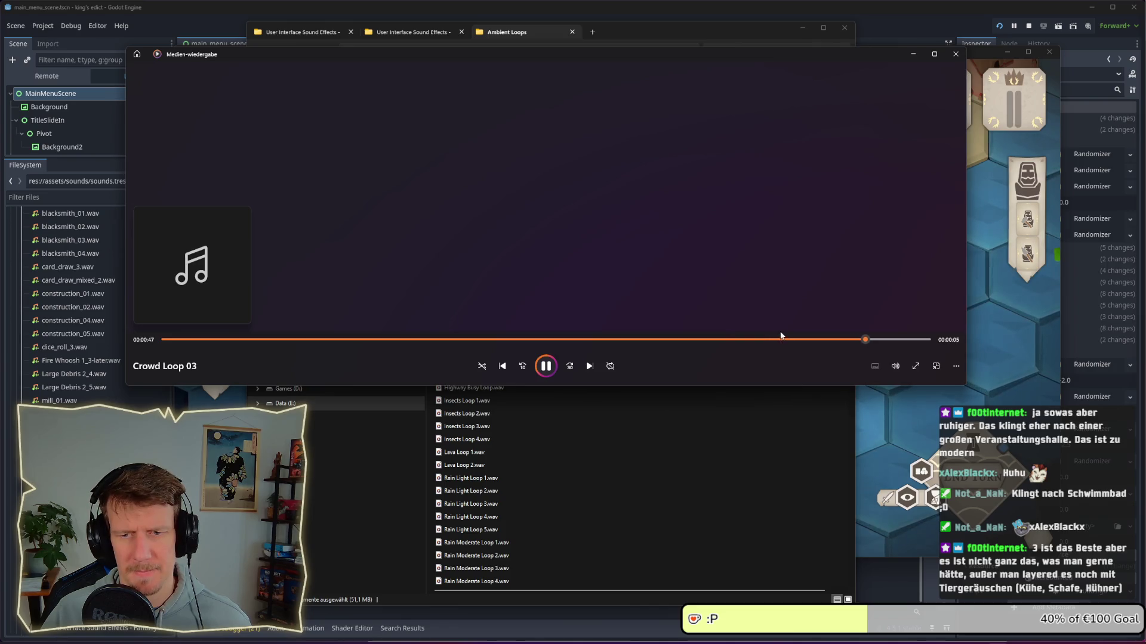
pyautogui.click(728, 339)
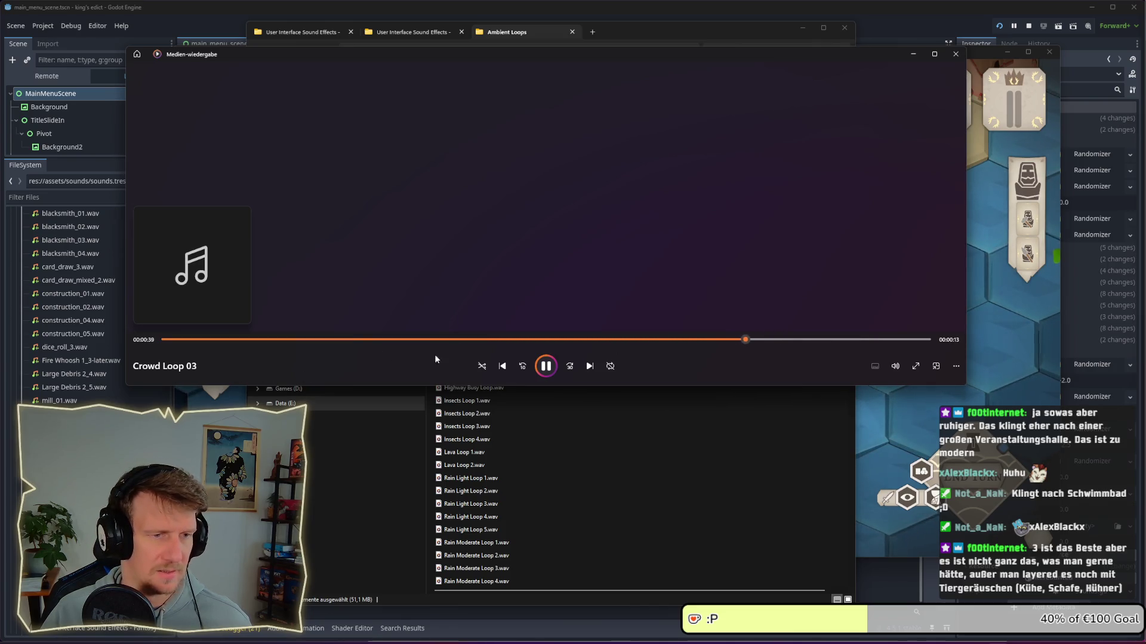
pyautogui.click(365, 342)
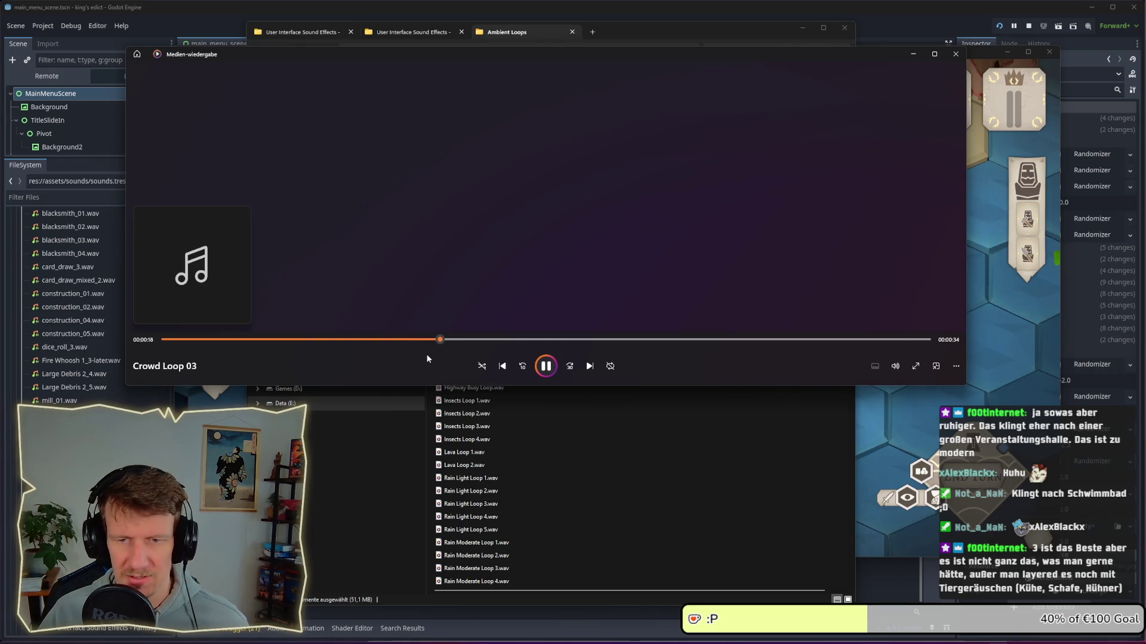
pyautogui.click(412, 341)
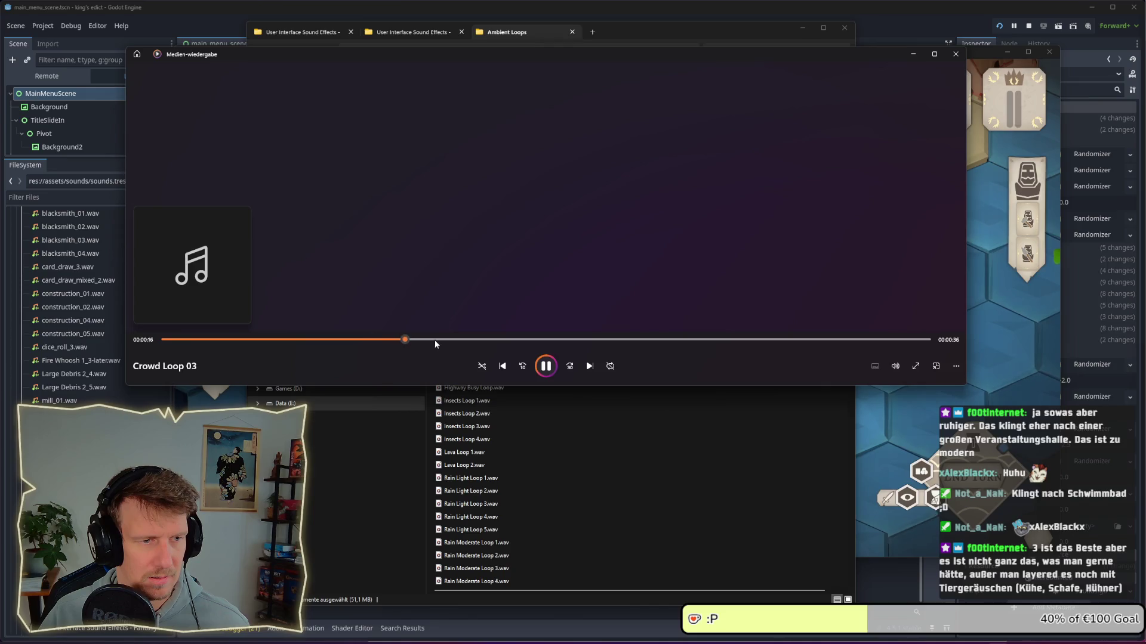
pyautogui.click(454, 340)
pyautogui.click(549, 372)
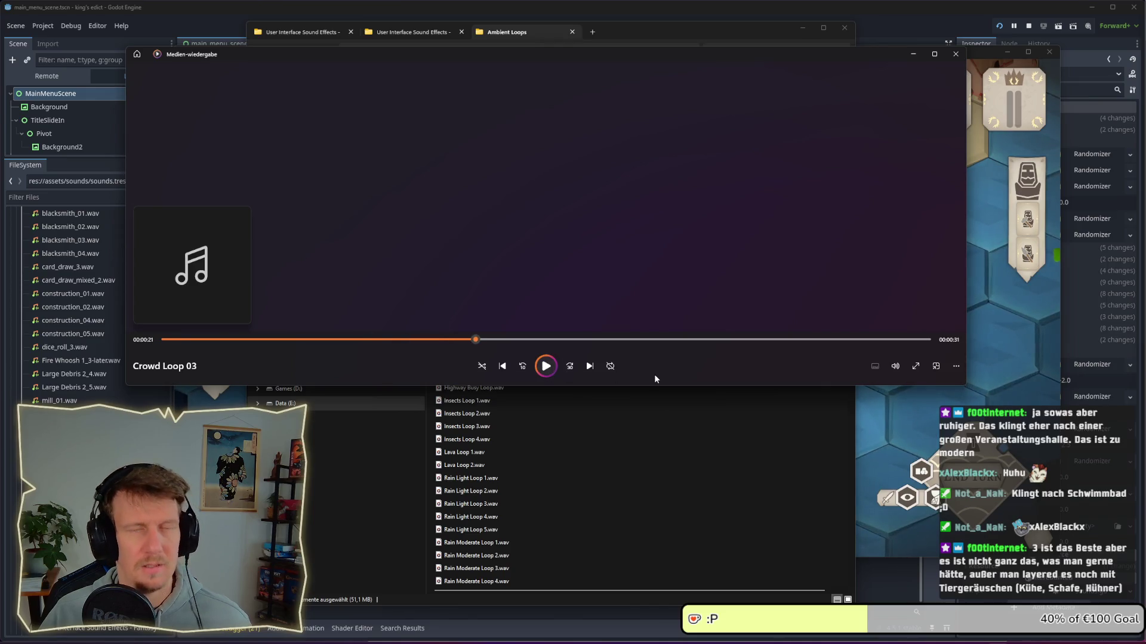
pyautogui.click(921, 60)
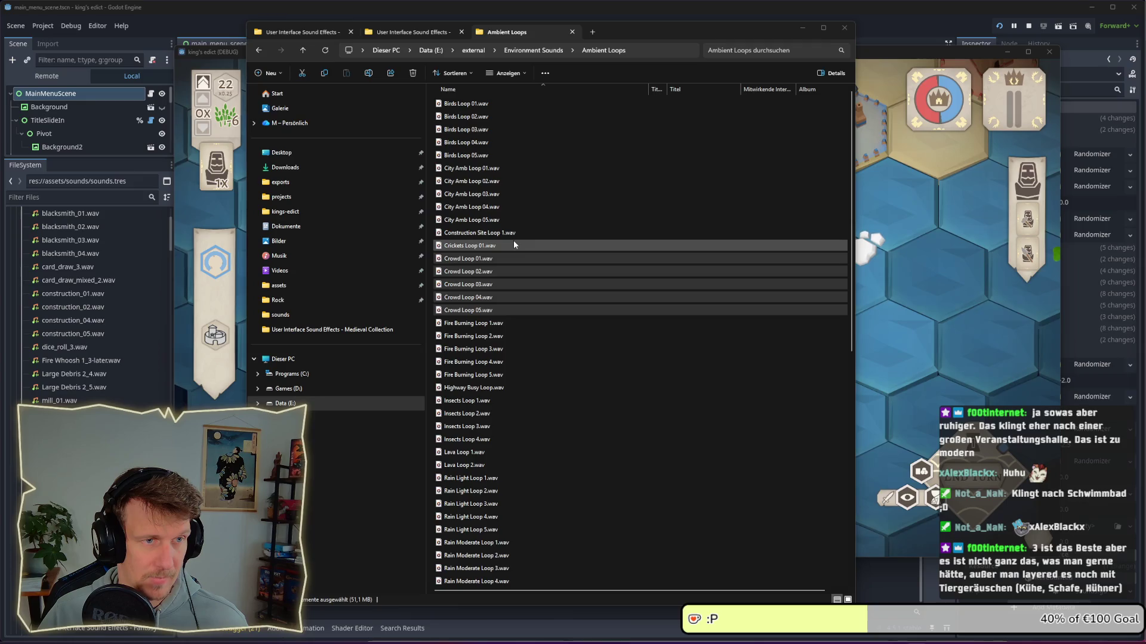
# Step: Scroll the Ambient Loops list, go back to Environment Sounds and peek into Crafting
pyautogui.scroll(-2, 513, 240)
pyautogui.scroll(-2, 513, 239)
pyautogui.scroll(-1, 514, 239)
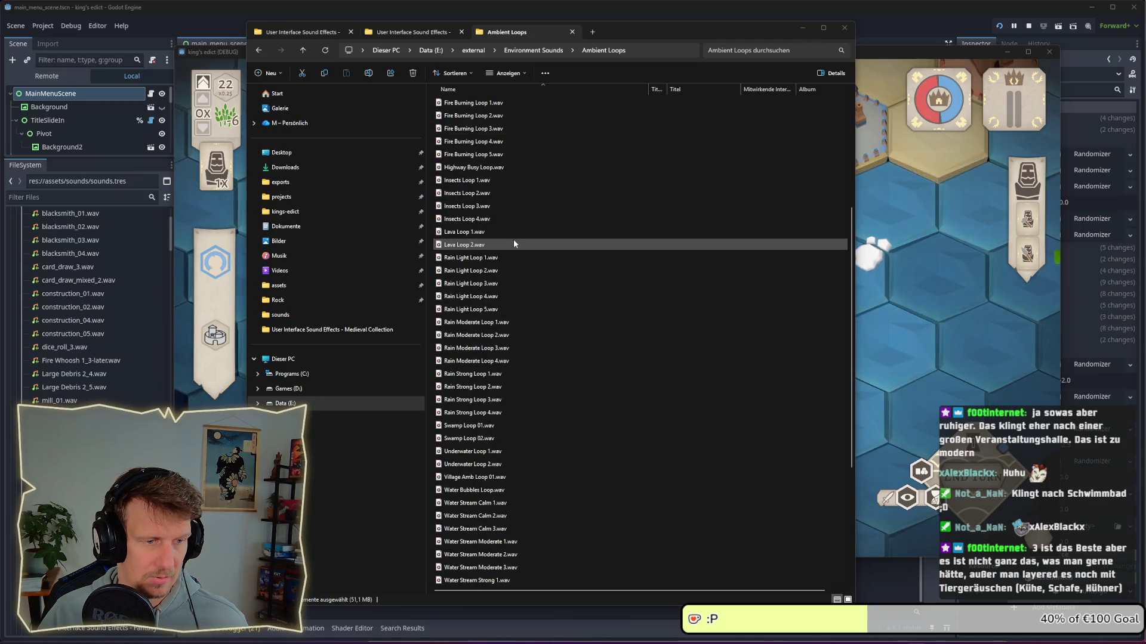
pyautogui.scroll(-4, 513, 239)
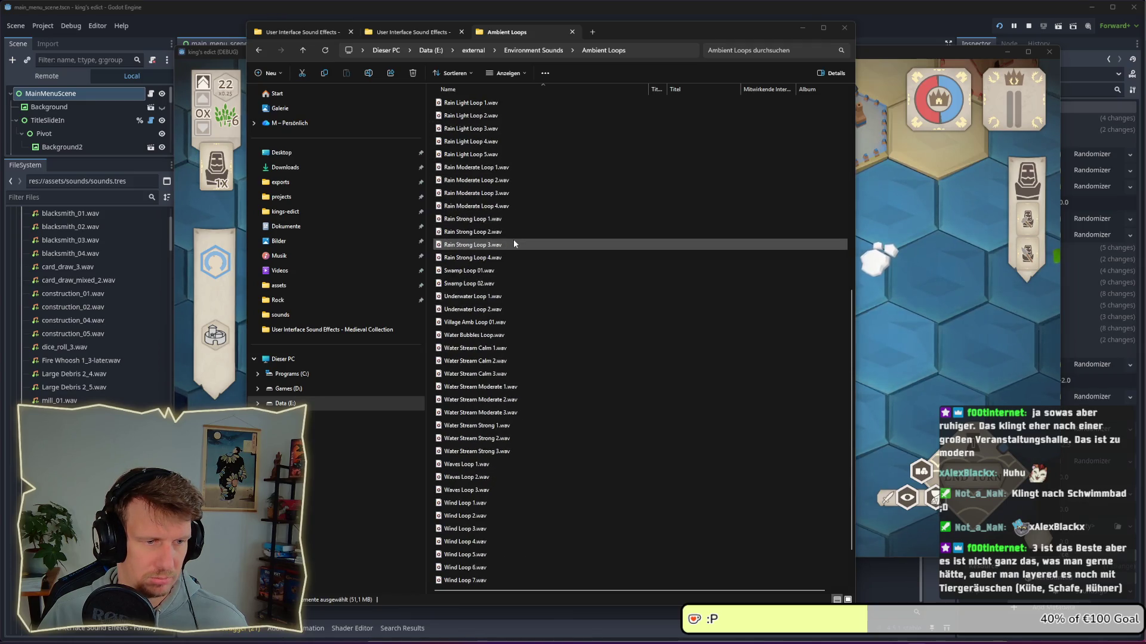
pyautogui.scroll(-1, 513, 242)
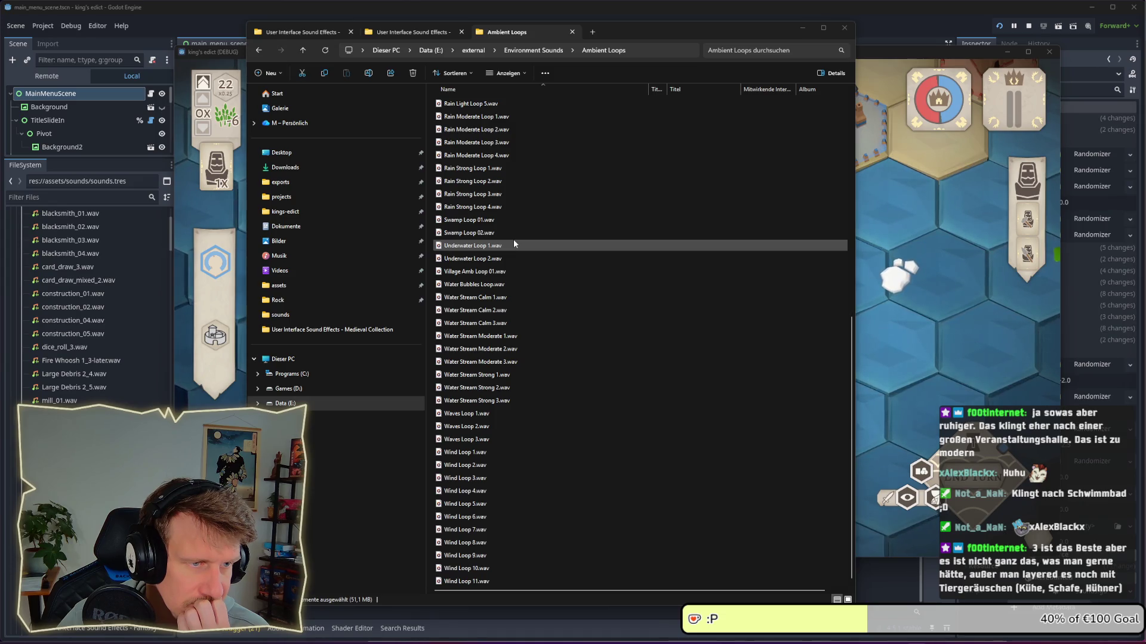
pyautogui.scroll(8, 513, 238)
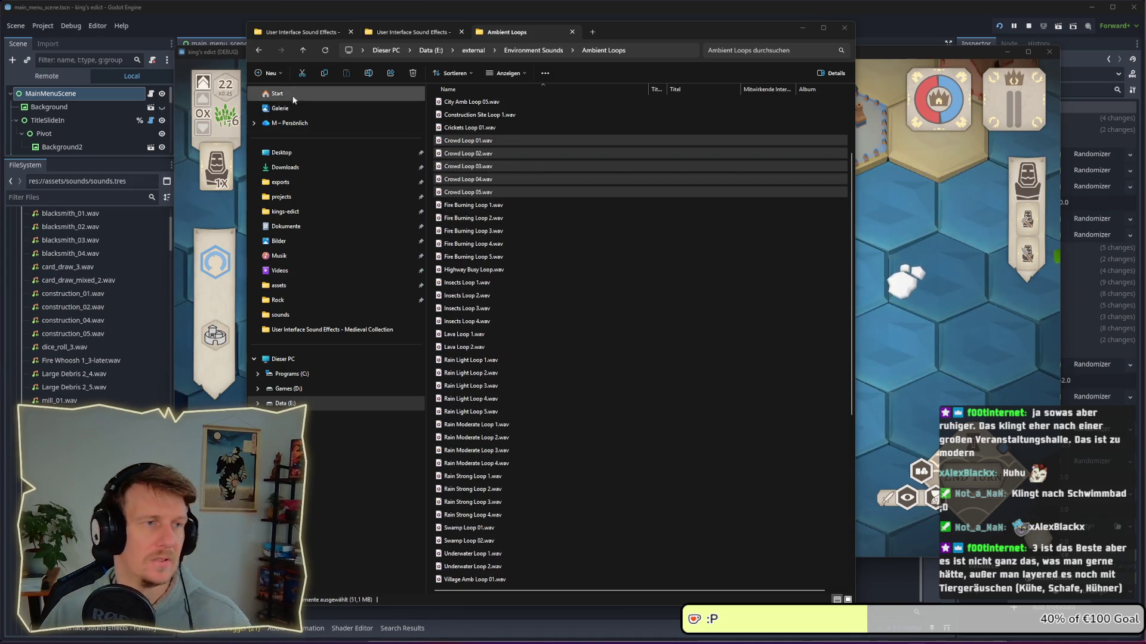
pyautogui.click(259, 50)
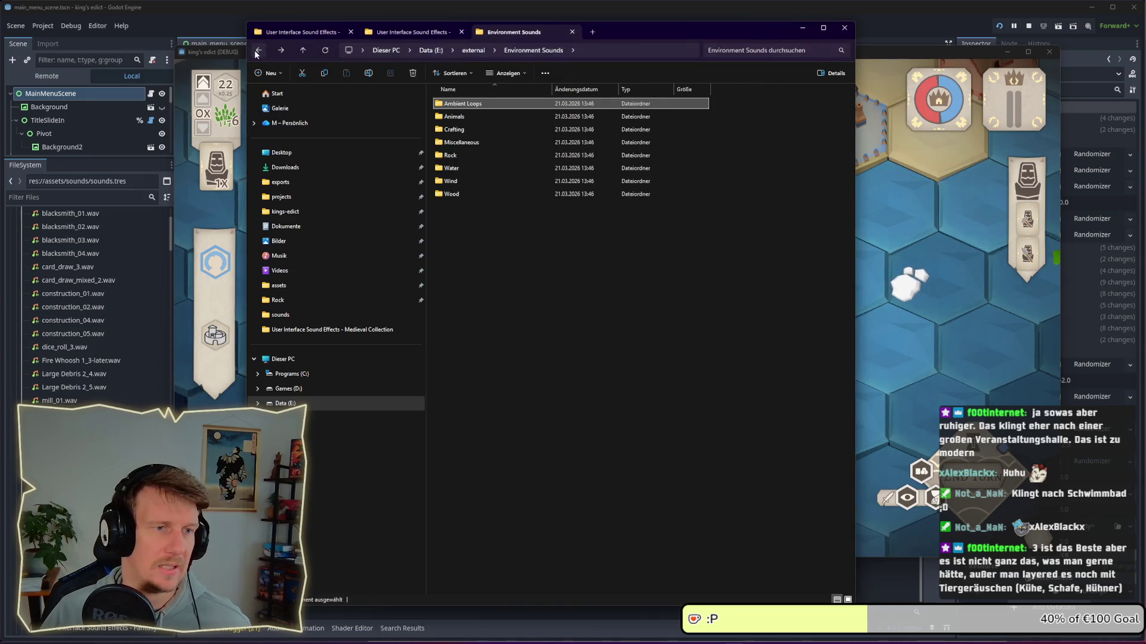
pyautogui.click(469, 122)
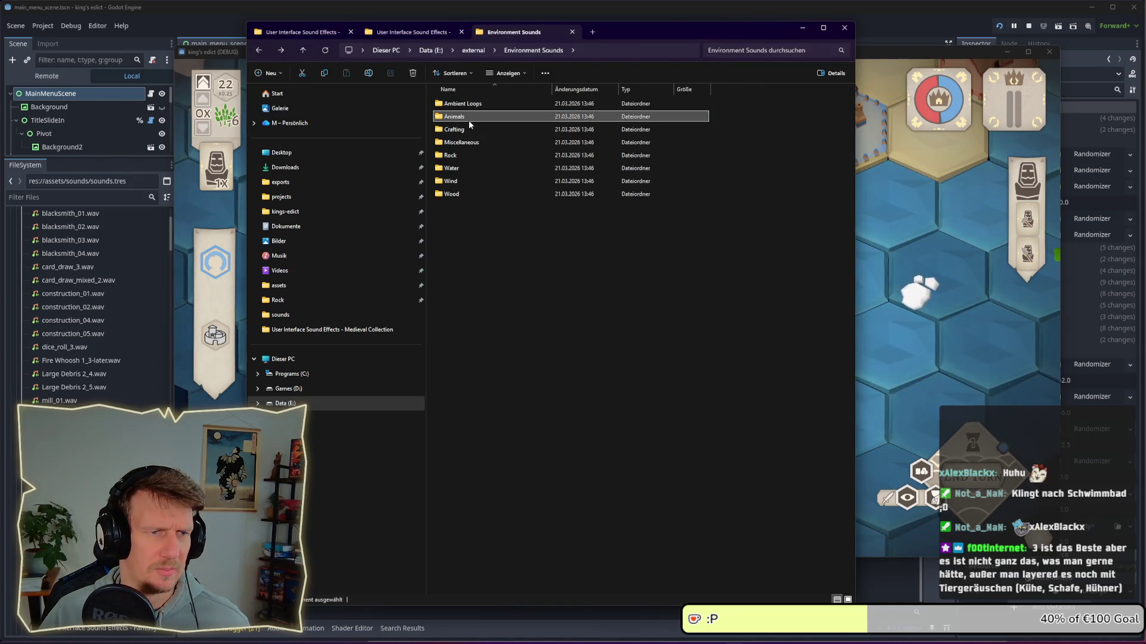
pyautogui.doubleClick(468, 130)
pyautogui.hotkey('alt', 'Left')
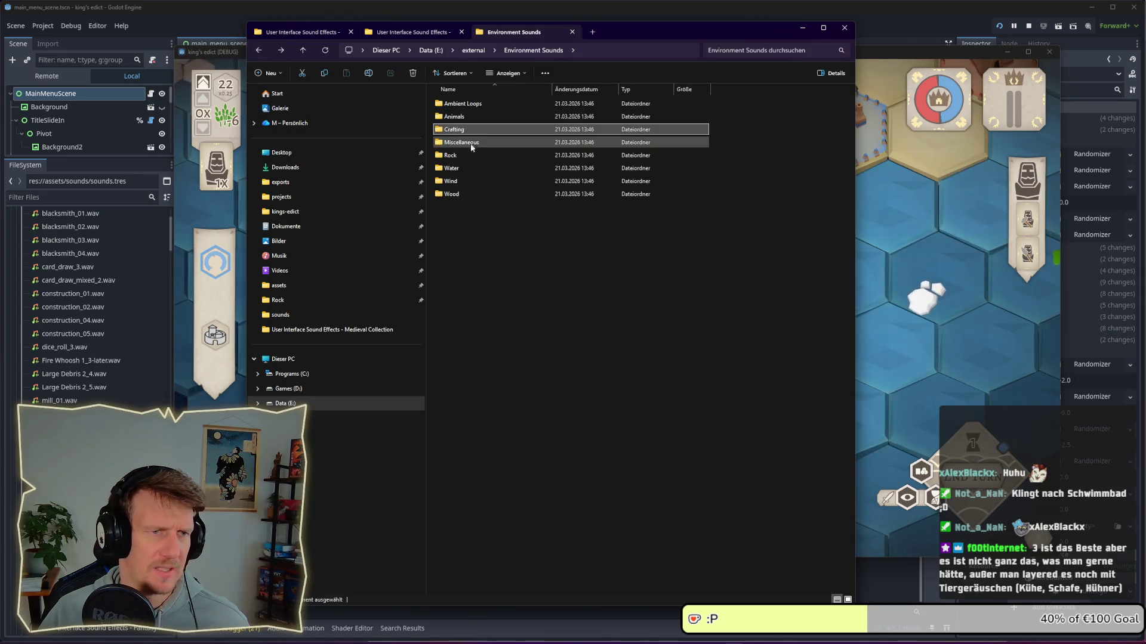
# Step: Browse the Animals and Wood folders, then switch to the Medieval Collection UI sounds window
pyautogui.doubleClick(456, 116)
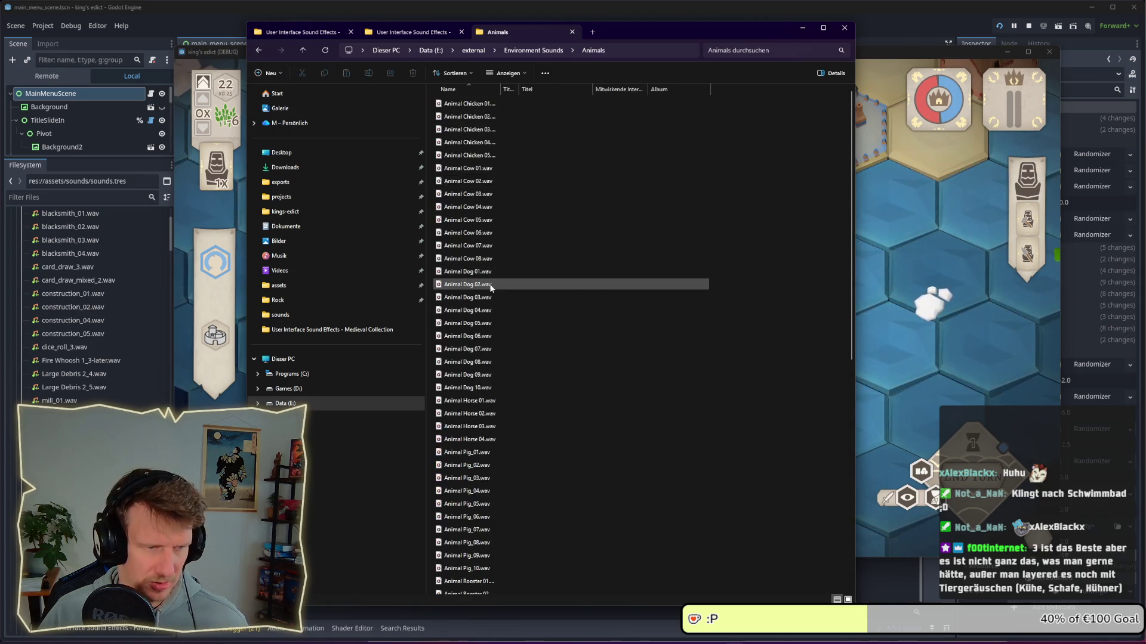
pyautogui.scroll(-7, 491, 288)
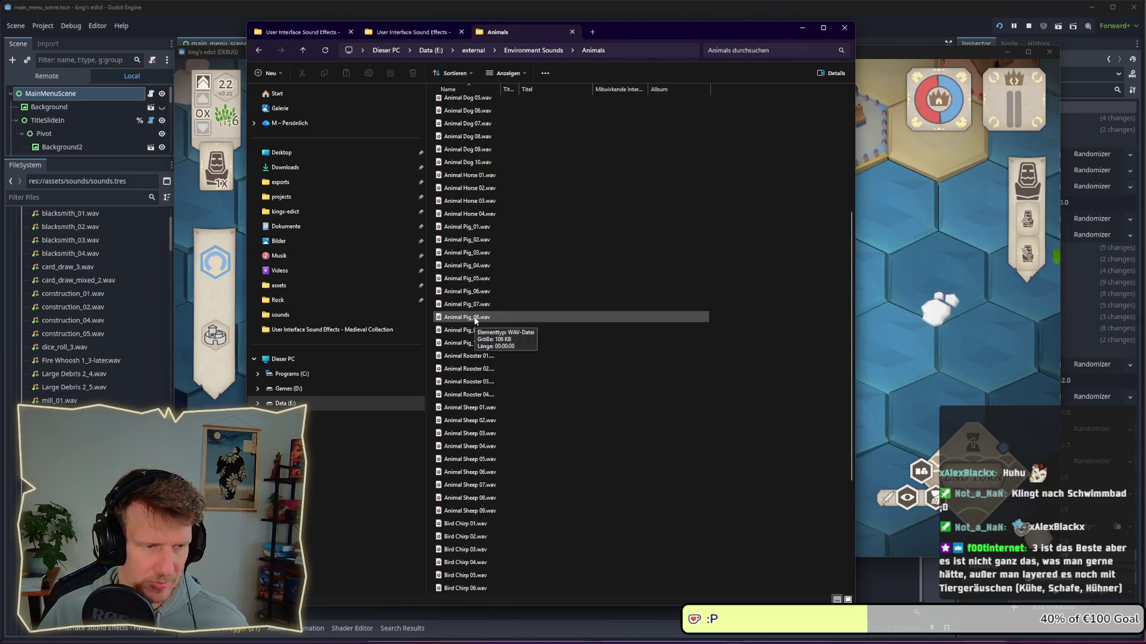
pyautogui.scroll(-1, 475, 298)
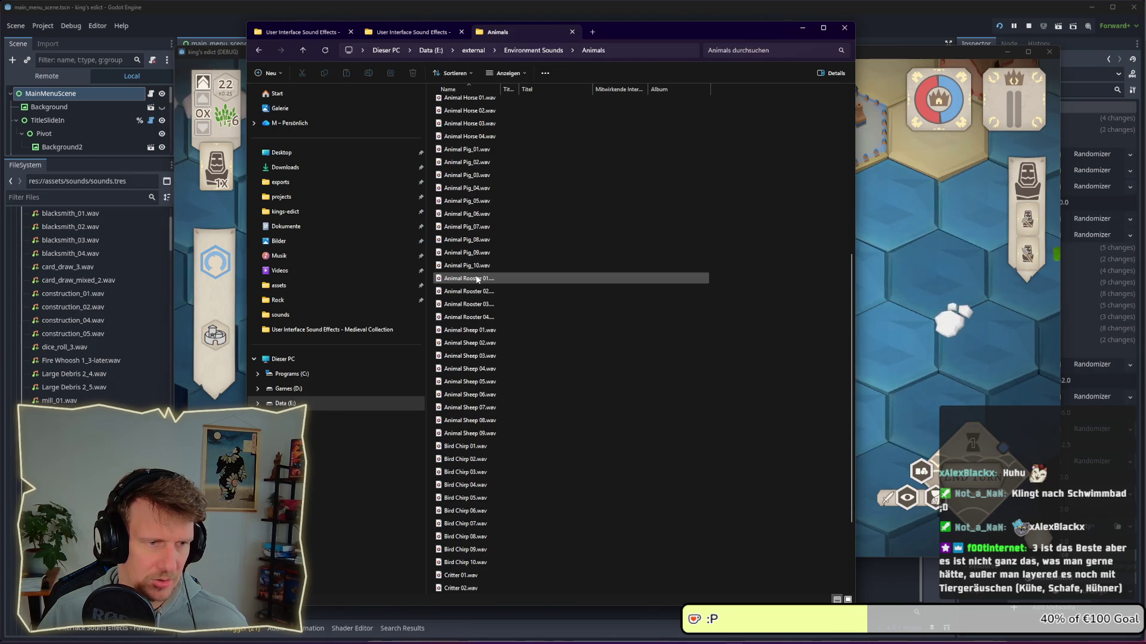
pyautogui.scroll(-3, 478, 279)
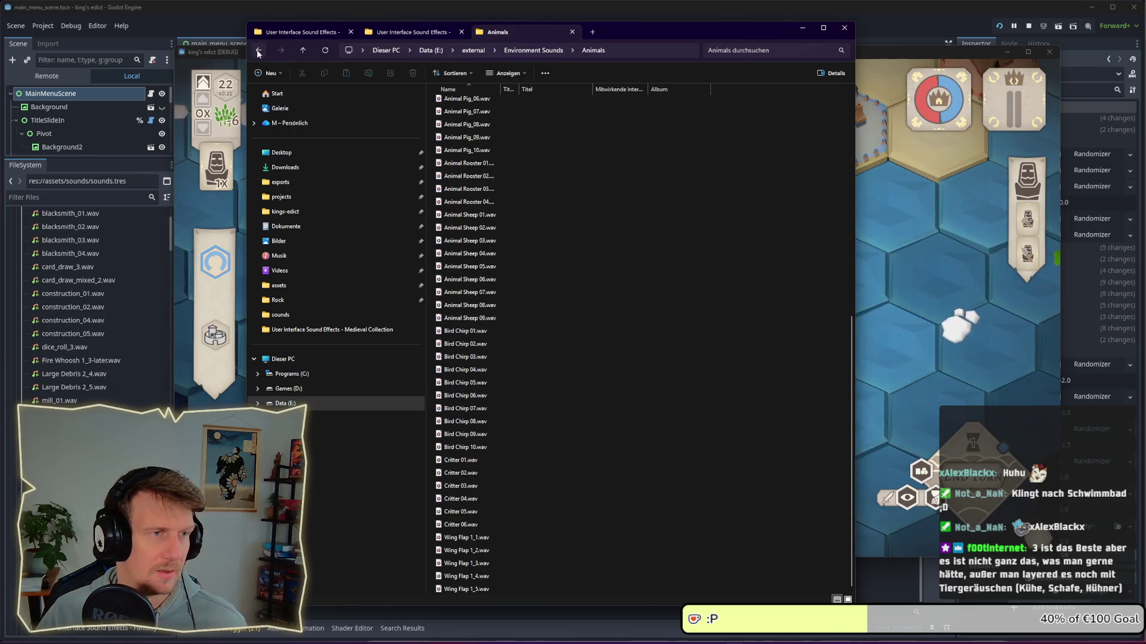
pyautogui.click(258, 53)
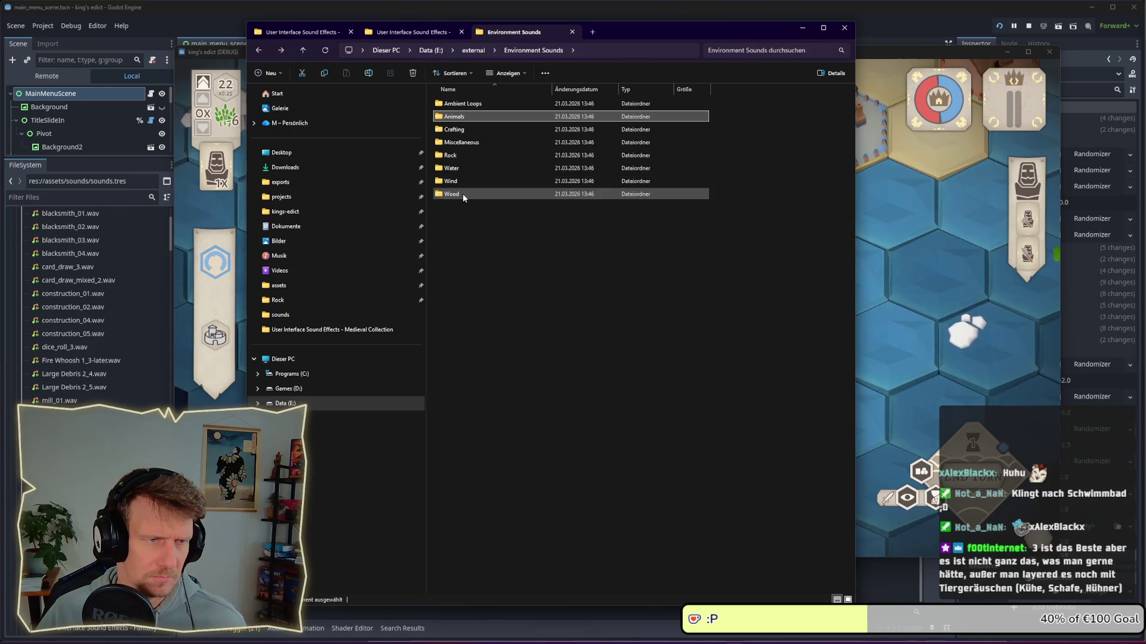
pyautogui.doubleClick(463, 193)
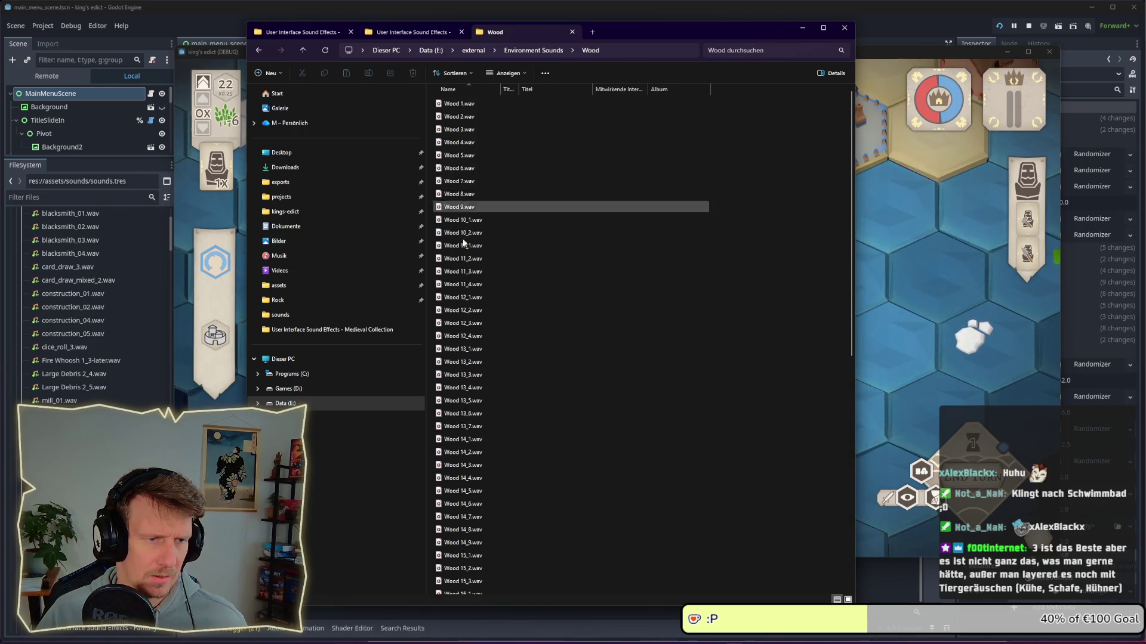
pyautogui.click(259, 51)
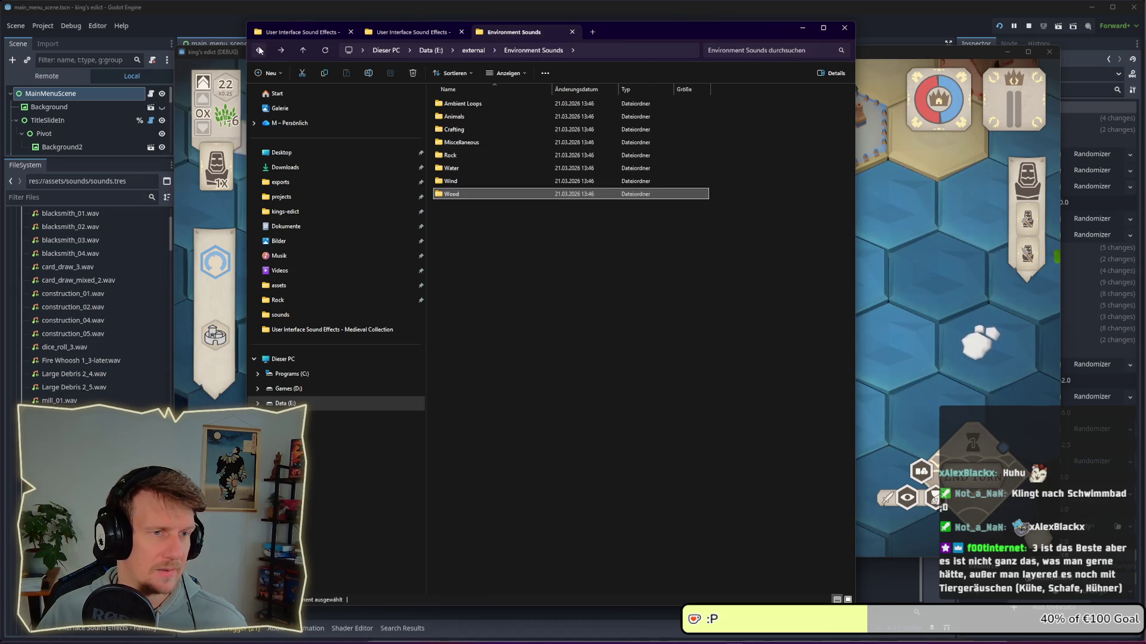
pyautogui.click(379, 32)
# Step: Play Alchemy_01 through AlchemyPotion_05, skipping ahead to AlchemyPotion_02, then close the player
pyautogui.click(610, 234)
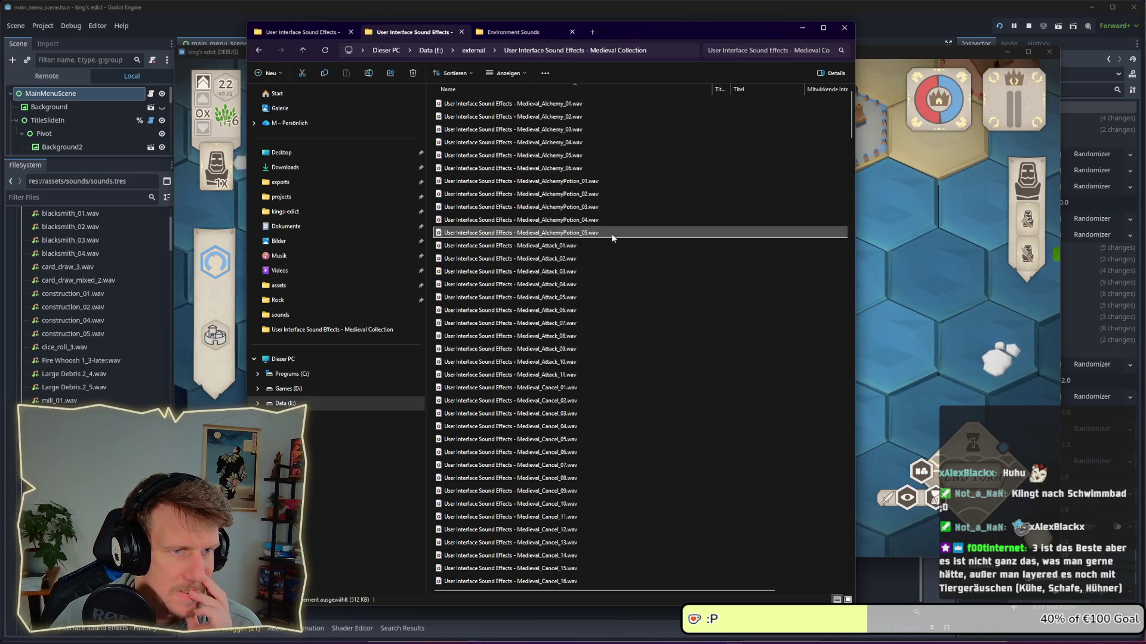
pyautogui.click(561, 104)
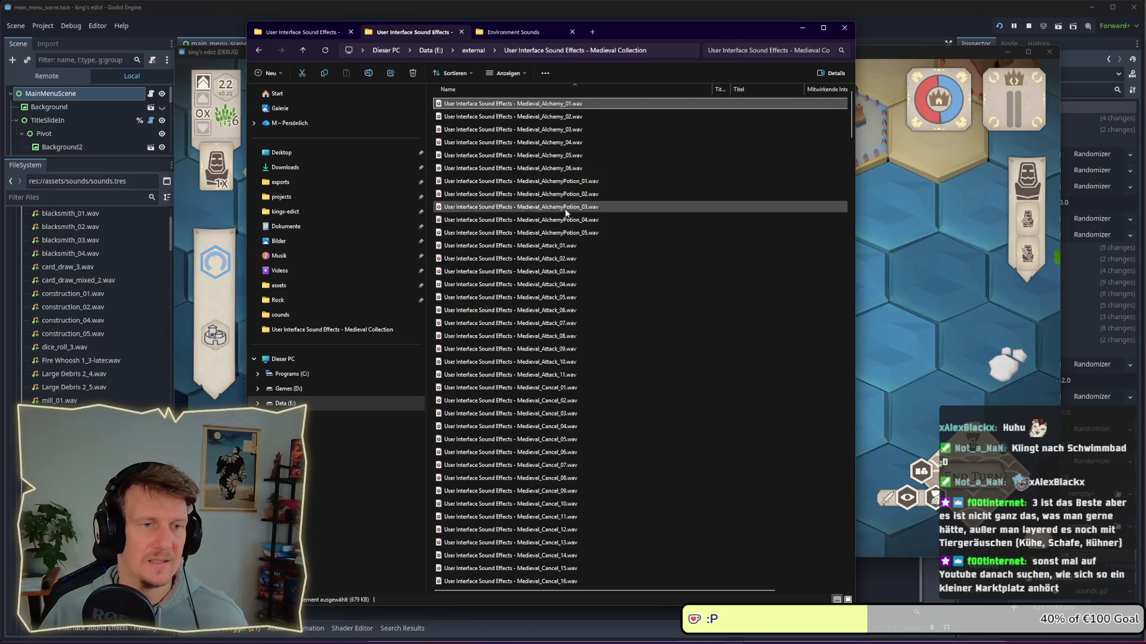
pyautogui.keyDown('shift'); pyautogui.click(567, 233); pyautogui.keyUp('shift')
pyautogui.rightClick(539, 108)
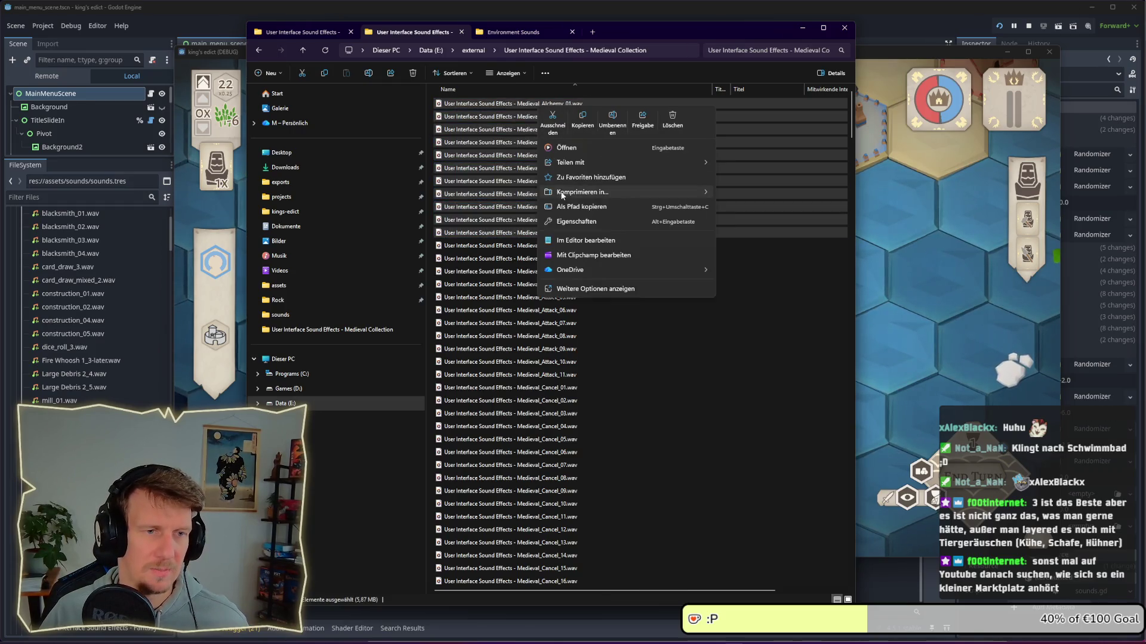
pyautogui.click(561, 148)
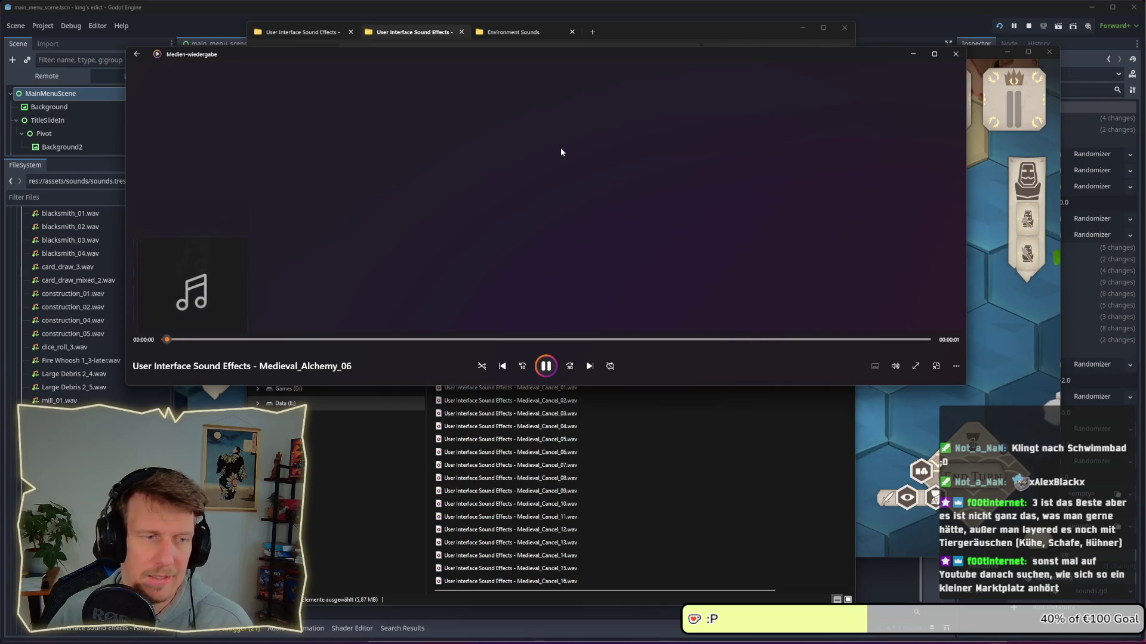
pyautogui.click(590, 368)
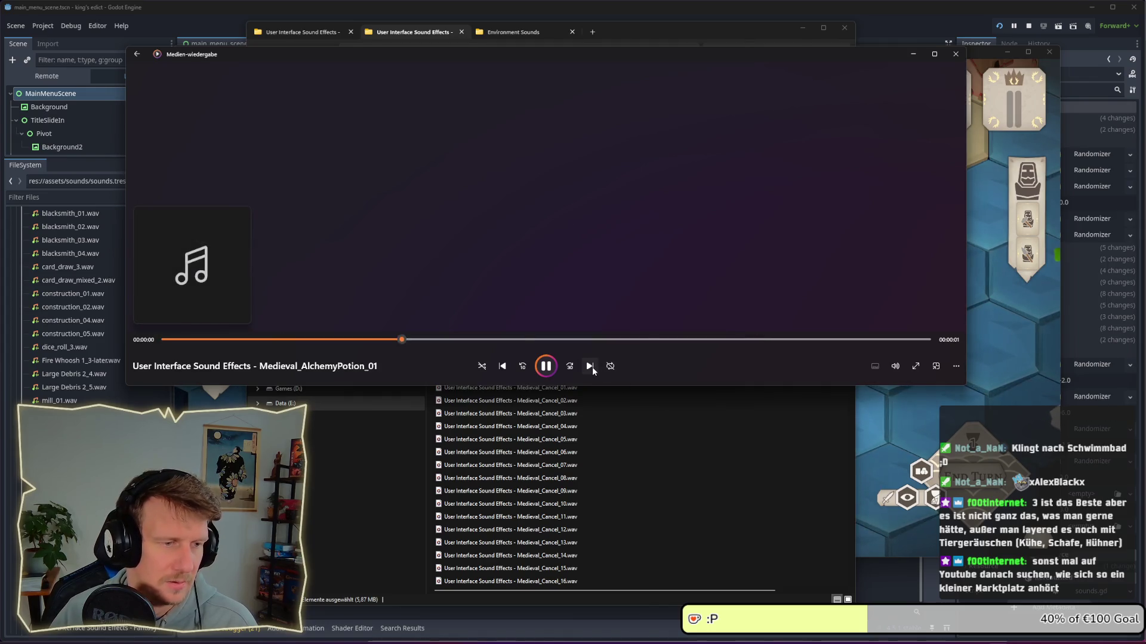
pyautogui.click(594, 371)
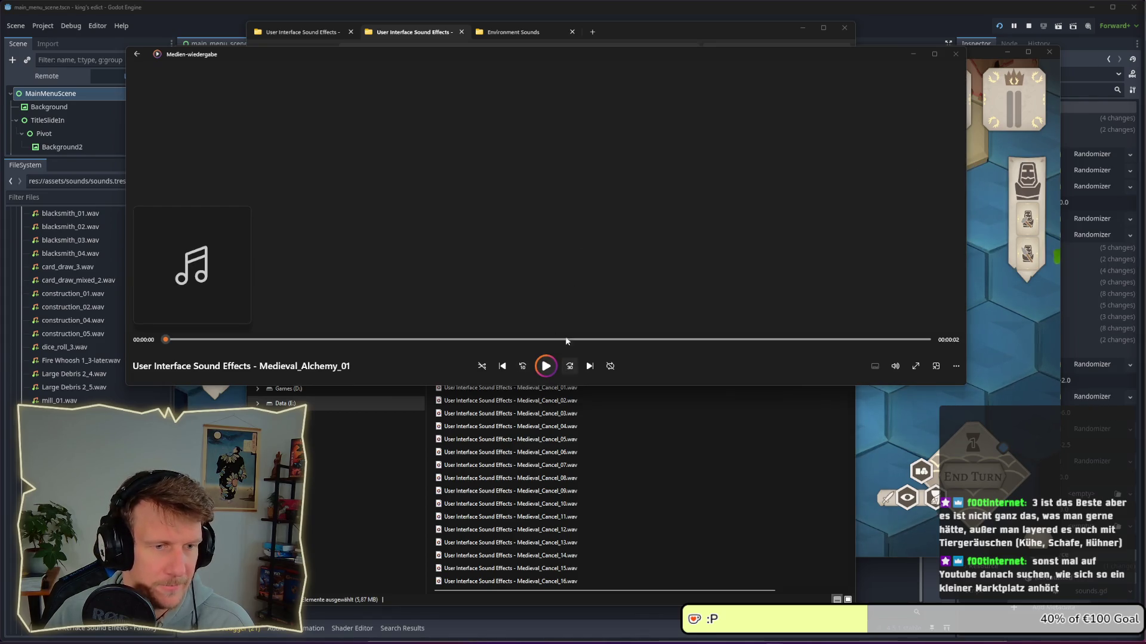
pyautogui.click(956, 53)
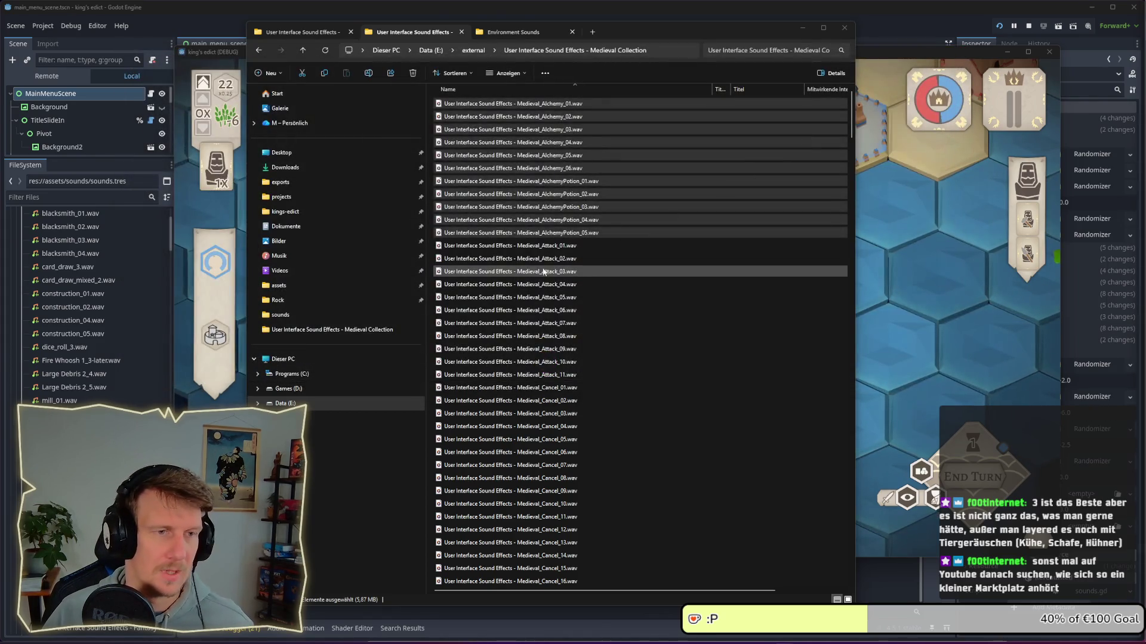
# Step: Play Medieval Notification_01 through Notification_20 in the media player
pyautogui.scroll(-2, 544, 270)
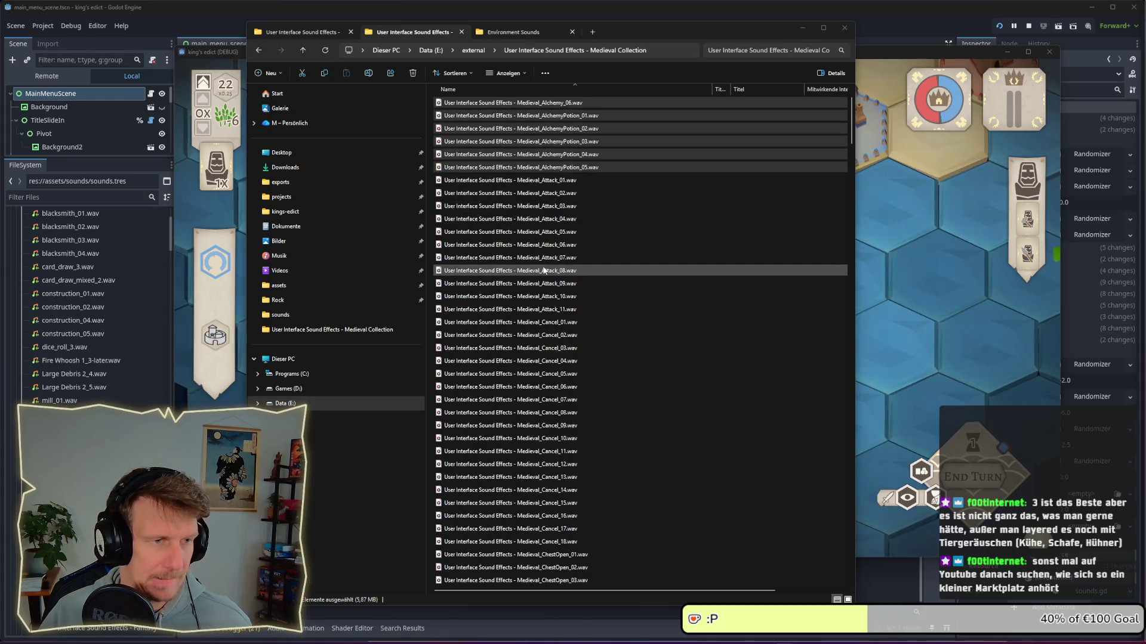
pyautogui.scroll(-20, 544, 270)
pyautogui.scroll(-20, 543, 270)
pyautogui.scroll(-15, 544, 270)
pyautogui.scroll(-2, 544, 271)
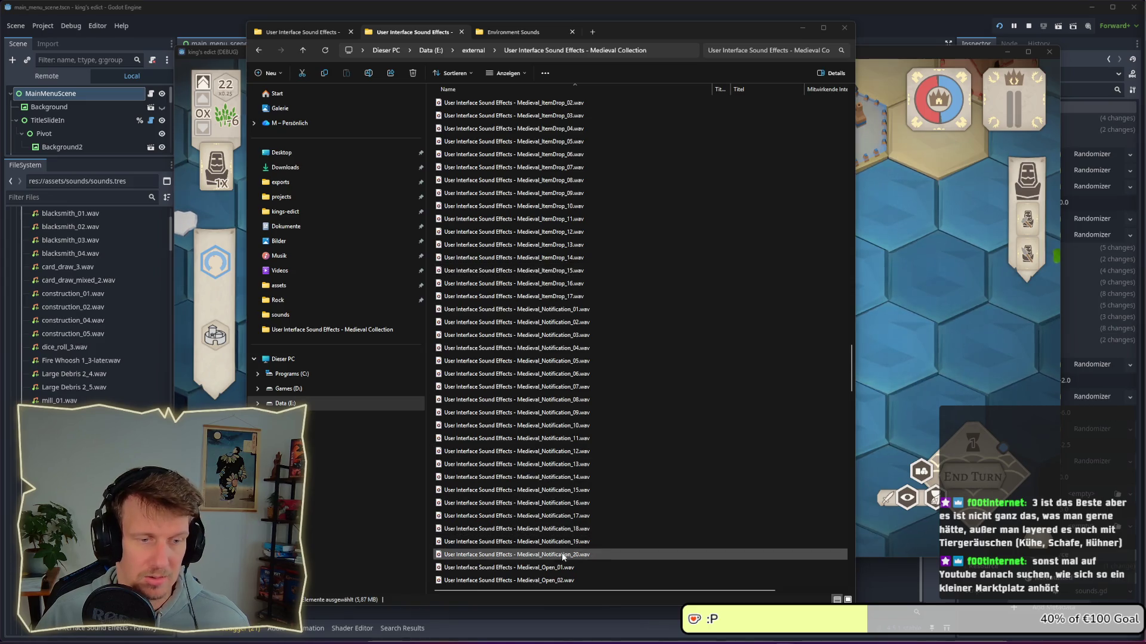
pyautogui.click(562, 557)
pyautogui.keyDown('shift'); pyautogui.click(552, 310); pyautogui.keyUp('shift')
pyautogui.rightClick(552, 315)
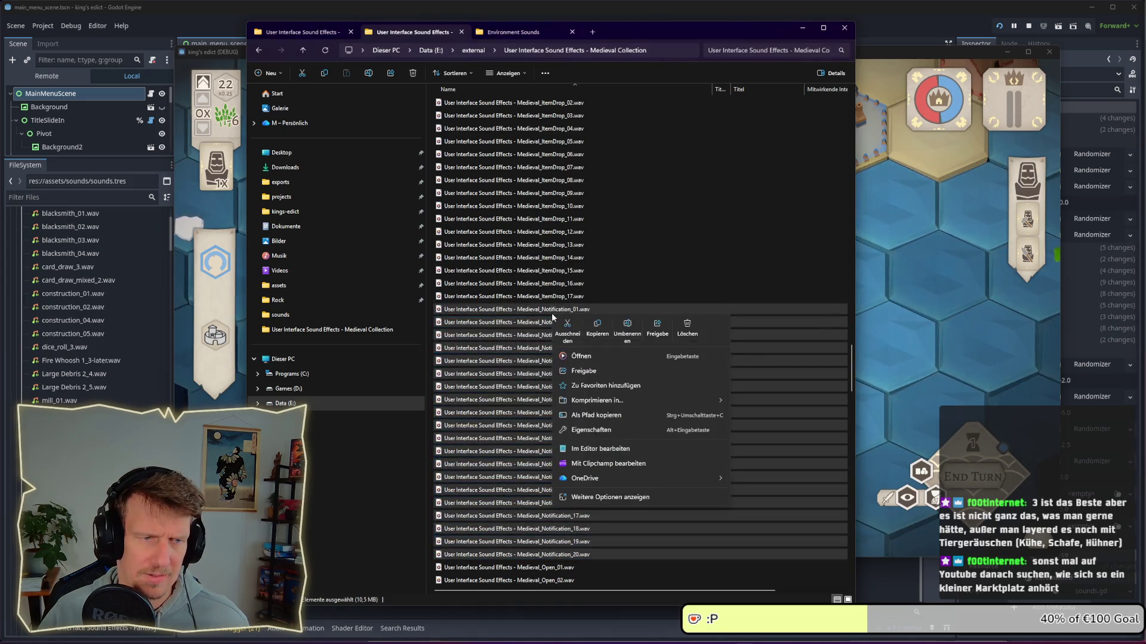
pyautogui.click(579, 355)
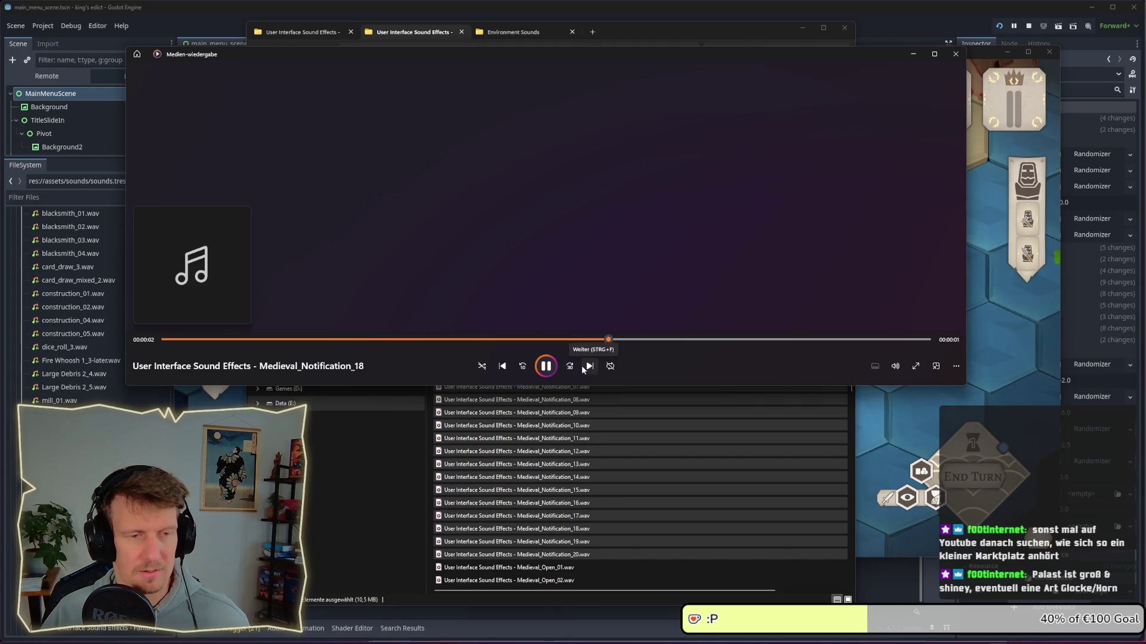
# Step: Replay Medieval Notification_17 and 18, skip on to 20, then close the player
pyautogui.click(546, 367)
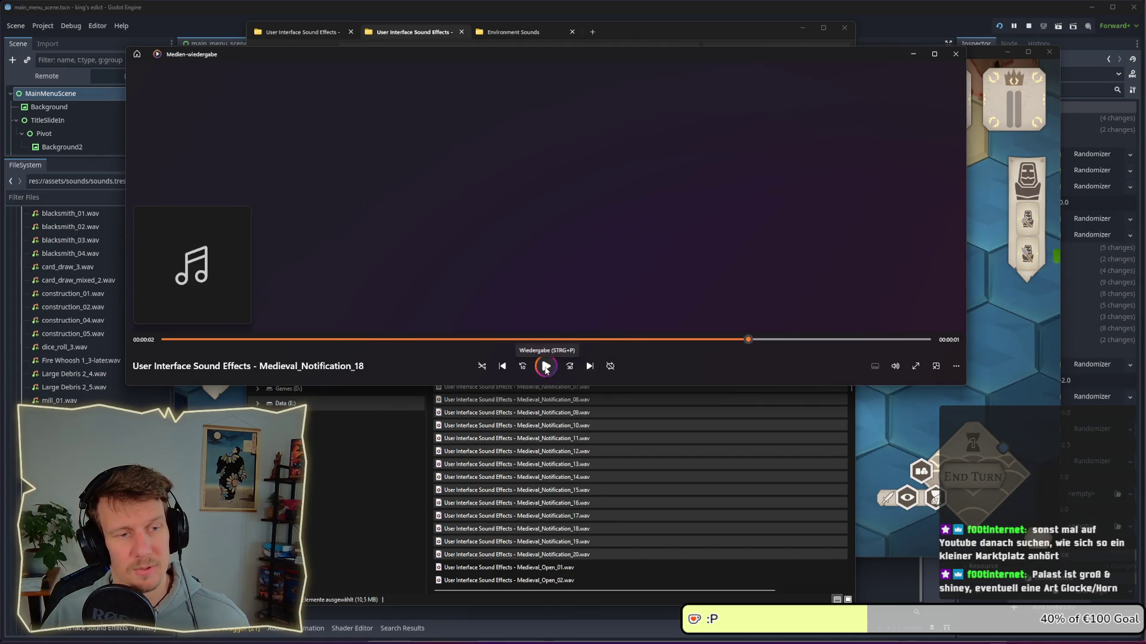
pyautogui.click(502, 366)
pyautogui.click(589, 366)
pyautogui.click(546, 367)
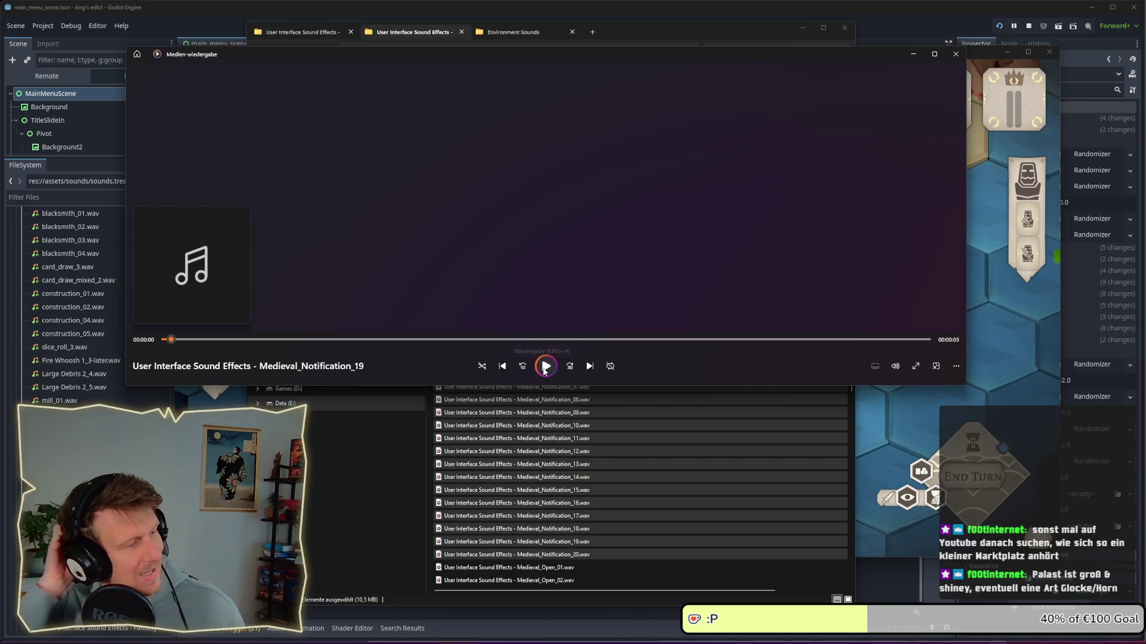
pyautogui.click(503, 366)
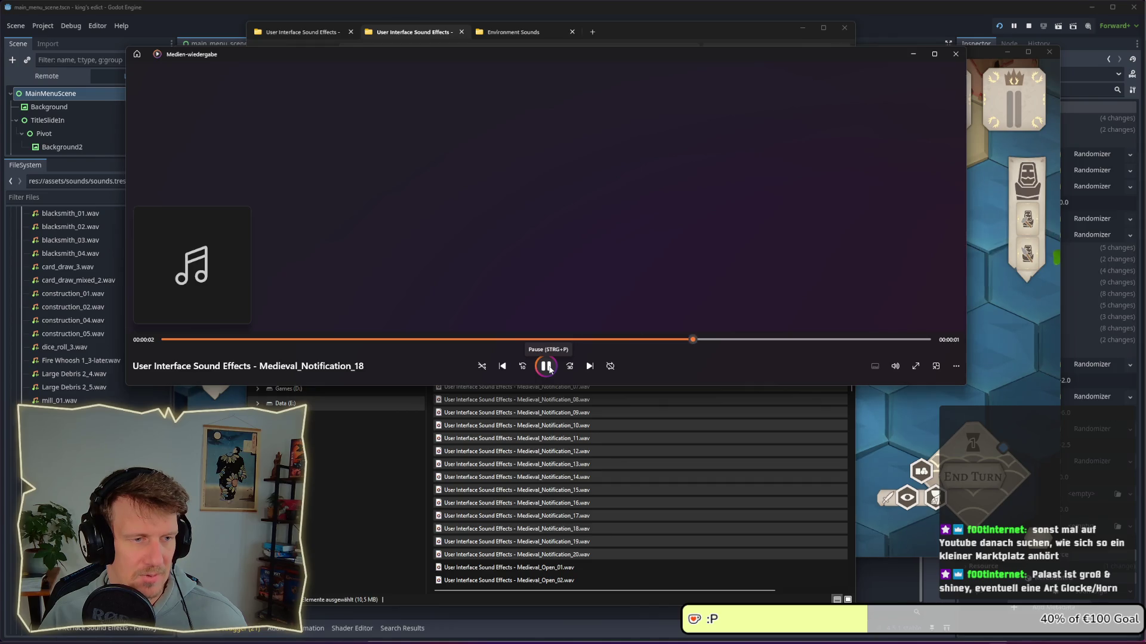
pyautogui.click(547, 367)
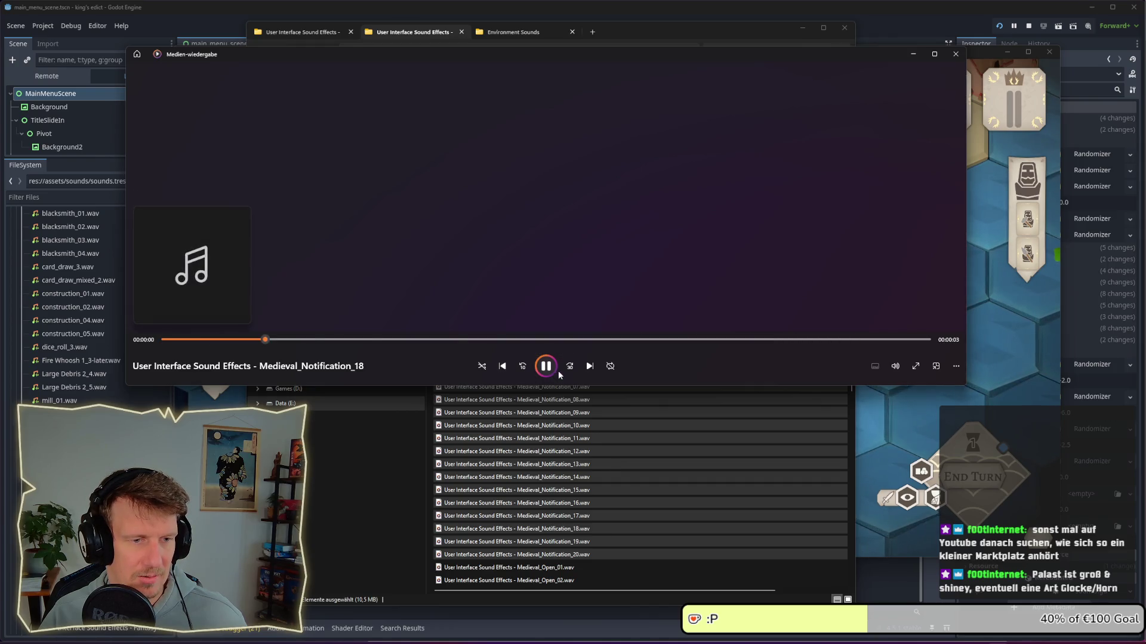
pyautogui.click(588, 367)
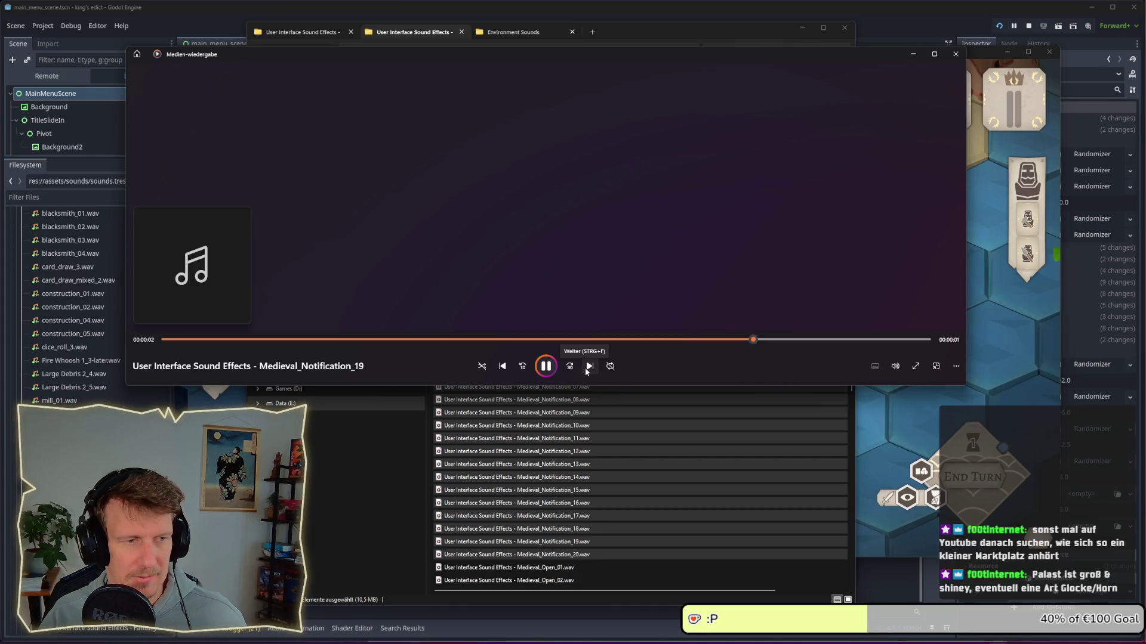
pyautogui.click(589, 367)
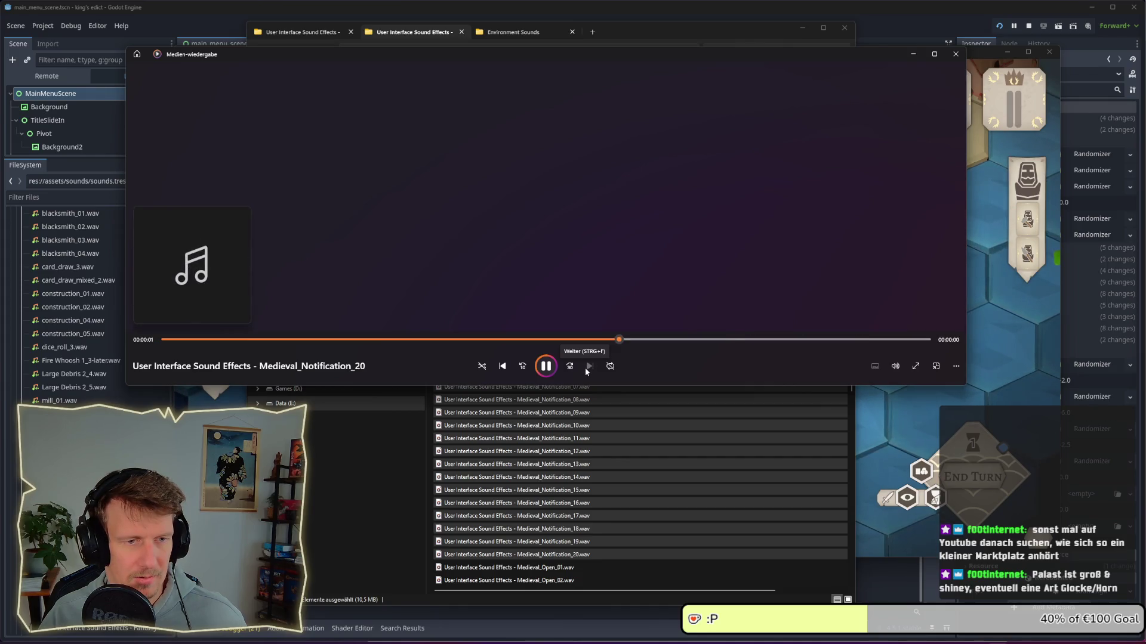
pyautogui.click(953, 57)
# Step: Switch to the Fantasy Collection folder and play its Notification clips through Notification_25
pyautogui.scroll(-10, 614, 379)
pyautogui.scroll(-15, 616, 374)
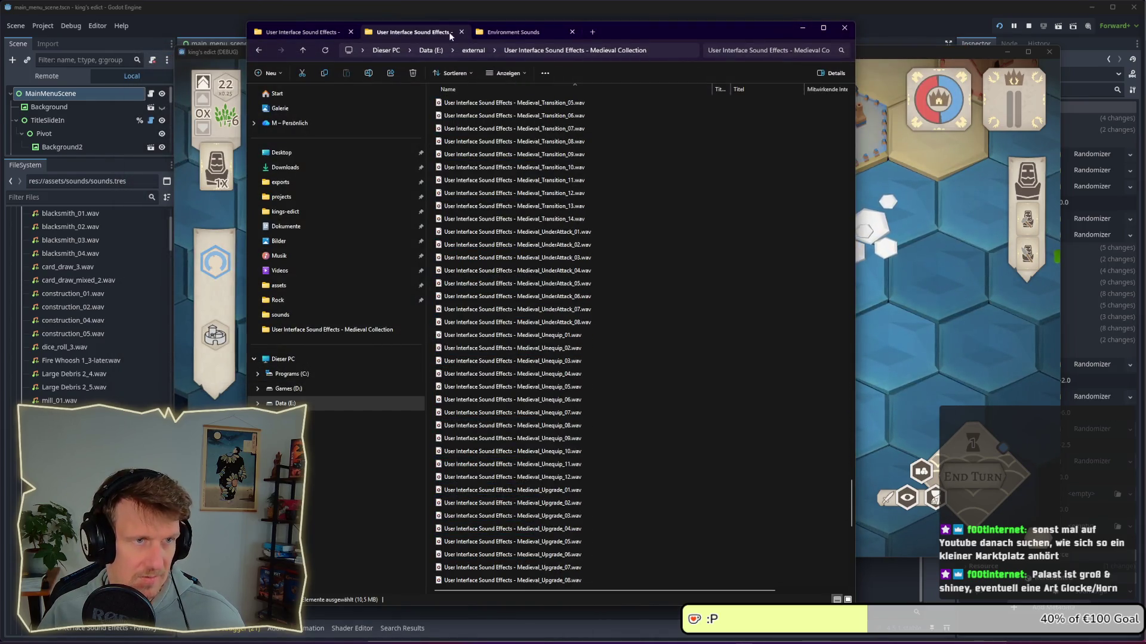
pyautogui.click(301, 32)
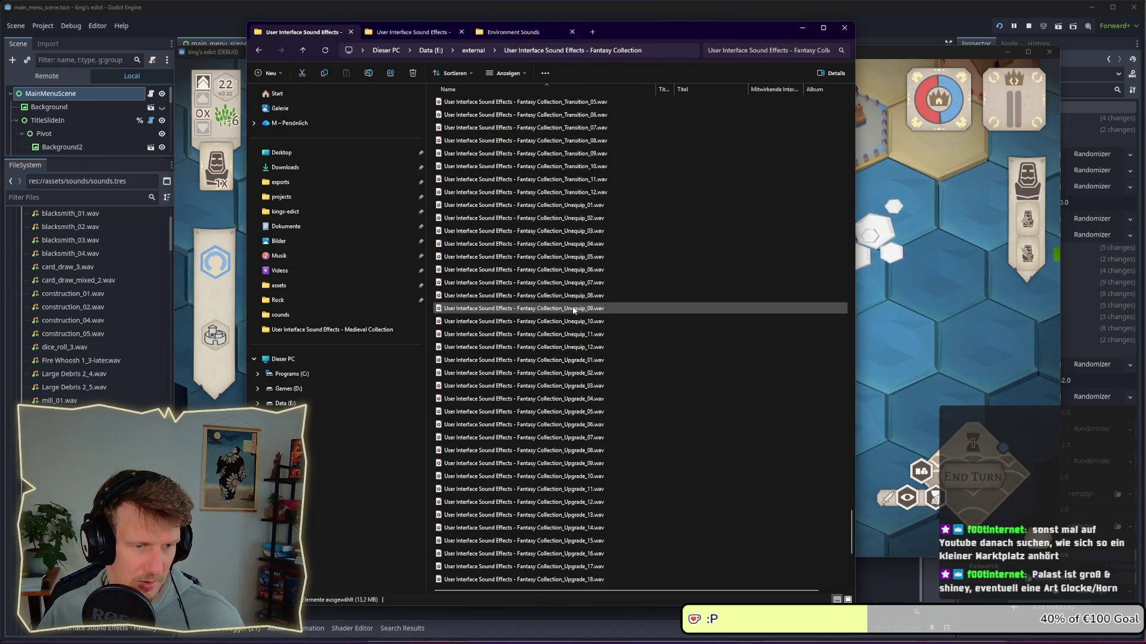
pyautogui.scroll(20, 573, 311)
pyautogui.click(594, 452)
pyautogui.keyDown('shift'); pyautogui.click(579, 137); pyautogui.keyUp('shift')
pyautogui.rightClick(582, 139)
pyautogui.click(599, 181)
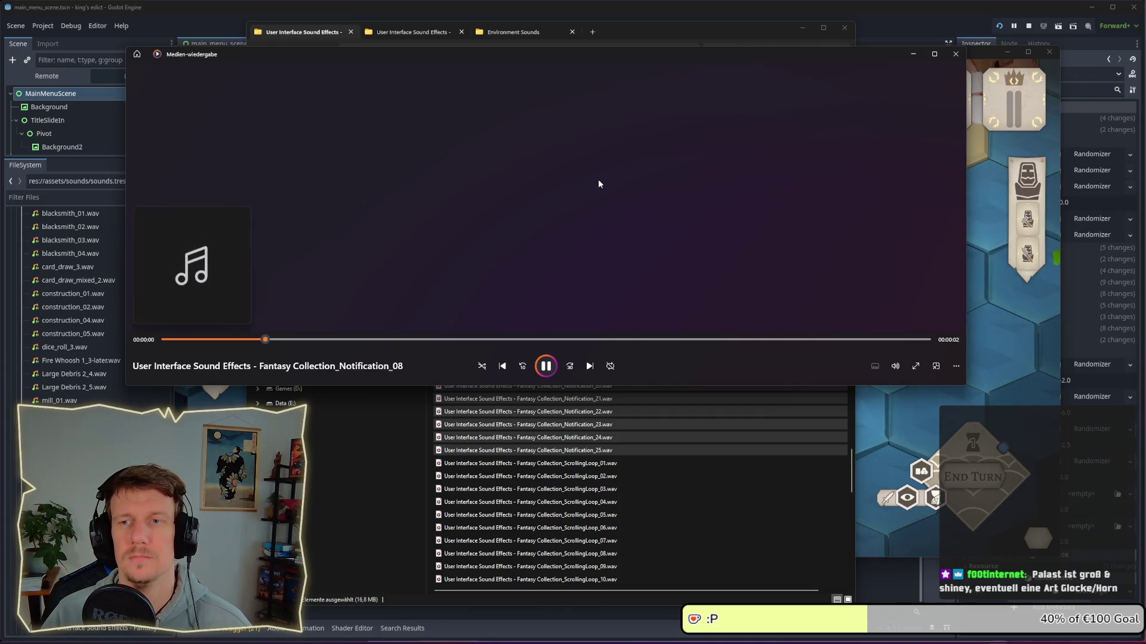
# Step: Step back through the Fantasy notifications to Notification_01 and play them up to 23
pyautogui.click(504, 366)
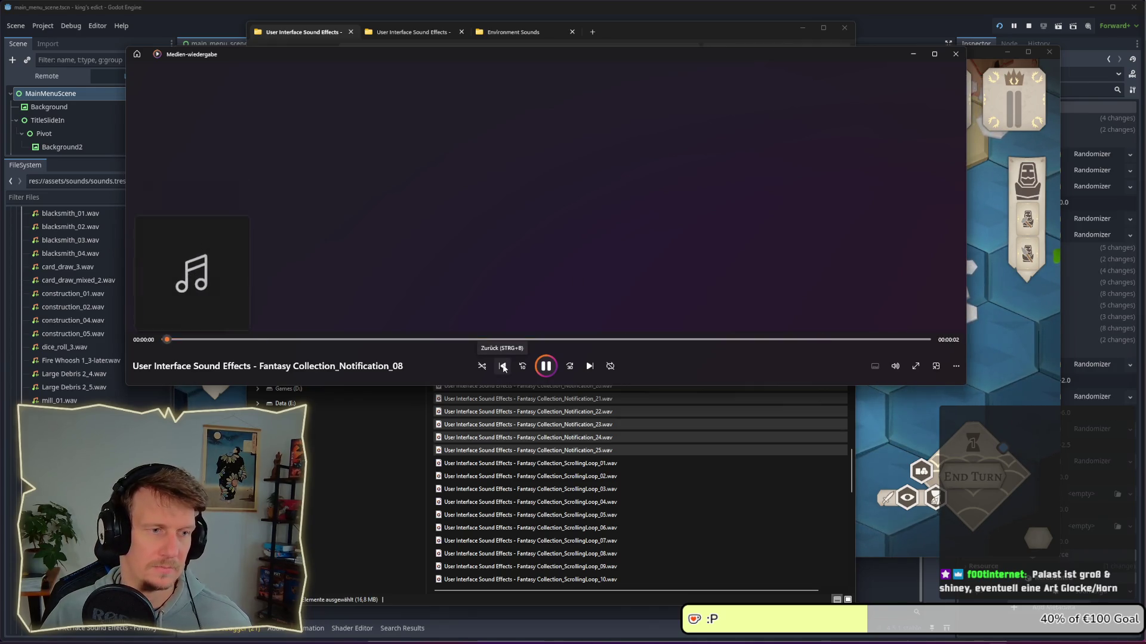
pyautogui.click(503, 366)
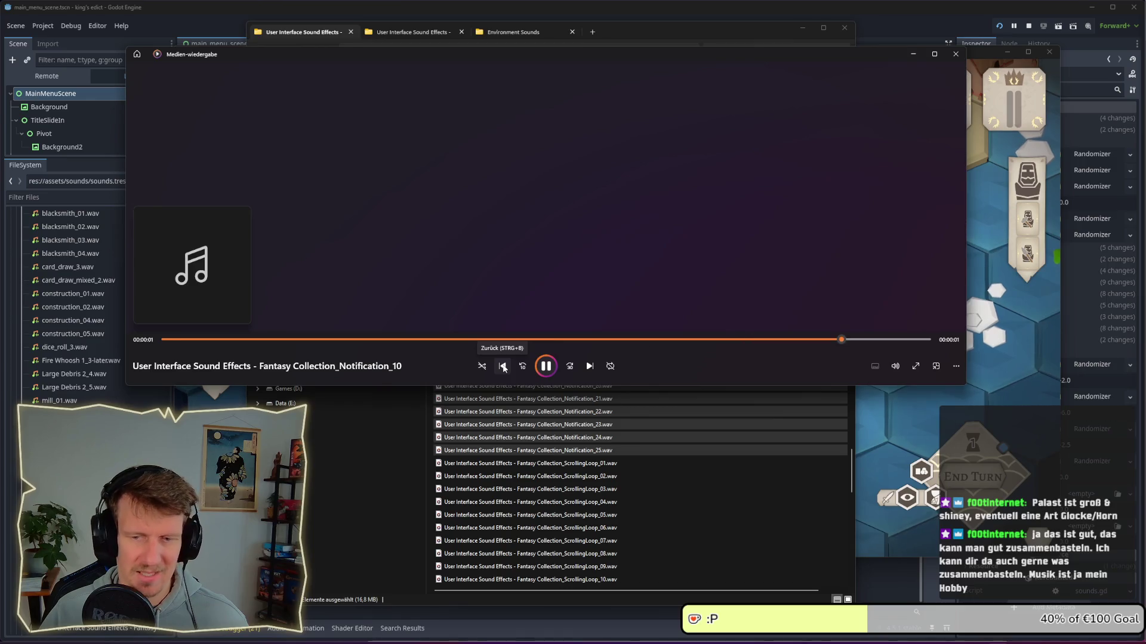
pyautogui.click(445, 312)
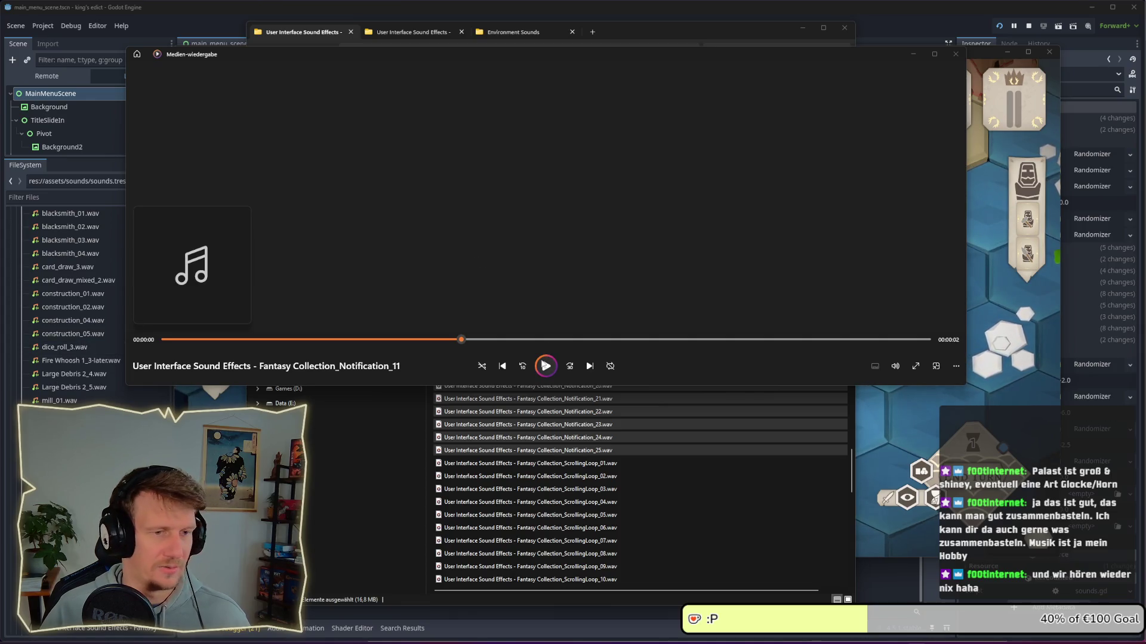
pyautogui.doubleClick(501, 366)
pyautogui.doubleClick(501, 367)
pyautogui.click(501, 367)
pyautogui.doubleClick(501, 366)
pyautogui.click(501, 367)
pyautogui.click(501, 366)
pyautogui.click(502, 366)
pyautogui.click(546, 367)
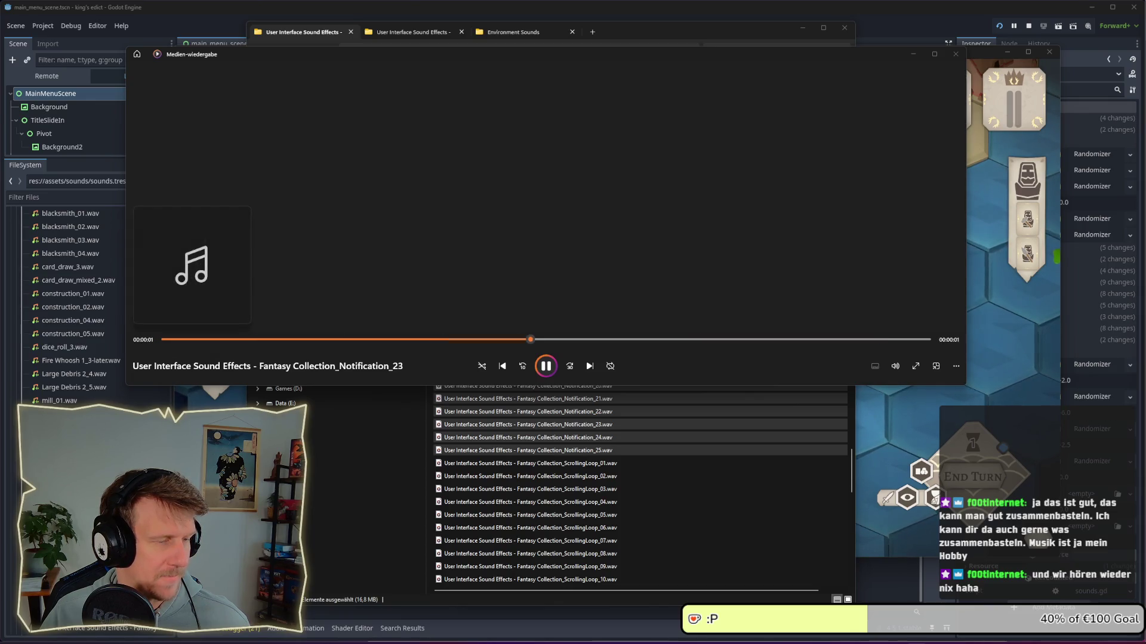
pyautogui.click(506, 368)
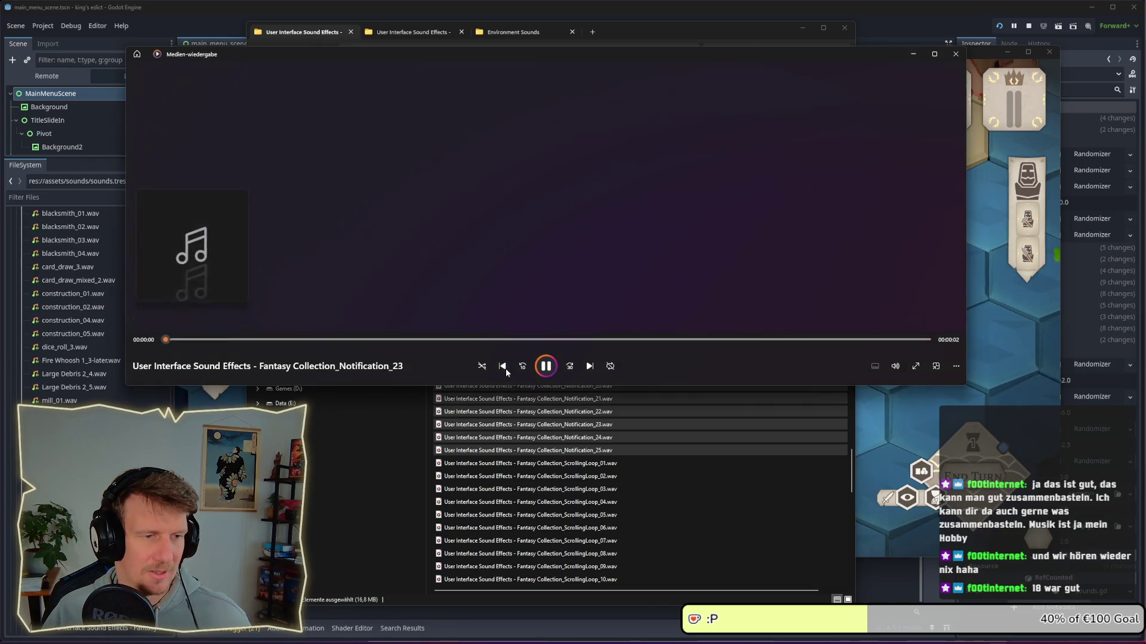
# Step: Replay Fantasy Notification_22, 23 and 24, then go back and replay Notification_18
pyautogui.click(506, 367)
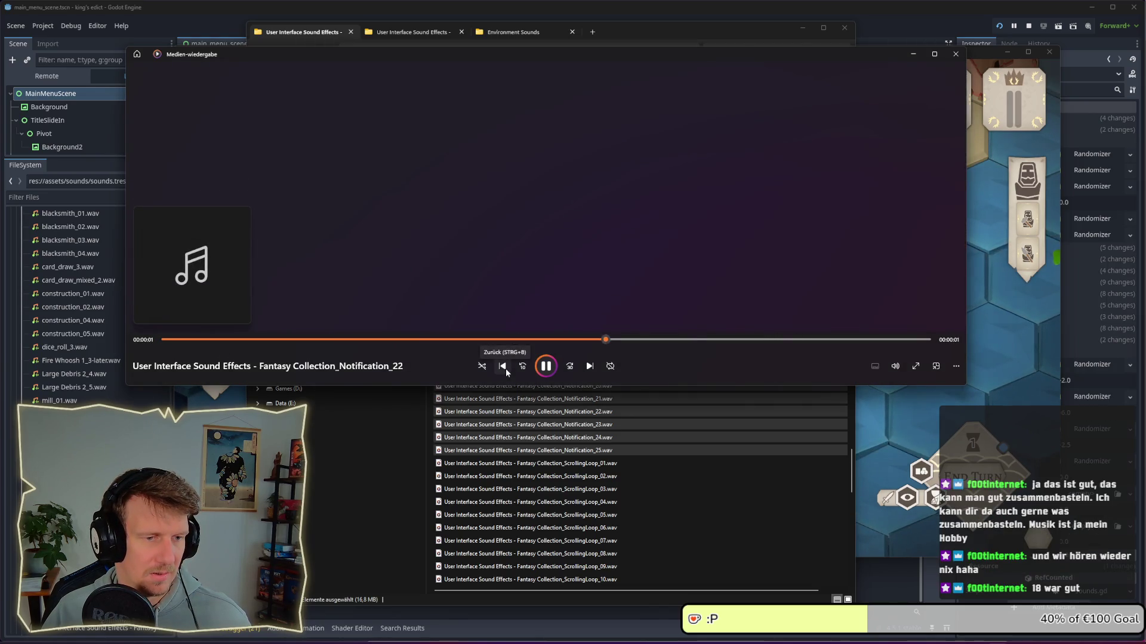
pyautogui.click(506, 367)
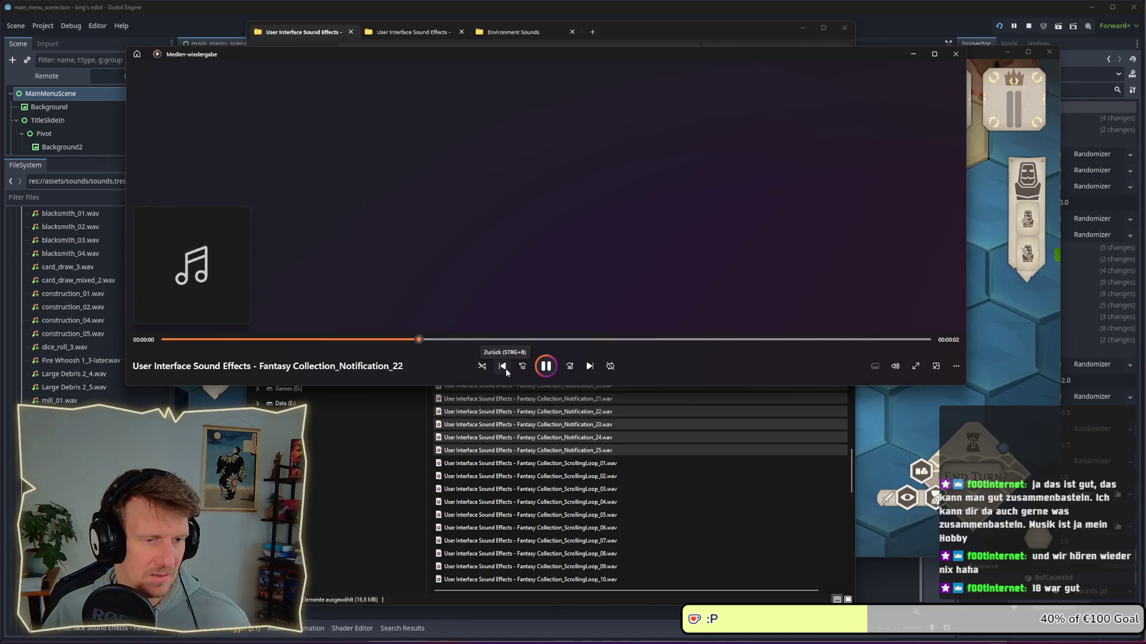
pyautogui.click(544, 371)
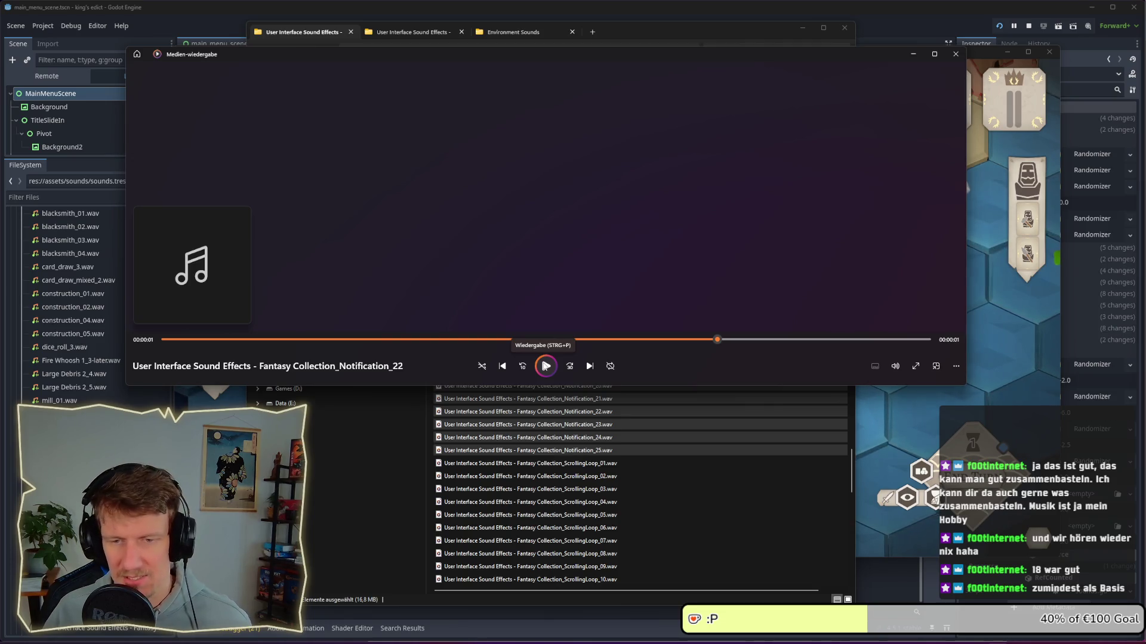
pyautogui.click(546, 364)
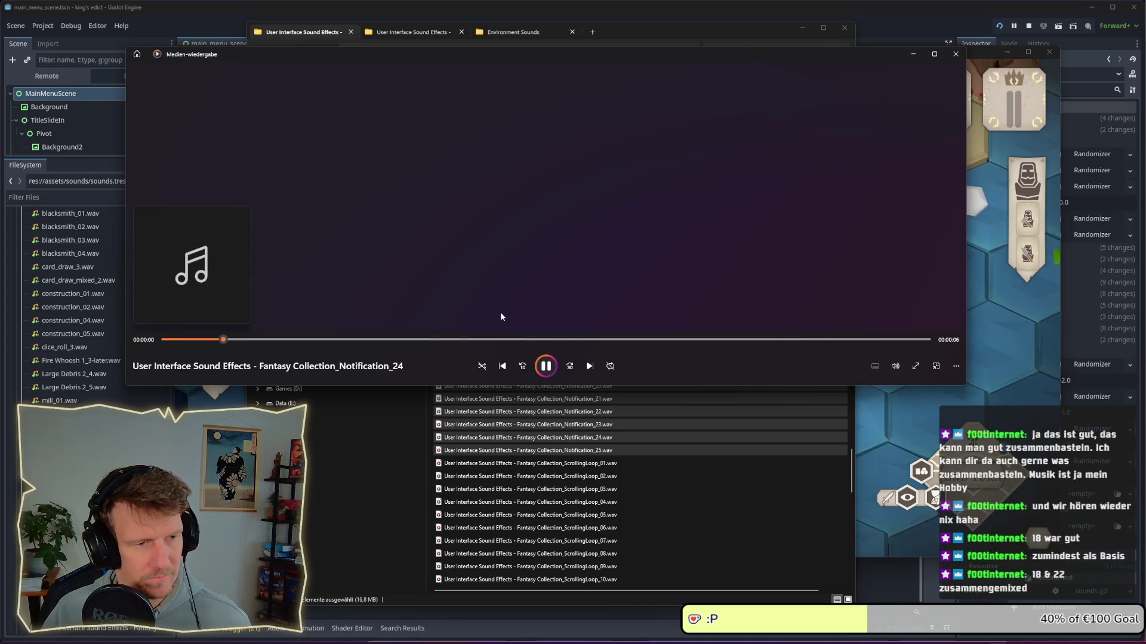
pyautogui.click(503, 367)
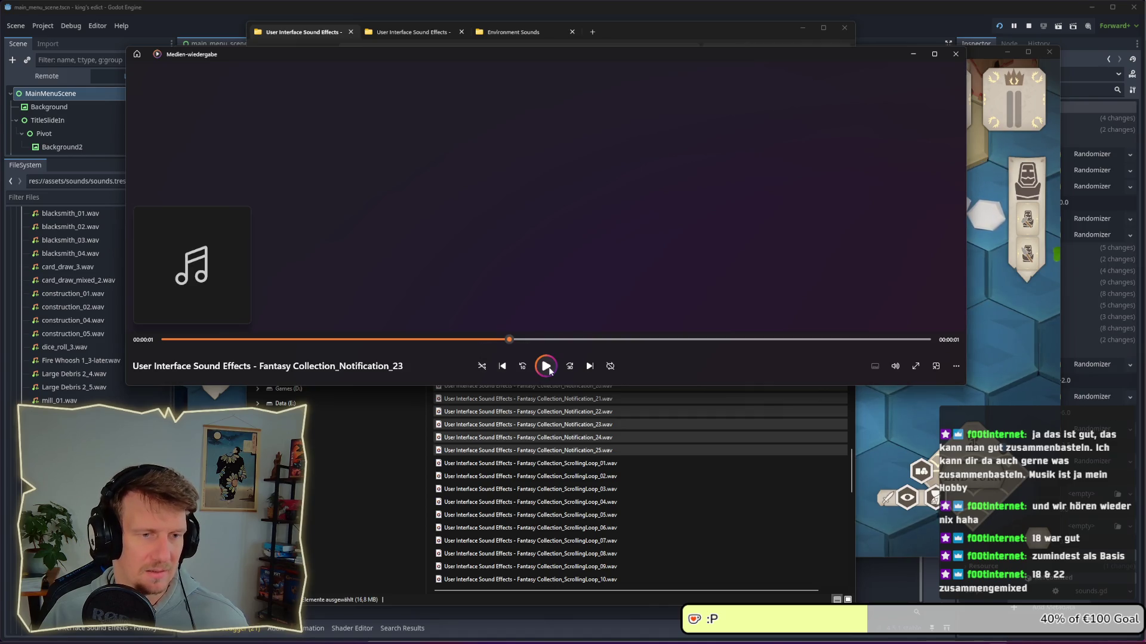
pyautogui.click(504, 366)
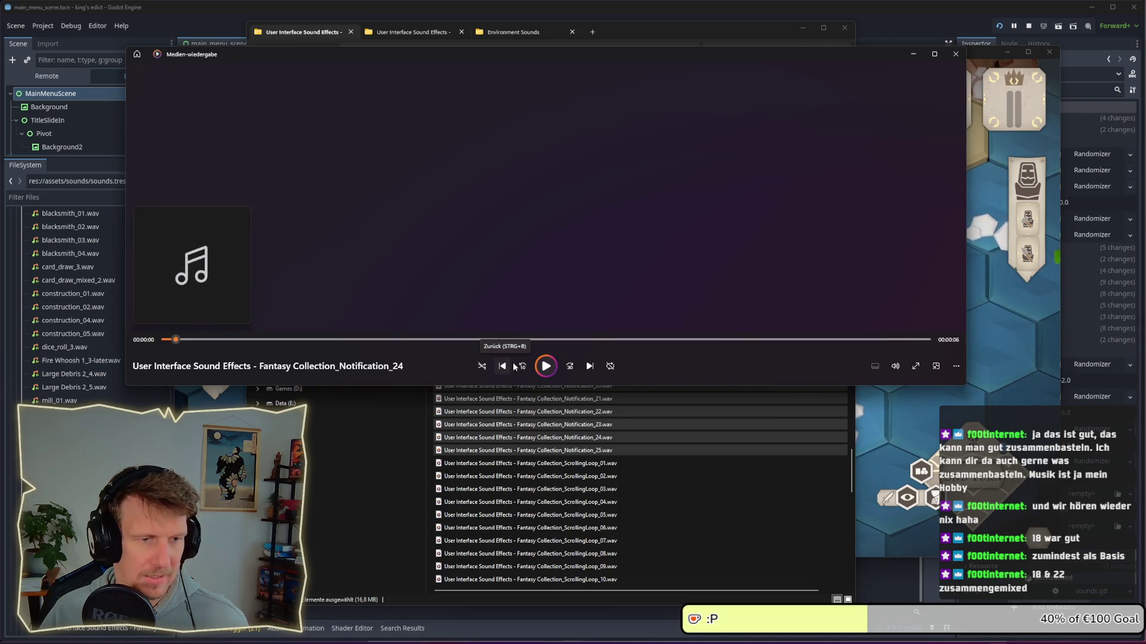
pyautogui.click(504, 365)
pyautogui.click(504, 366)
pyautogui.click(504, 366)
pyautogui.click(504, 366)
pyautogui.click(504, 365)
pyautogui.click(505, 366)
pyautogui.click(543, 367)
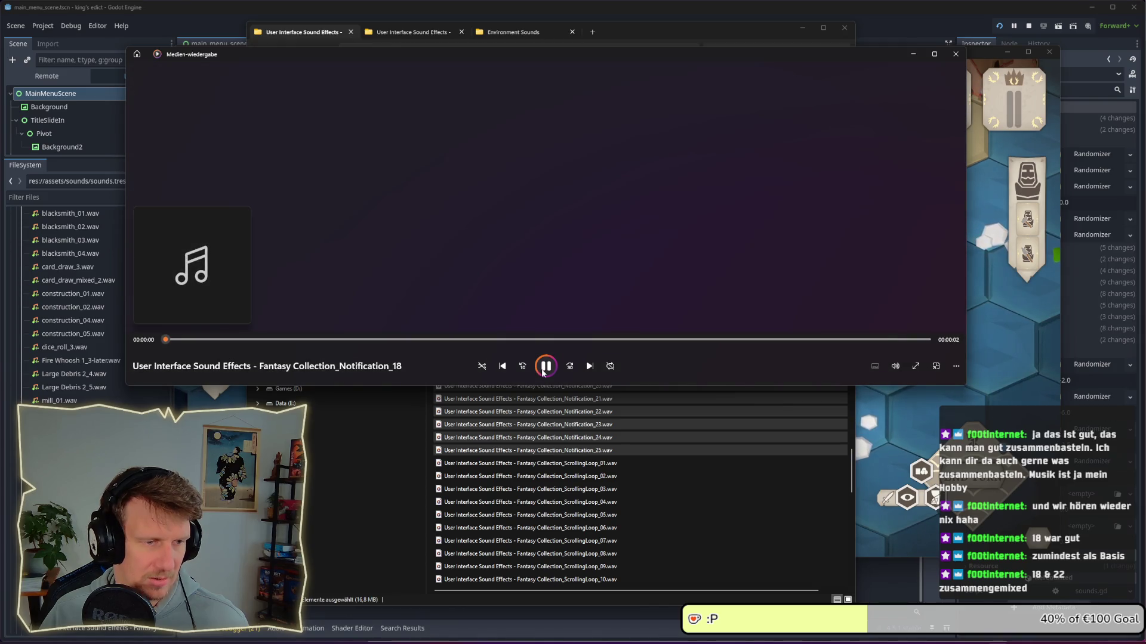
pyautogui.click(504, 365)
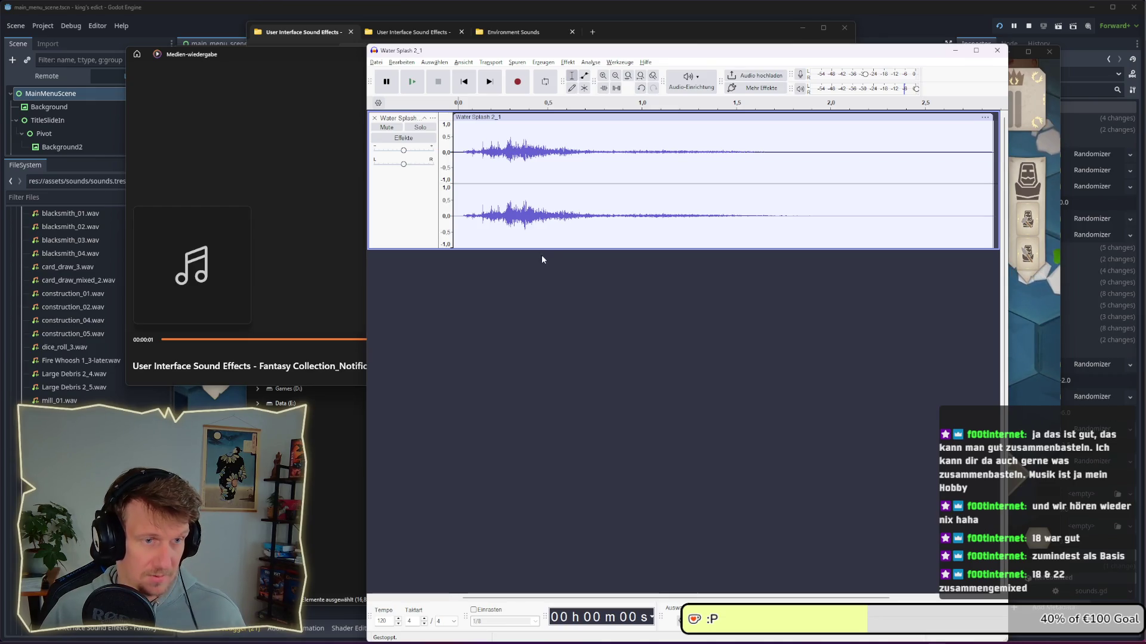
# Step: Save the water-splash Audacity project as 'ship' in the sound folder
pyautogui.hotkey('ctrl', 's')
pyautogui.write('s')
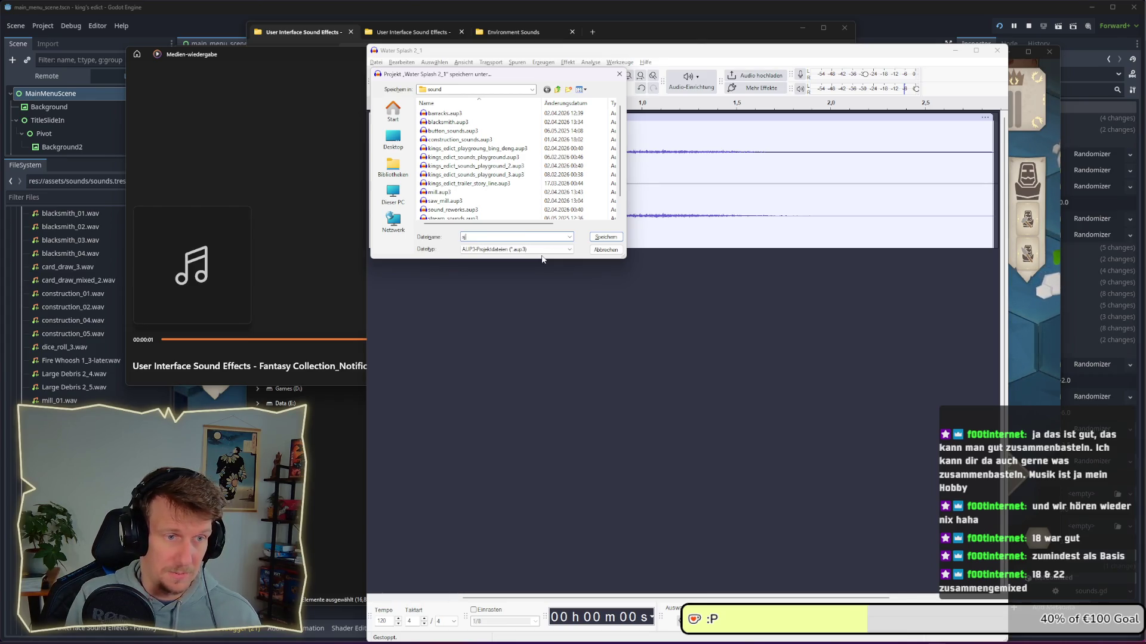
pyautogui.write('hip')
pyautogui.press('Return')
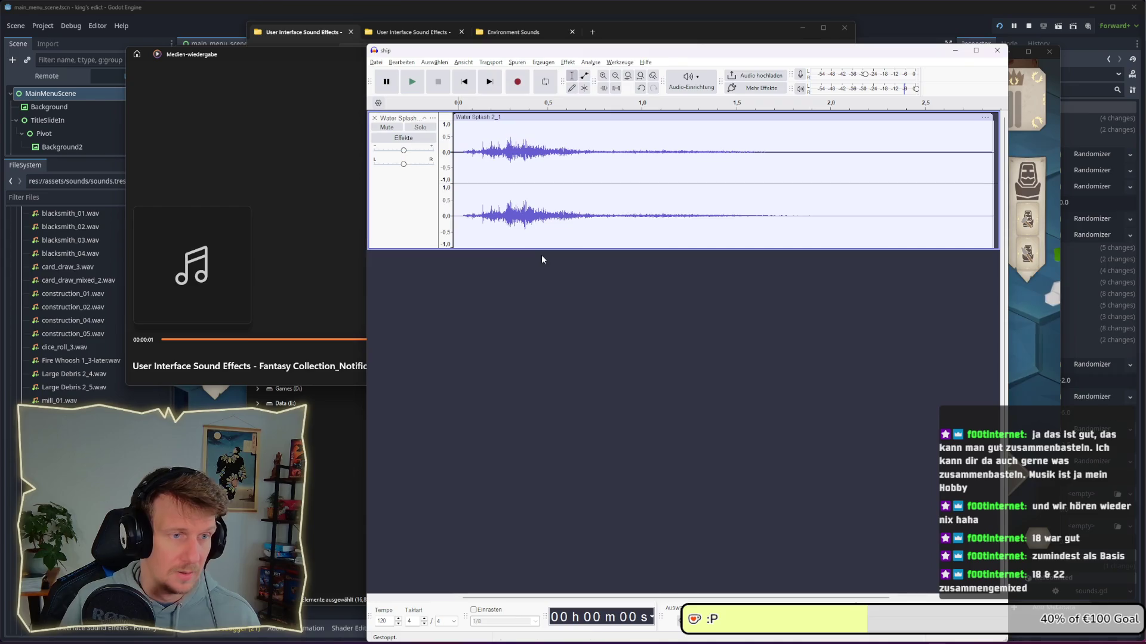
# Step: Start a new empty Audacity project and close the ship project window
pyautogui.click(376, 62)
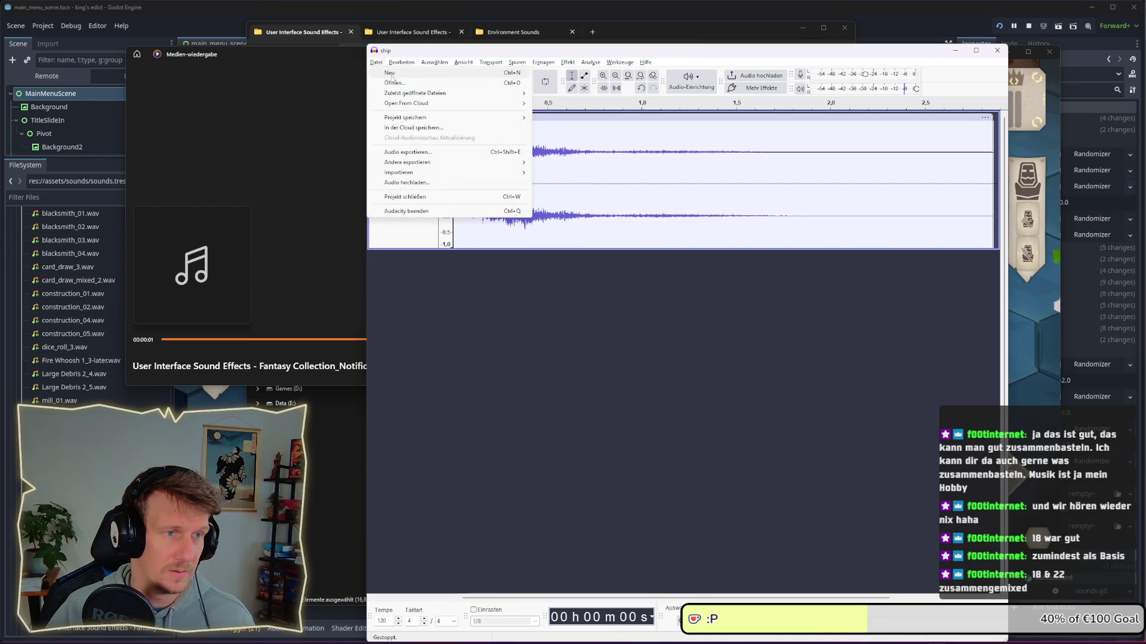
pyautogui.click(389, 72)
pyautogui.click(1009, 50)
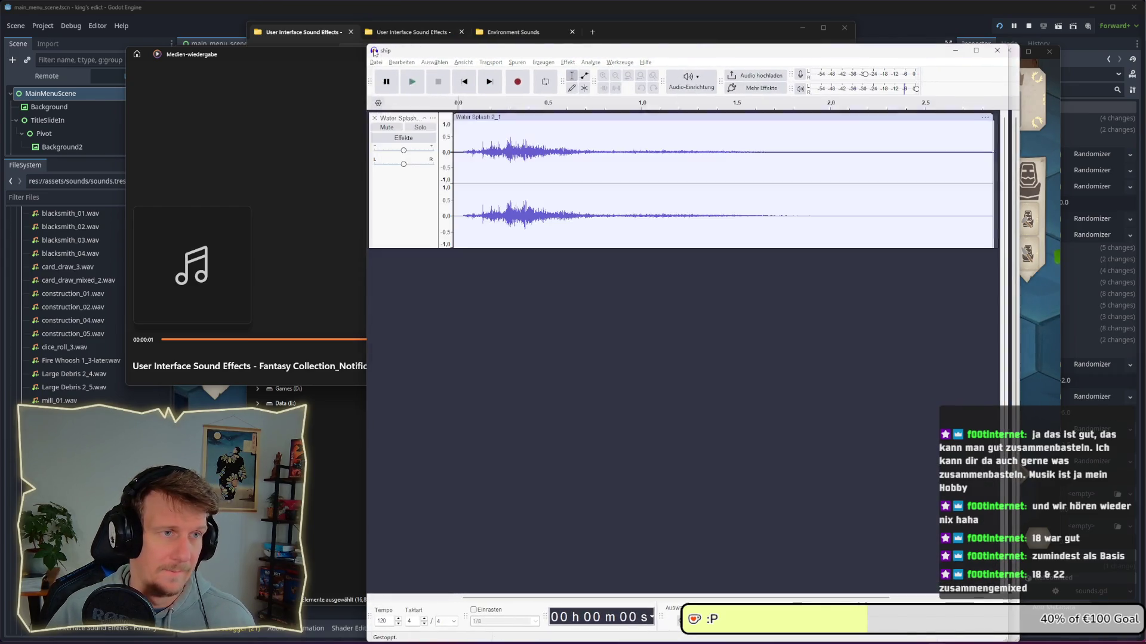
pyautogui.hotkey('alt', 'space')
pyautogui.click(996, 51)
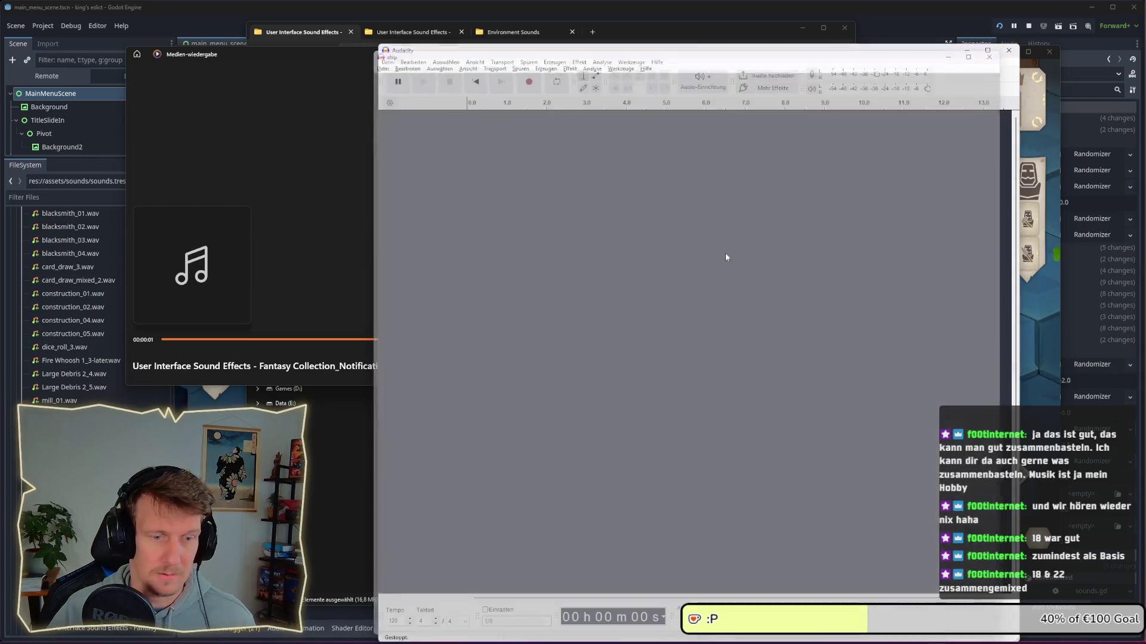
pyautogui.hotkey('alt', 'Tab')
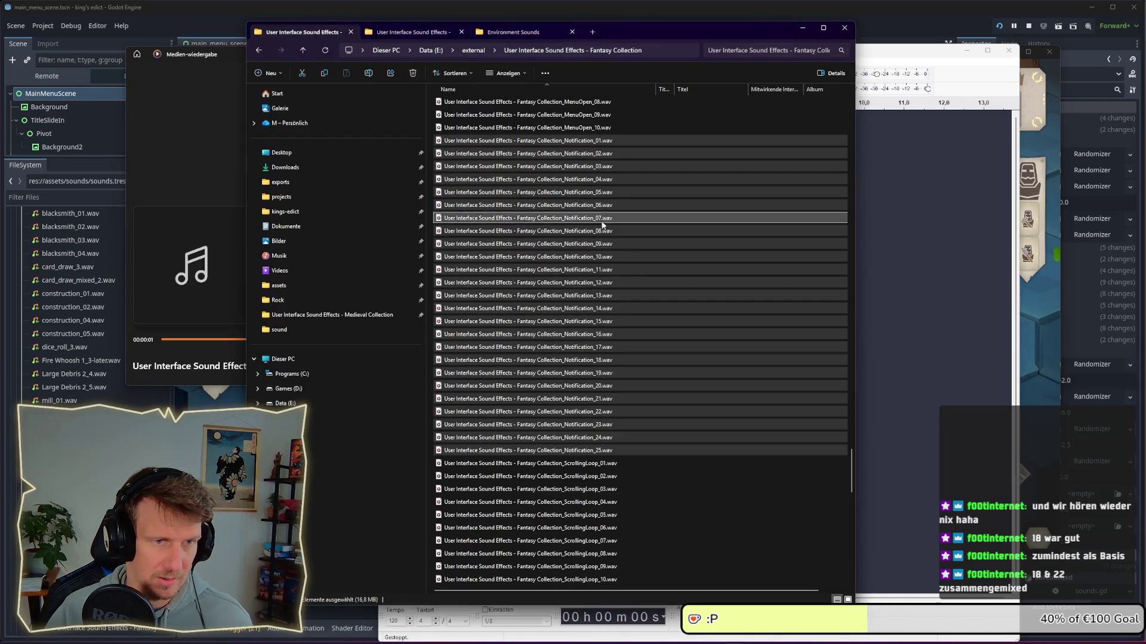
# Step: Open Notification_18 in Audacity and add Notification_22 as a second track
pyautogui.doubleClick(603, 360)
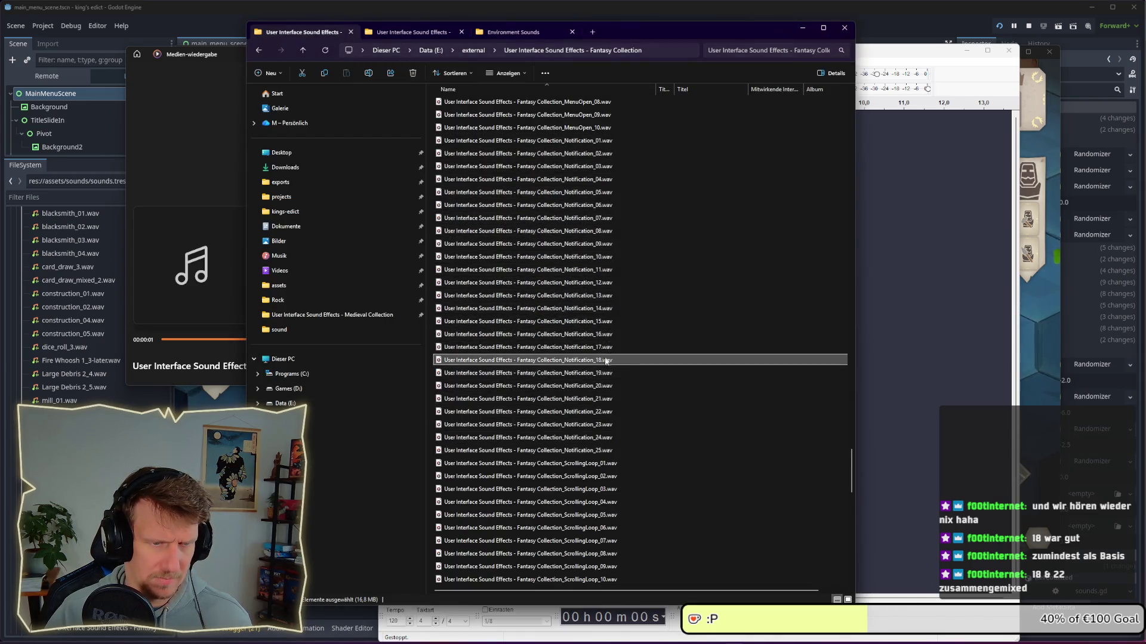
pyautogui.hotkey('alt', 'Tab')
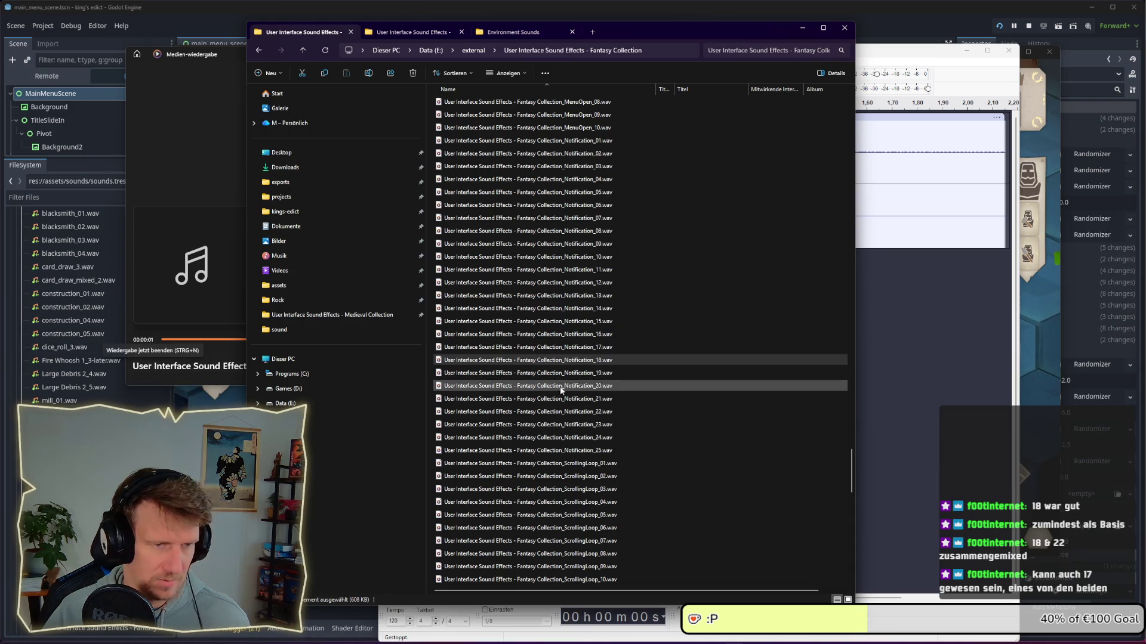
pyautogui.moveTo(596, 412)
pyautogui.mouseDown()
pyautogui.moveTo(882, 396)
pyautogui.moveTo(719, 313)
pyautogui.mouseUp()
# Step: Preview Notification_17 in Media Player and add it to Audacity as a third track
pyautogui.click(159, 172)
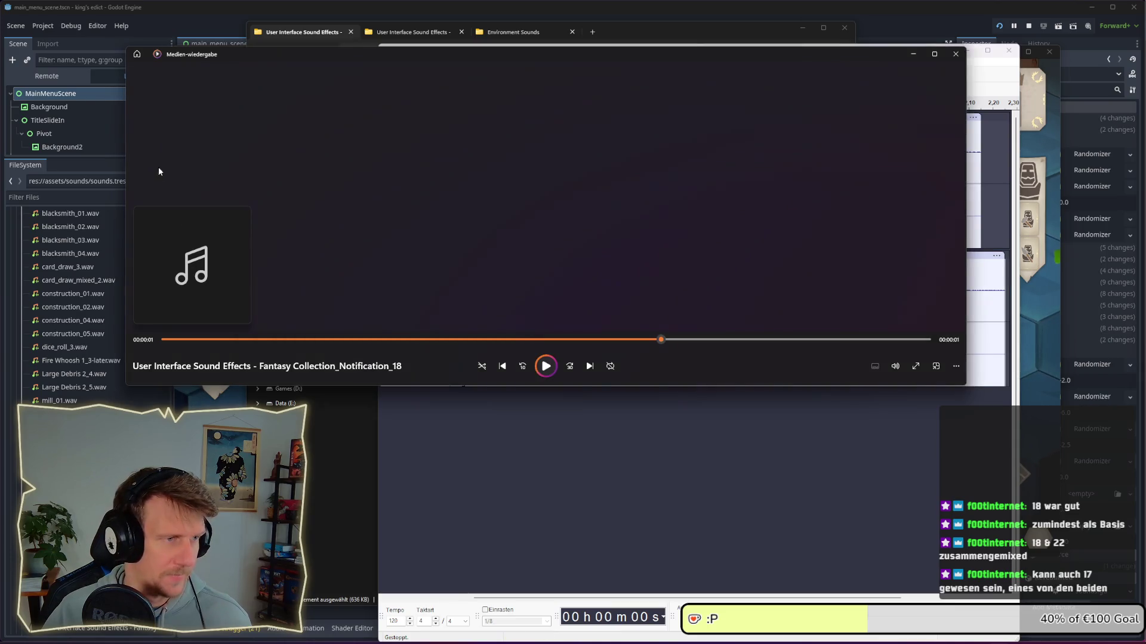
pyautogui.click(502, 366)
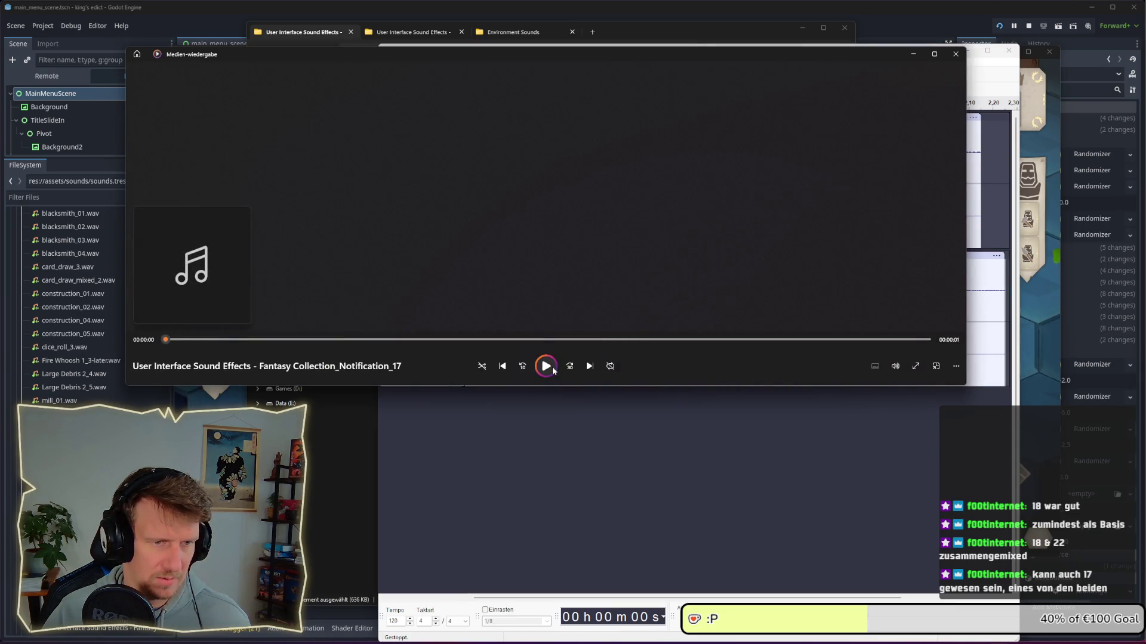
pyautogui.click(502, 367)
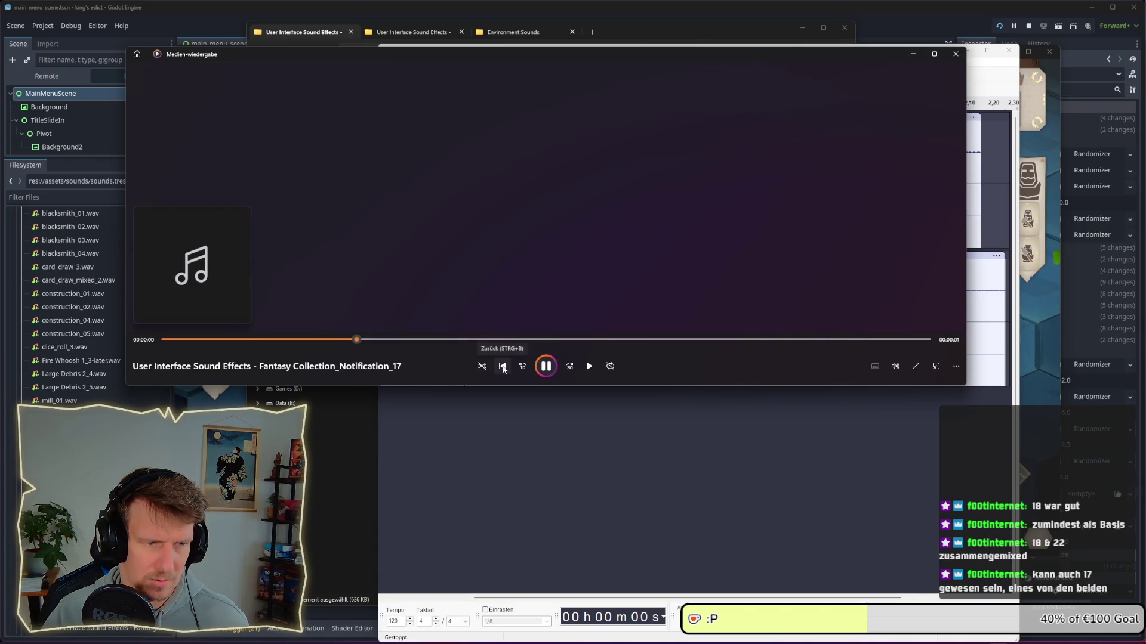
pyautogui.click(362, 447)
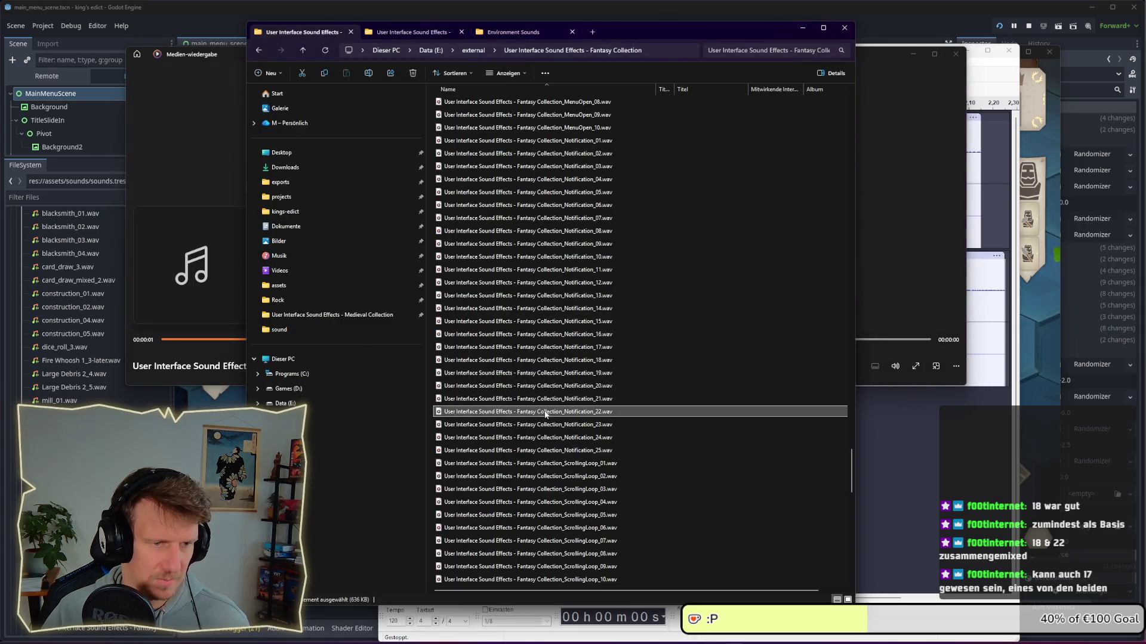
pyautogui.moveTo(575, 352)
pyautogui.mouseDown()
pyautogui.moveTo(603, 353)
pyautogui.moveTo(776, 18)
pyautogui.moveTo(478, 299)
pyautogui.moveTo(432, 429)
pyautogui.mouseUp()
pyautogui.click(358, 417)
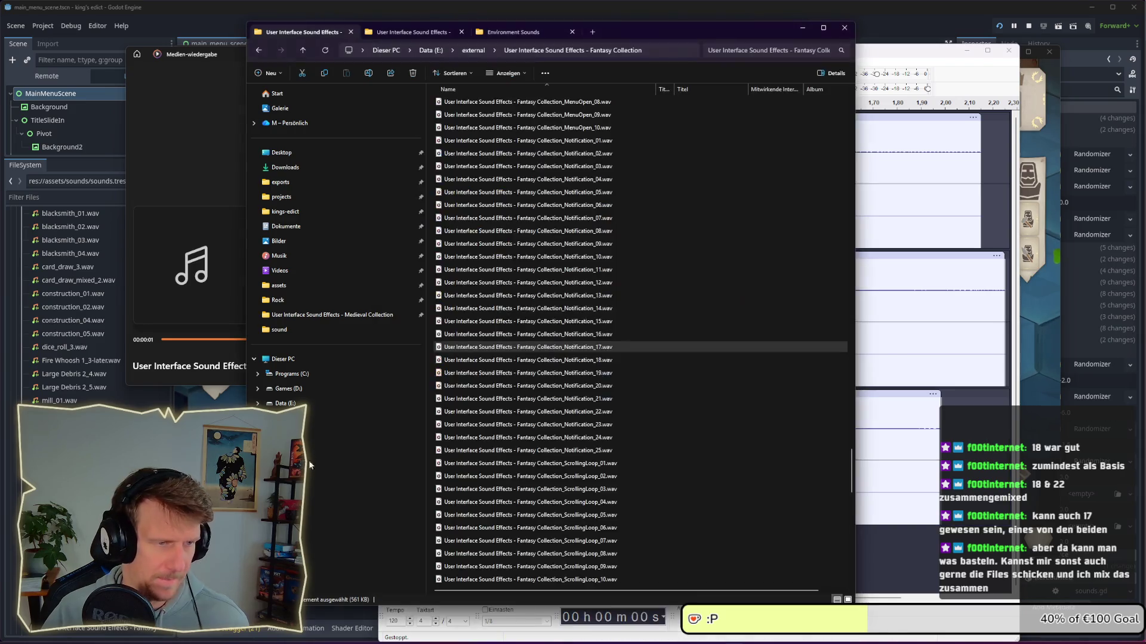
pyautogui.click(183, 161)
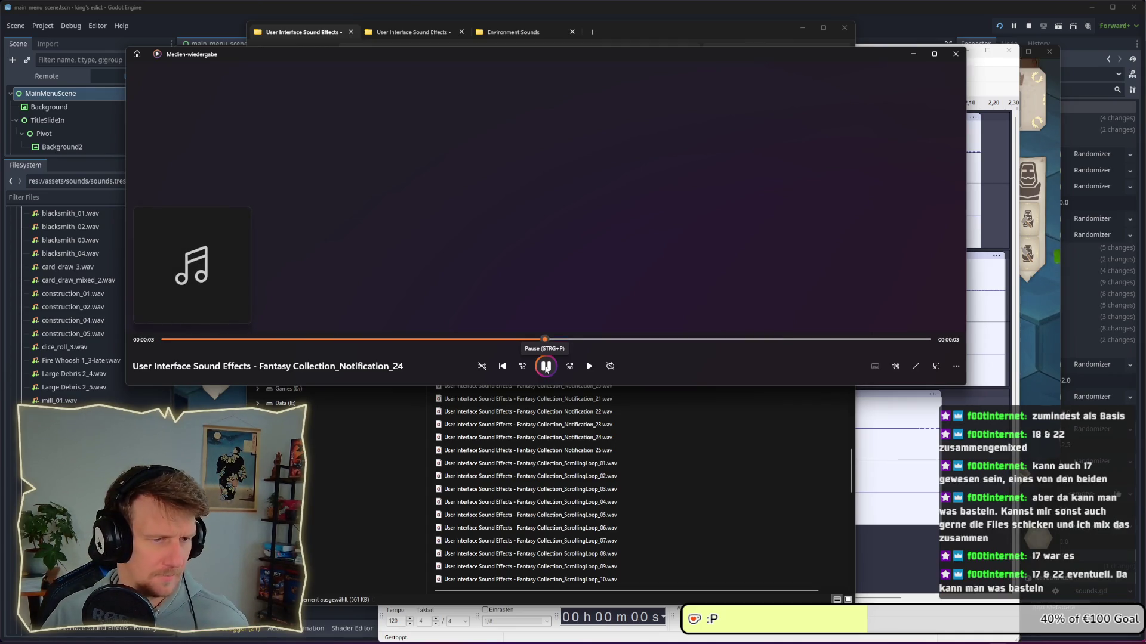
pyautogui.hotkey('alt', 'Tab')
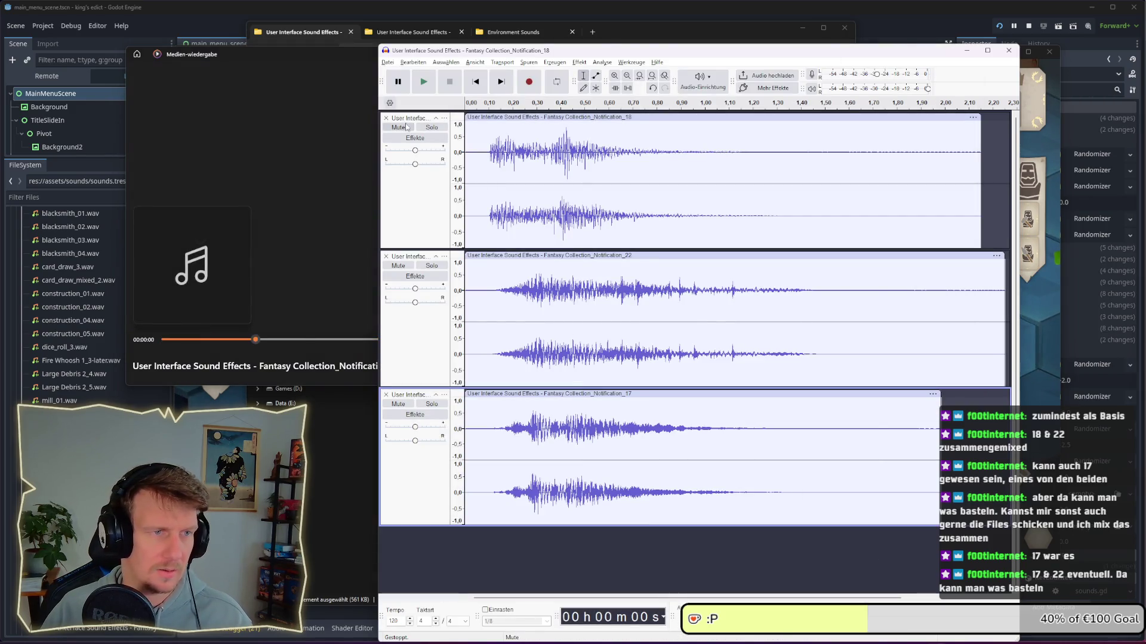
# Step: Delete the Notification_18 clip and remove its now-empty track
pyautogui.click(159, 373)
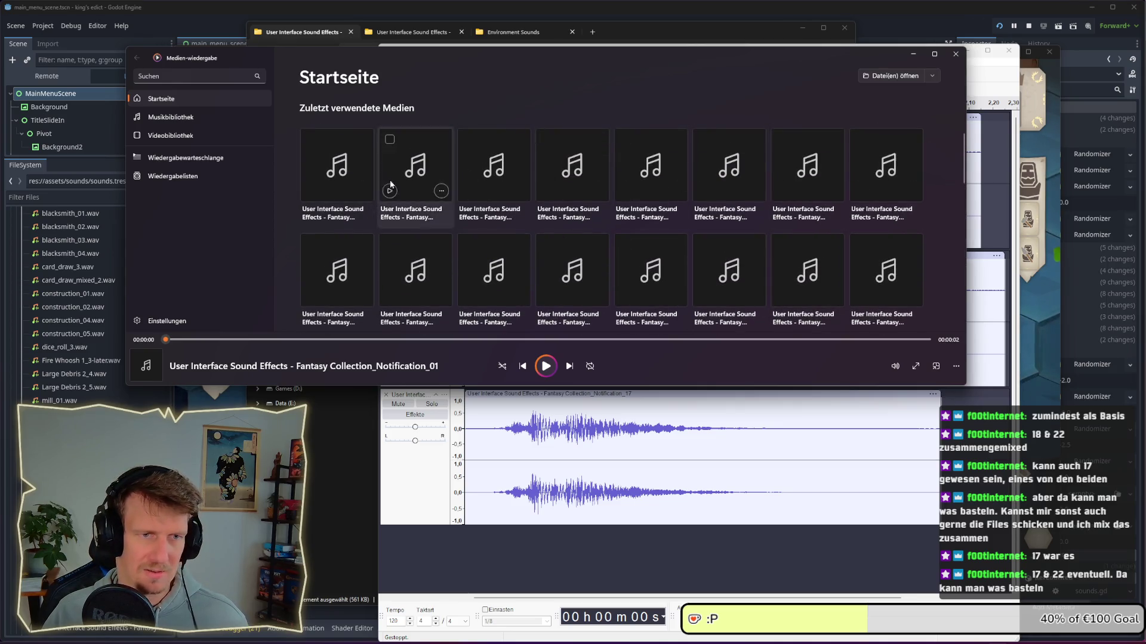
pyautogui.scroll(-2, 500, 224)
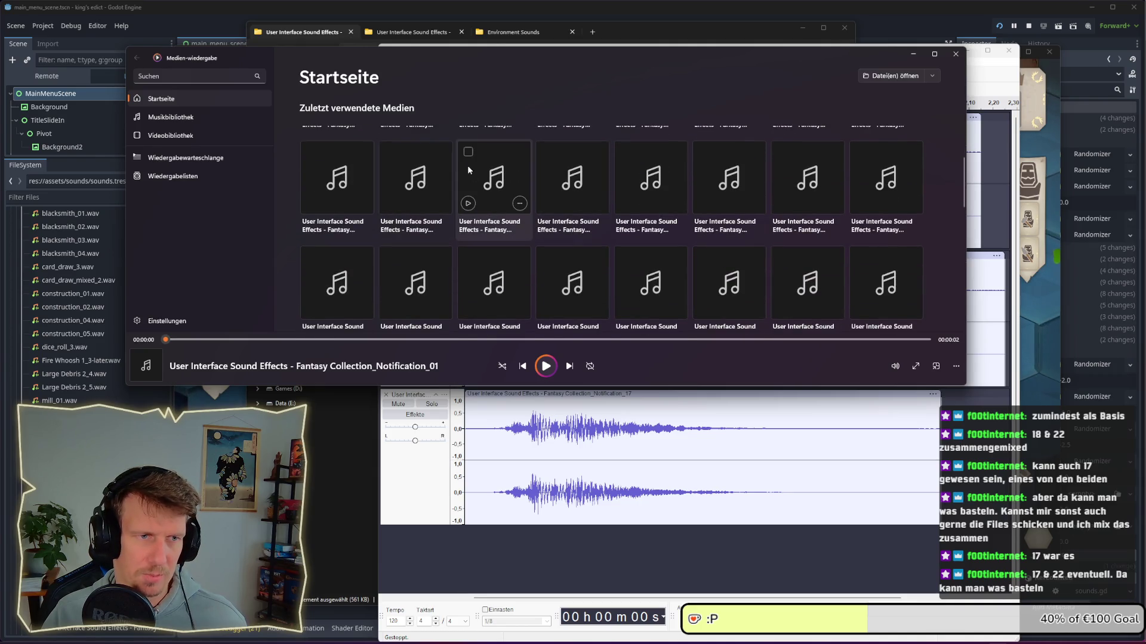
pyautogui.scroll(-2, 472, 207)
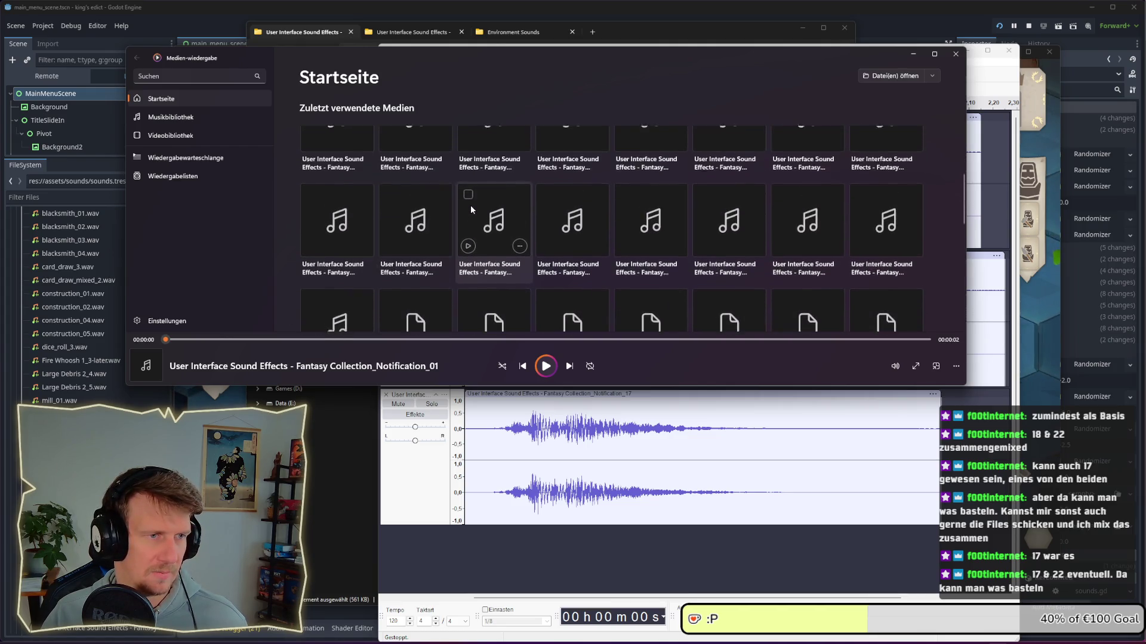
pyautogui.click(916, 56)
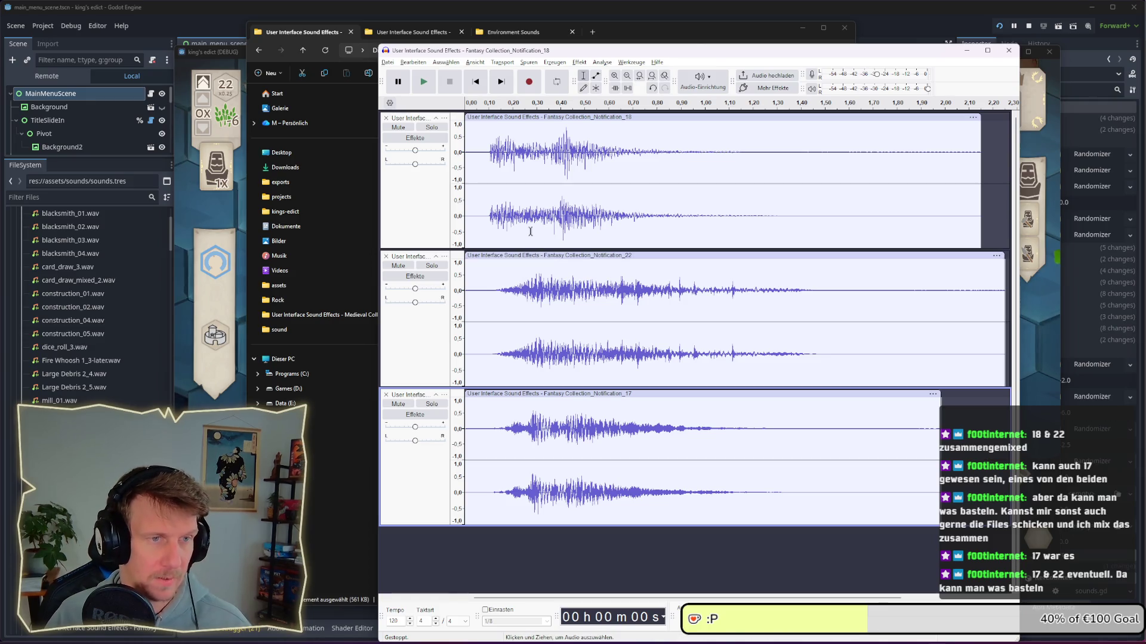
pyautogui.click(560, 118)
pyautogui.press('Delete')
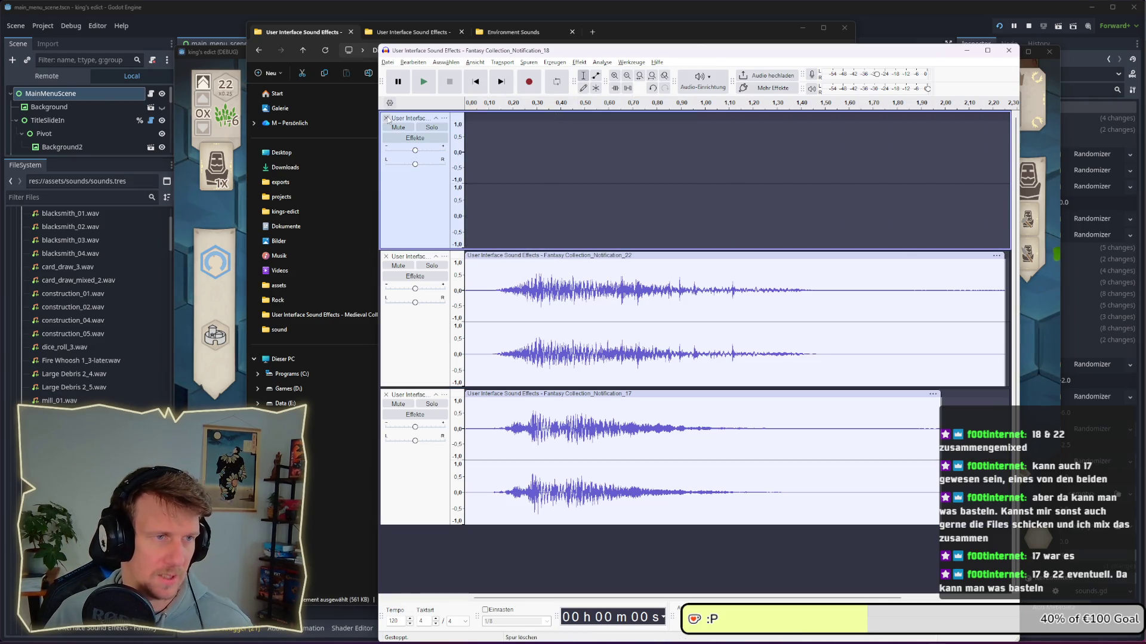
pyautogui.click(386, 118)
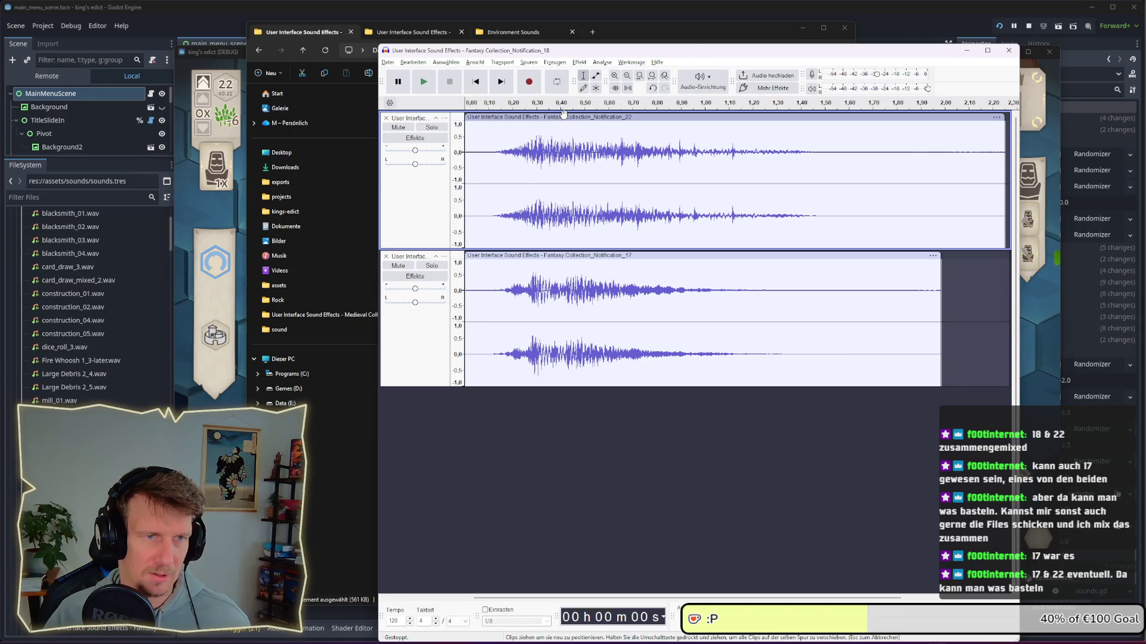
# Step: Offset Notification_17 to start after Notification_22 and play the two clips together
pyautogui.moveTo(528, 255); pyautogui.dragTo(680, 255)
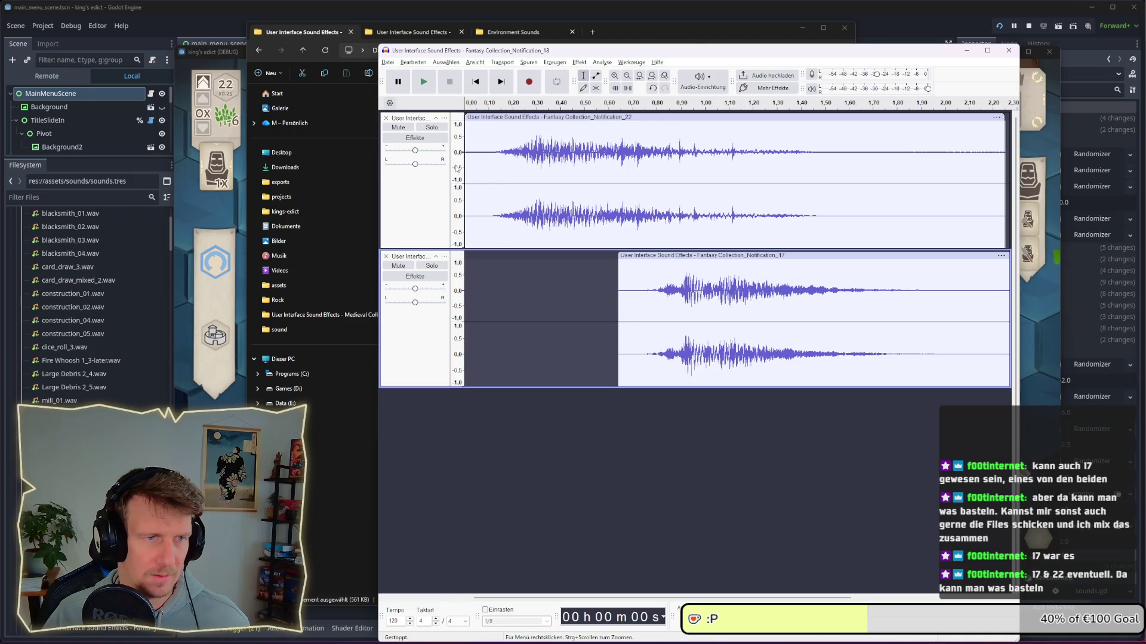
pyautogui.click(499, 197)
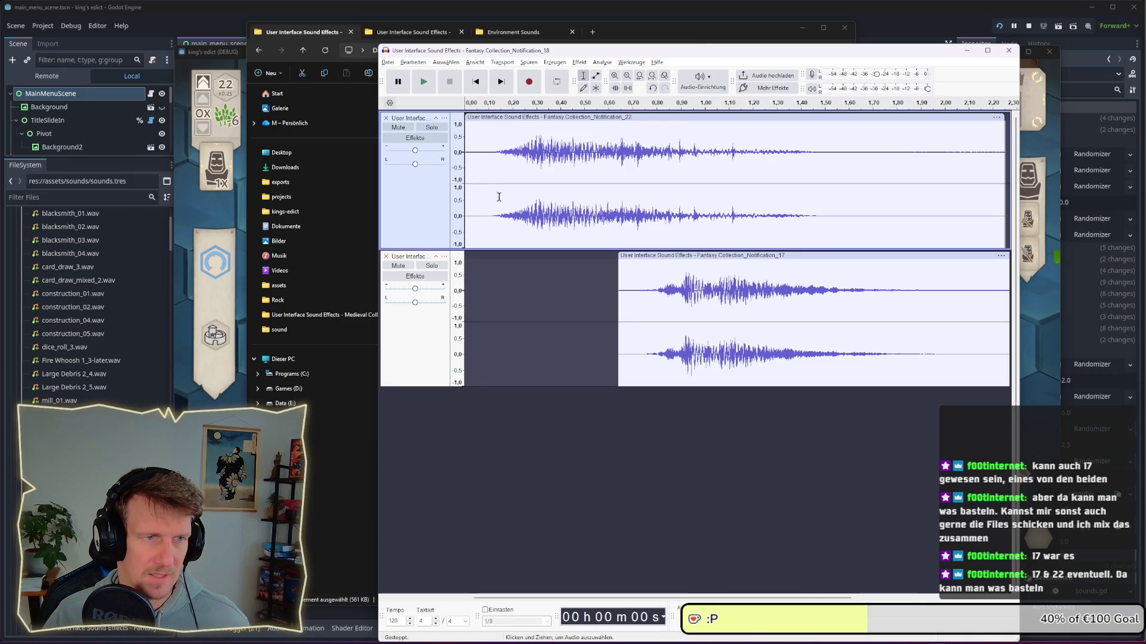
pyautogui.press('space')
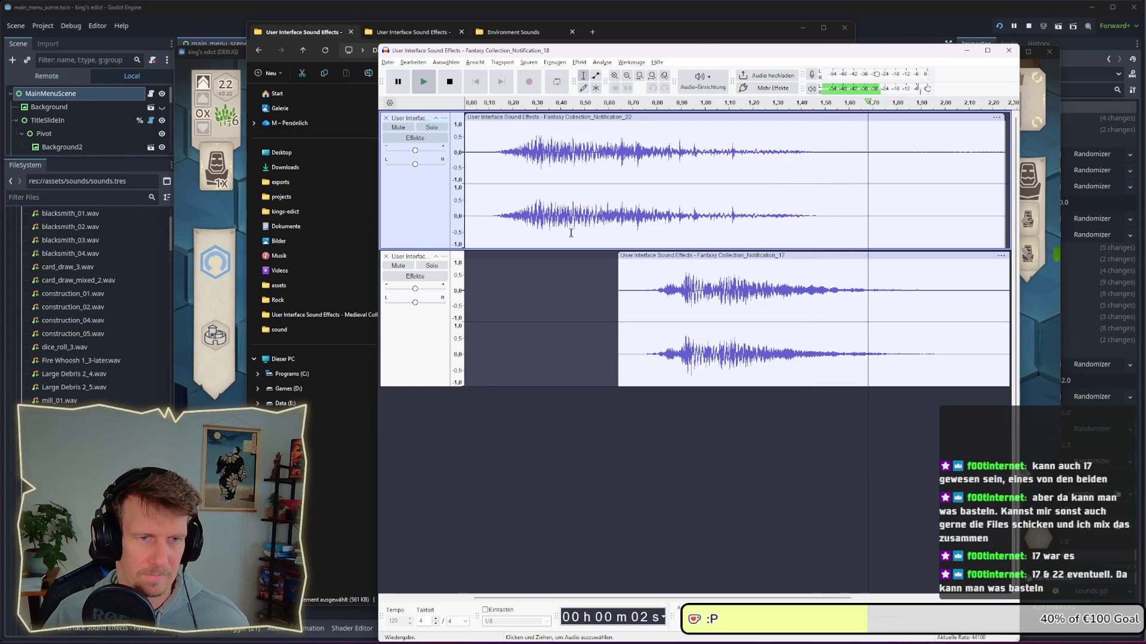
pyautogui.moveTo(740, 600); pyautogui.dragTo(588, 599)
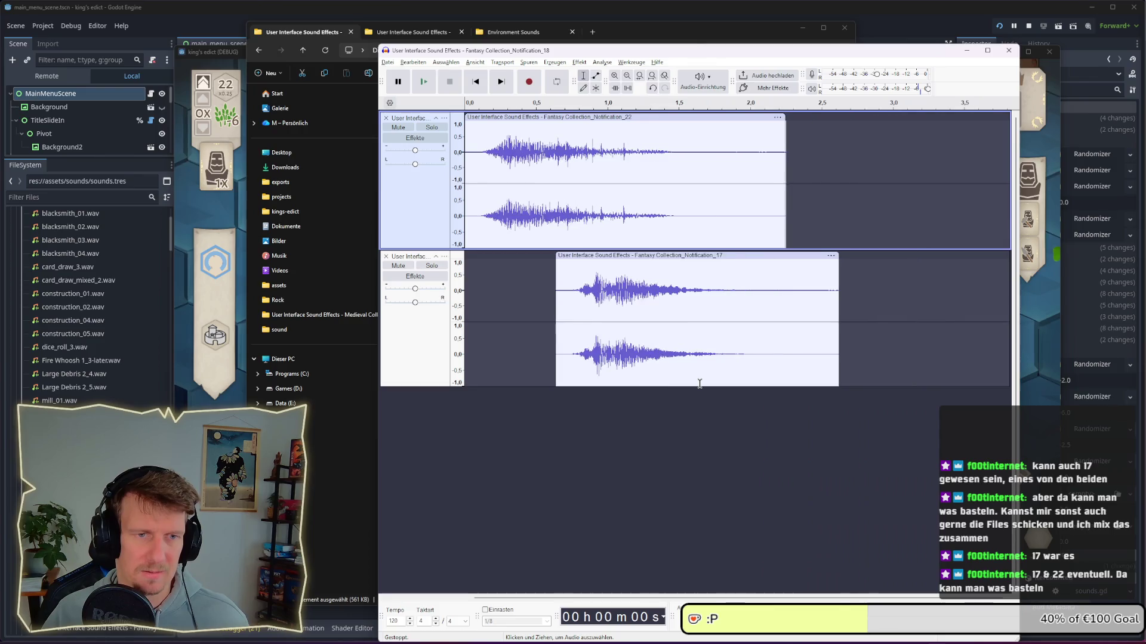
pyautogui.moveTo(650, 267); pyautogui.dragTo(641, 268)
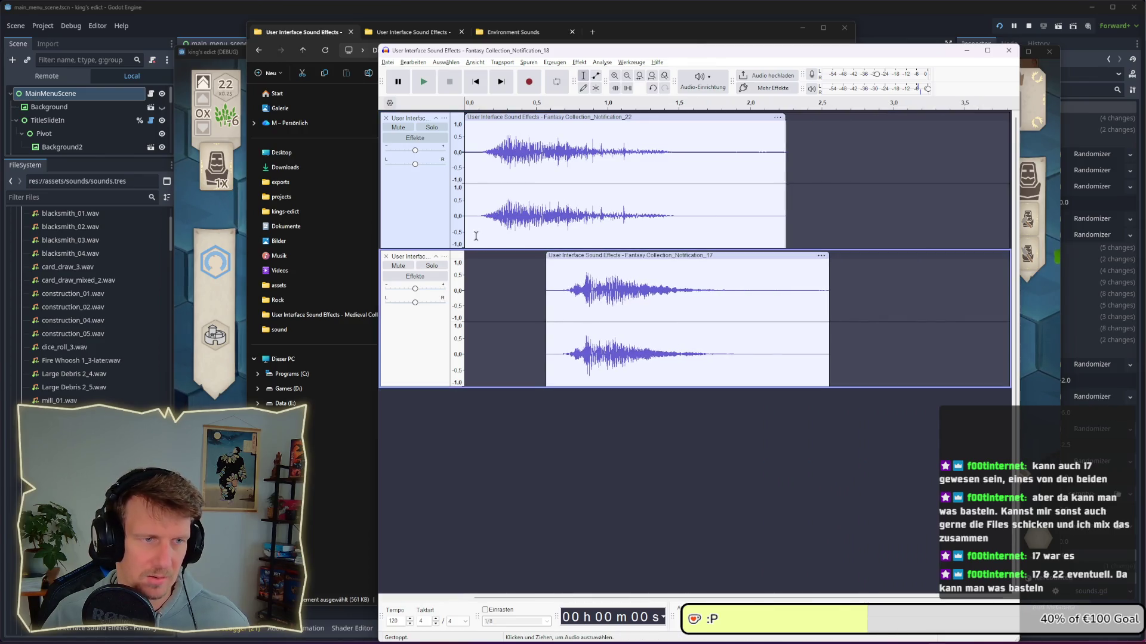
pyautogui.press('space')
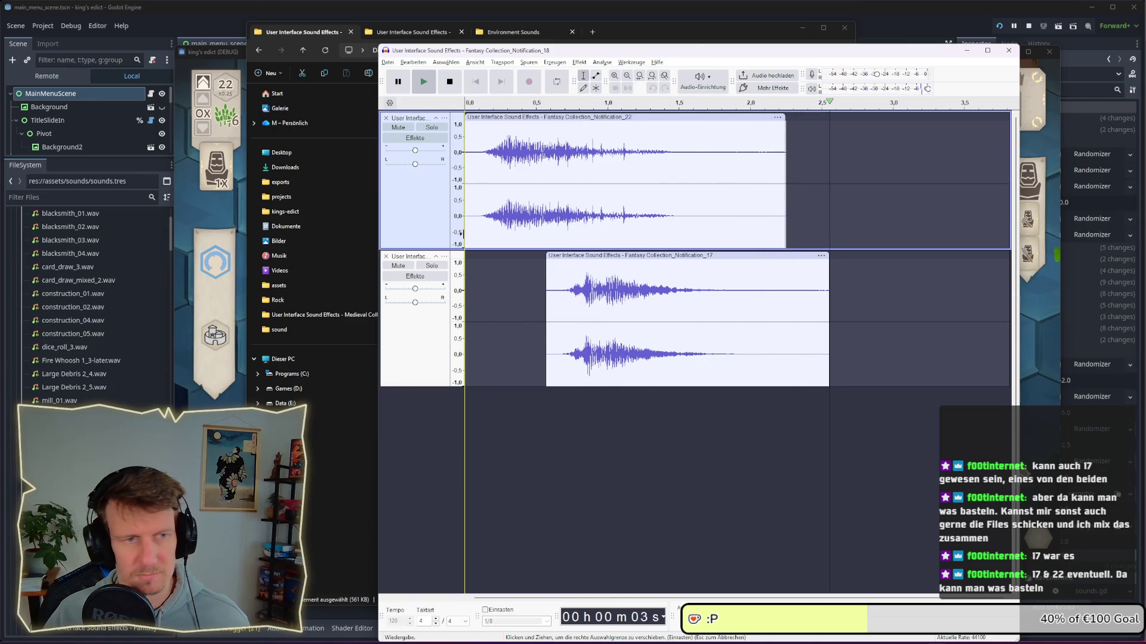
pyautogui.press('space')
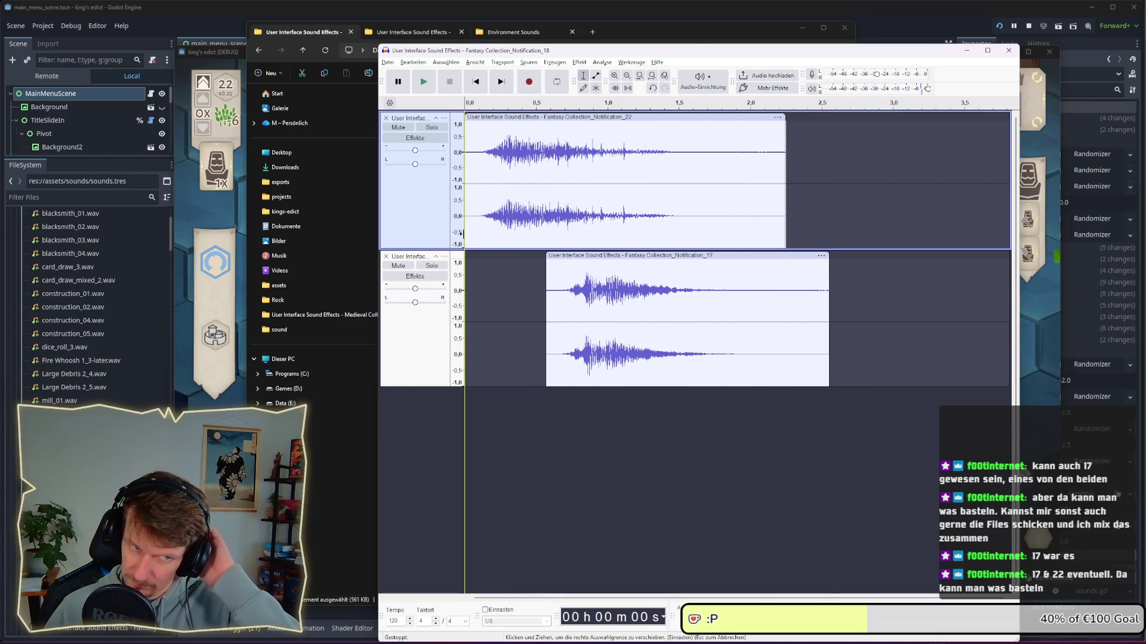
pyautogui.press('space')
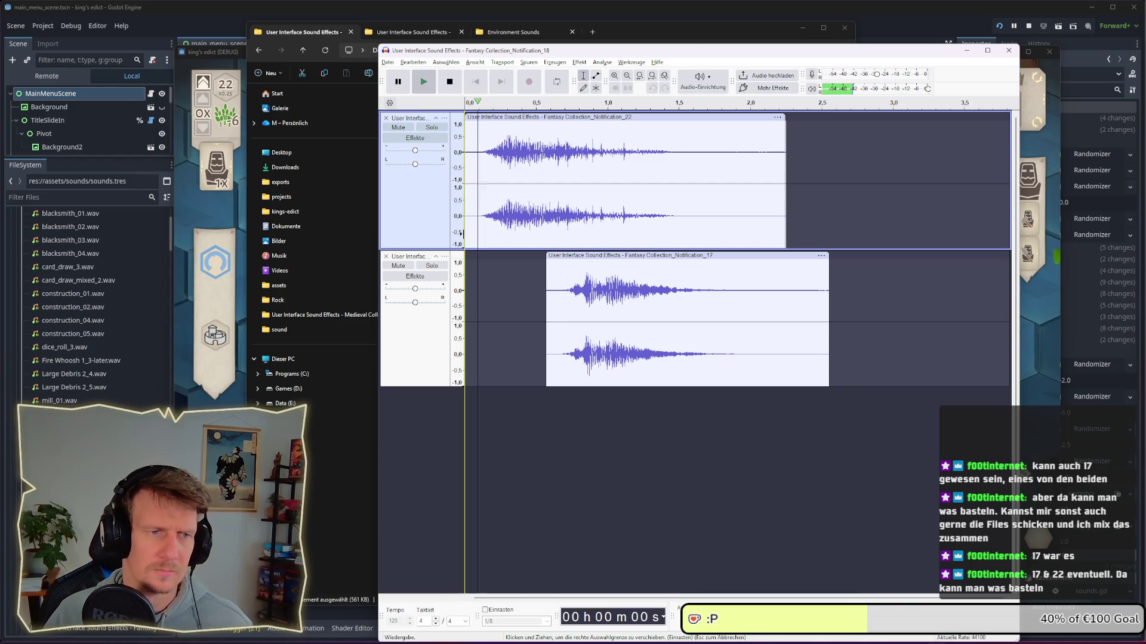
# Step: Mute Notification_17, audition Notification_22 alone, and move Notification_17 to start at 0 s
pyautogui.click(405, 267)
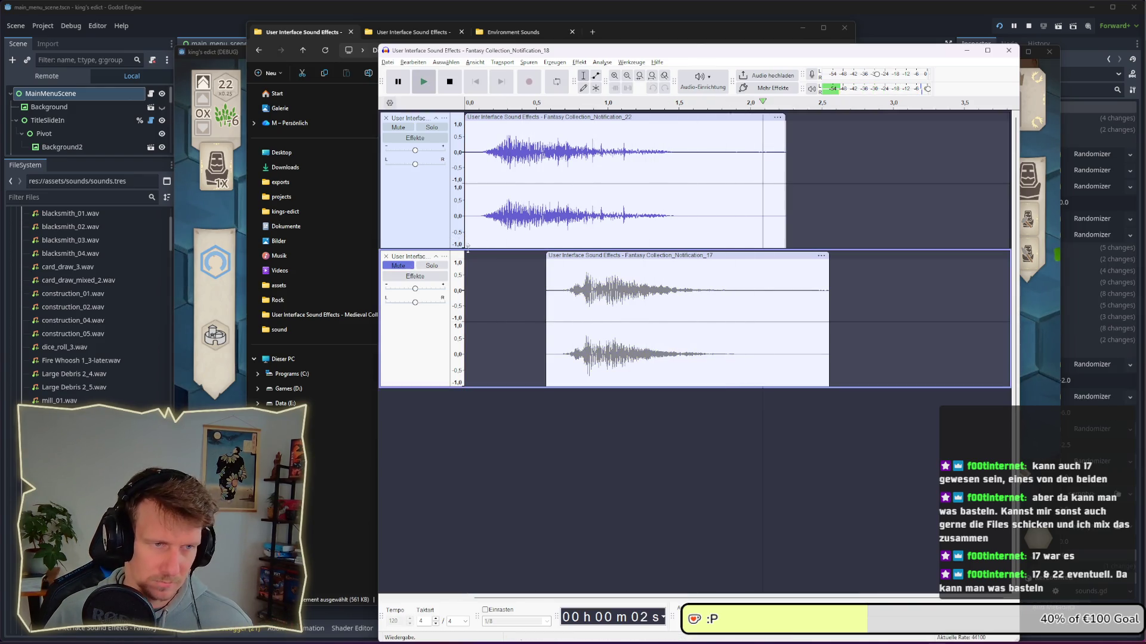
pyautogui.click(463, 217)
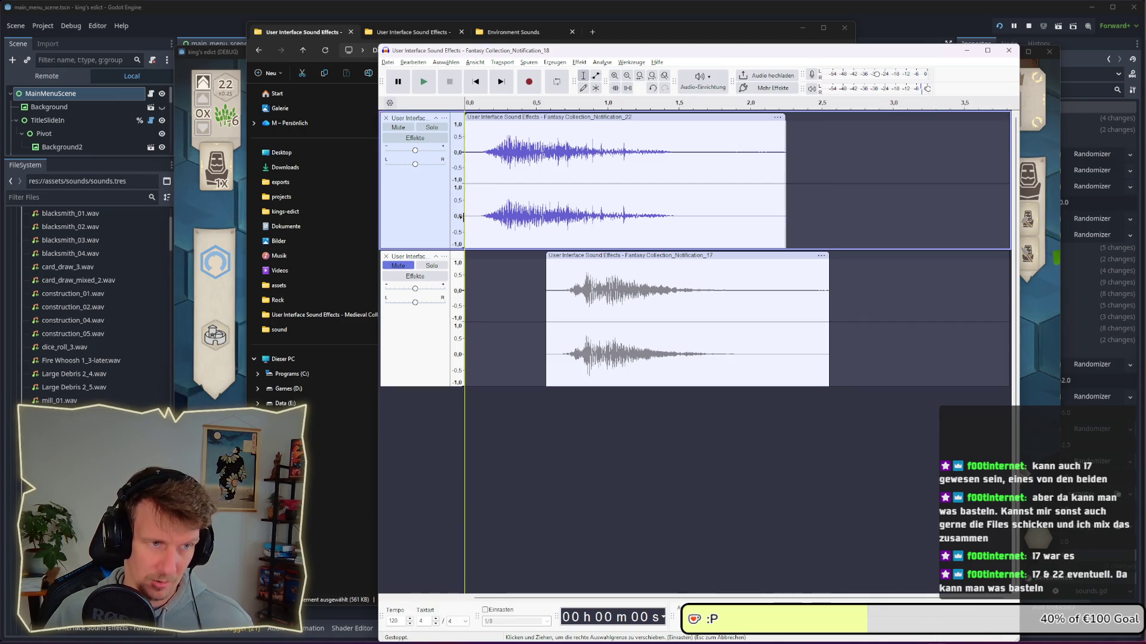
pyautogui.press('space')
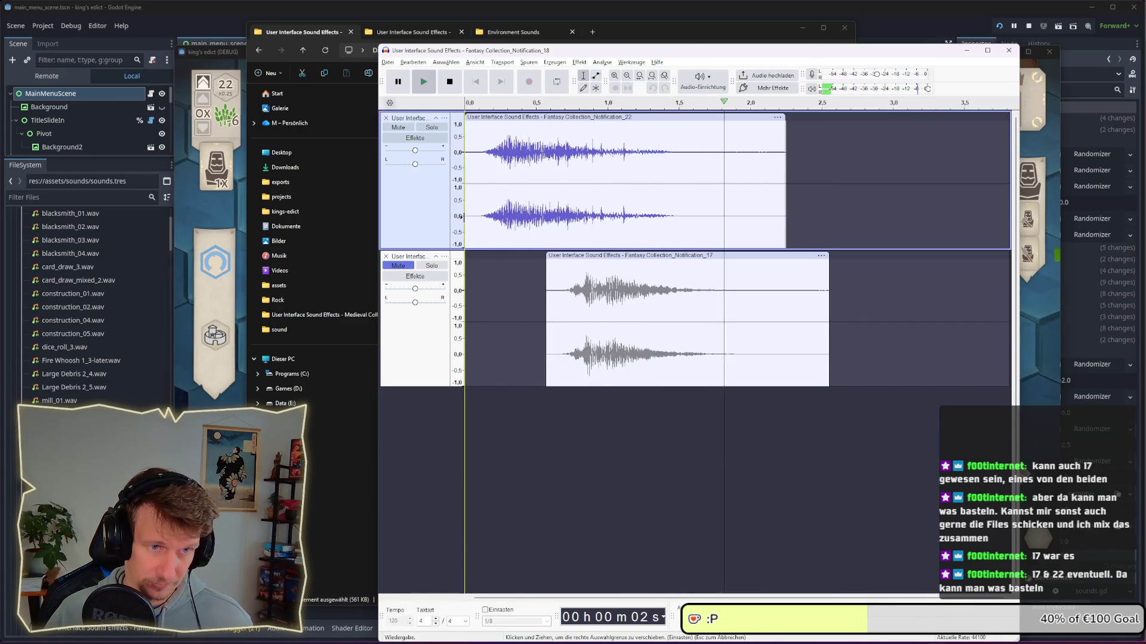
pyautogui.press('space')
pyautogui.moveTo(576, 256); pyautogui.dragTo(494, 252)
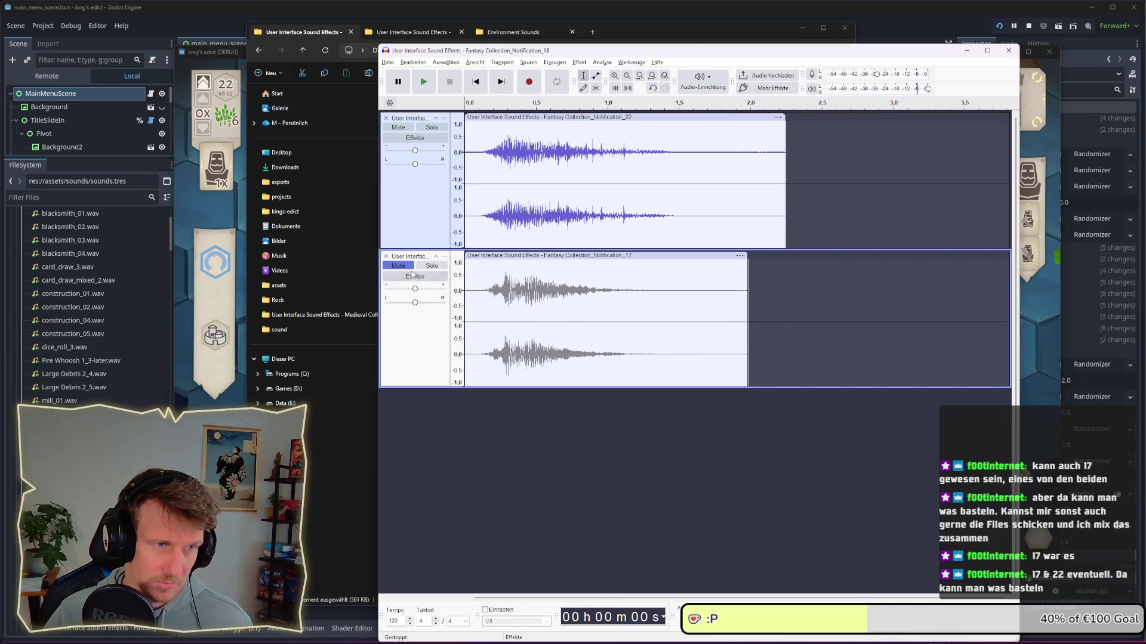
pyautogui.click(463, 153)
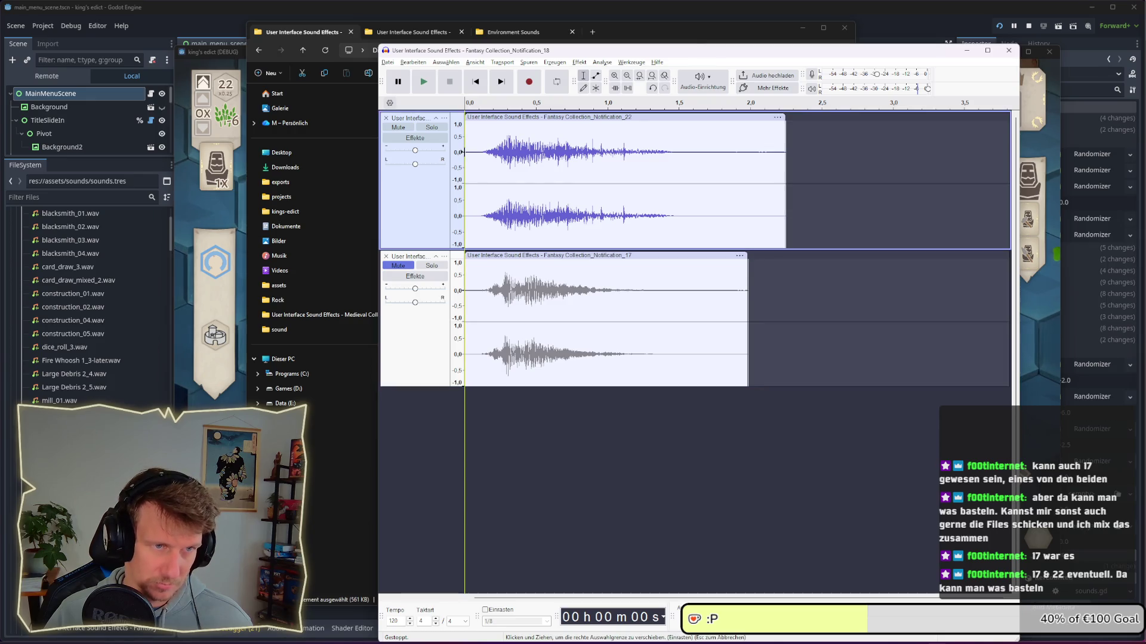
pyautogui.press('space')
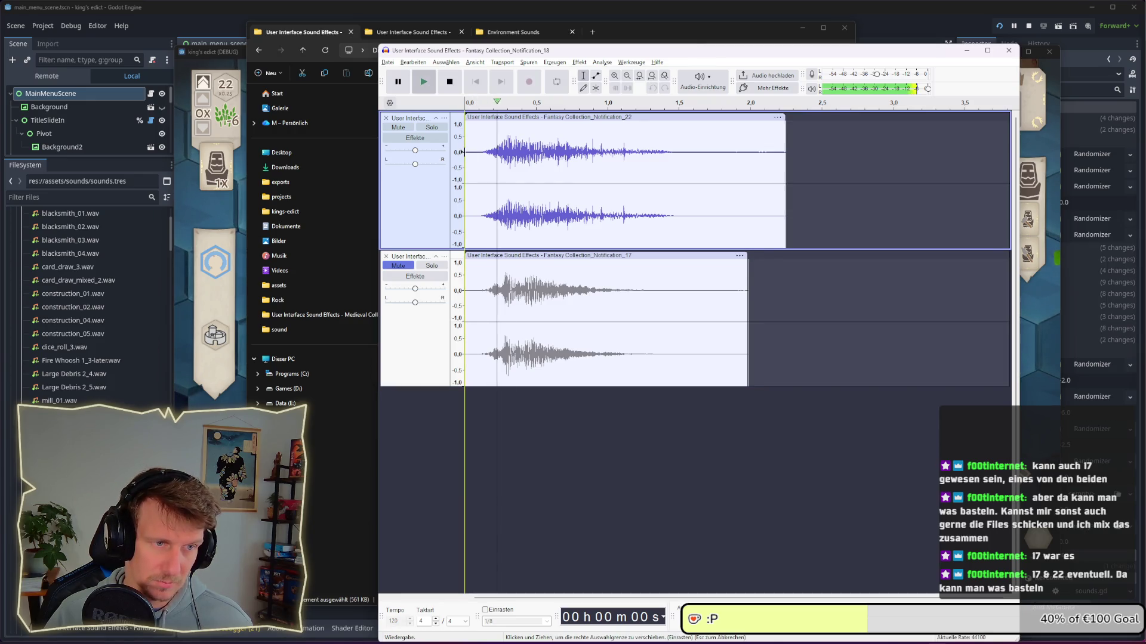
pyautogui.press('space')
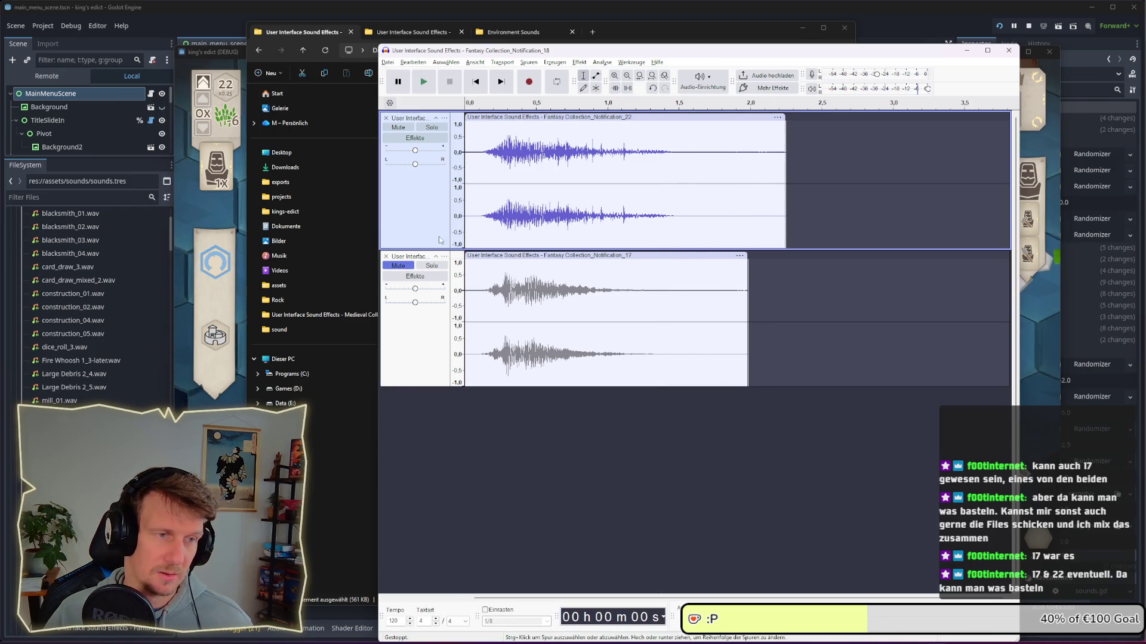
# Step: Mute Notification_22, play Notification_17 on its own, then minimize Audacity
pyautogui.click(398, 127)
pyautogui.click(398, 265)
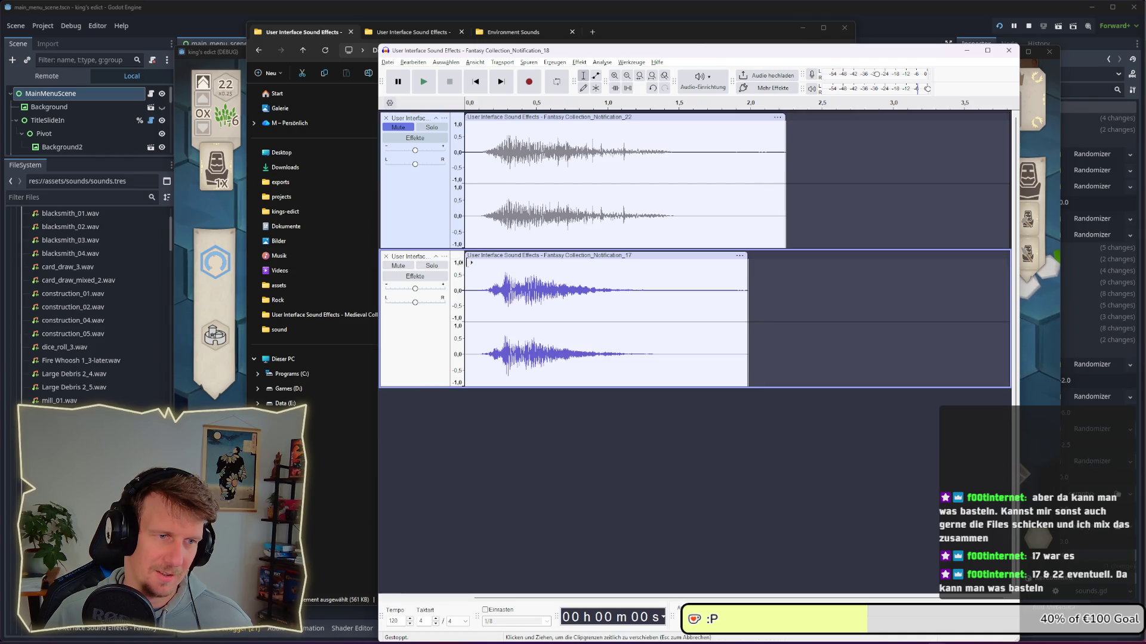
pyautogui.click(464, 278)
pyautogui.press('space')
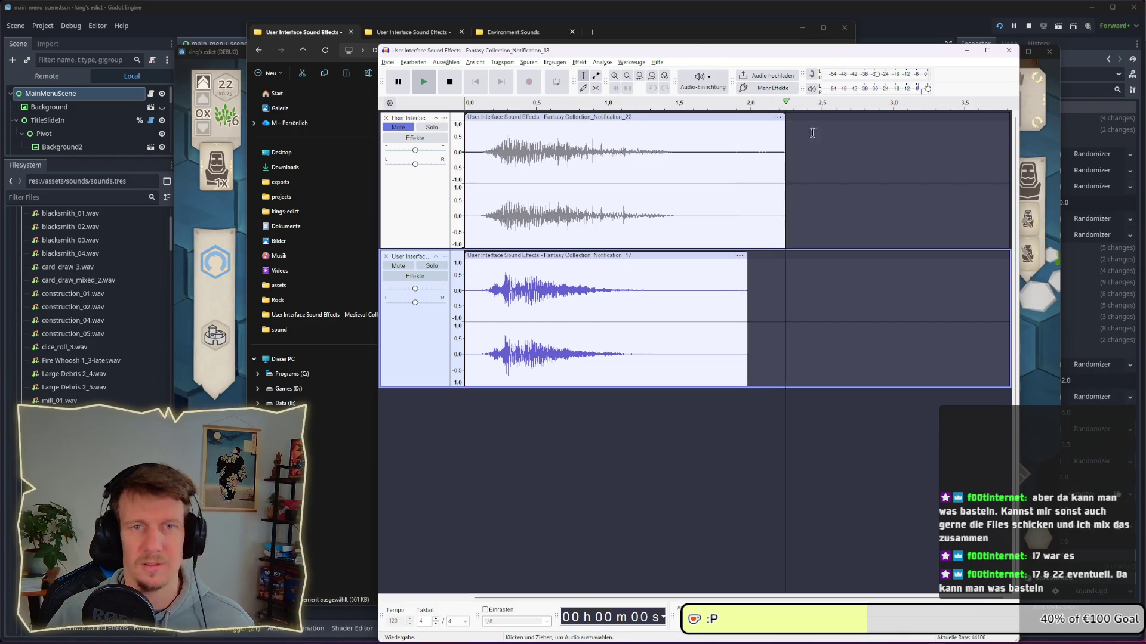
pyautogui.click(967, 52)
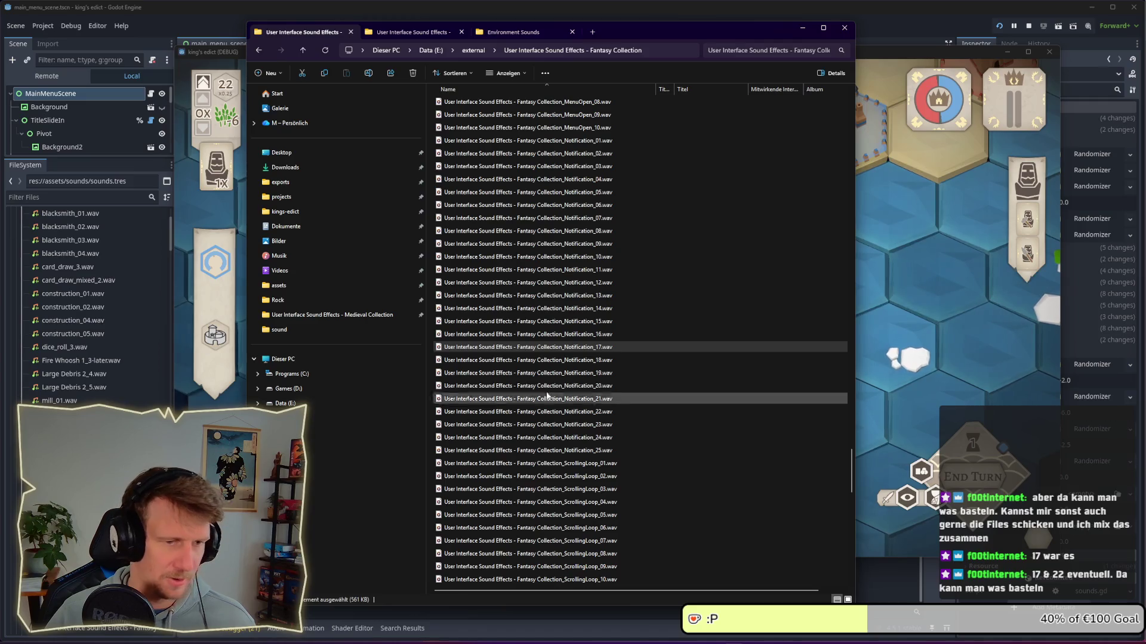
pyautogui.click(584, 411)
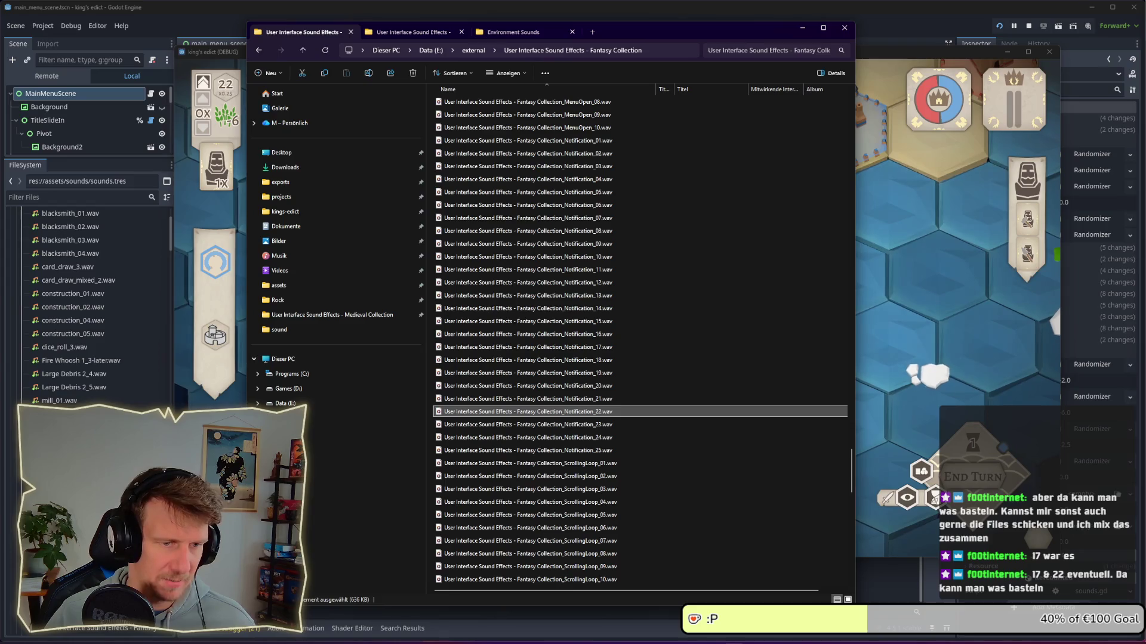
pyautogui.moveTo(555, 347)
pyautogui.mouseDown()
pyautogui.moveTo(549, 334)
pyautogui.moveTo(793, 15)
pyautogui.mouseUp()
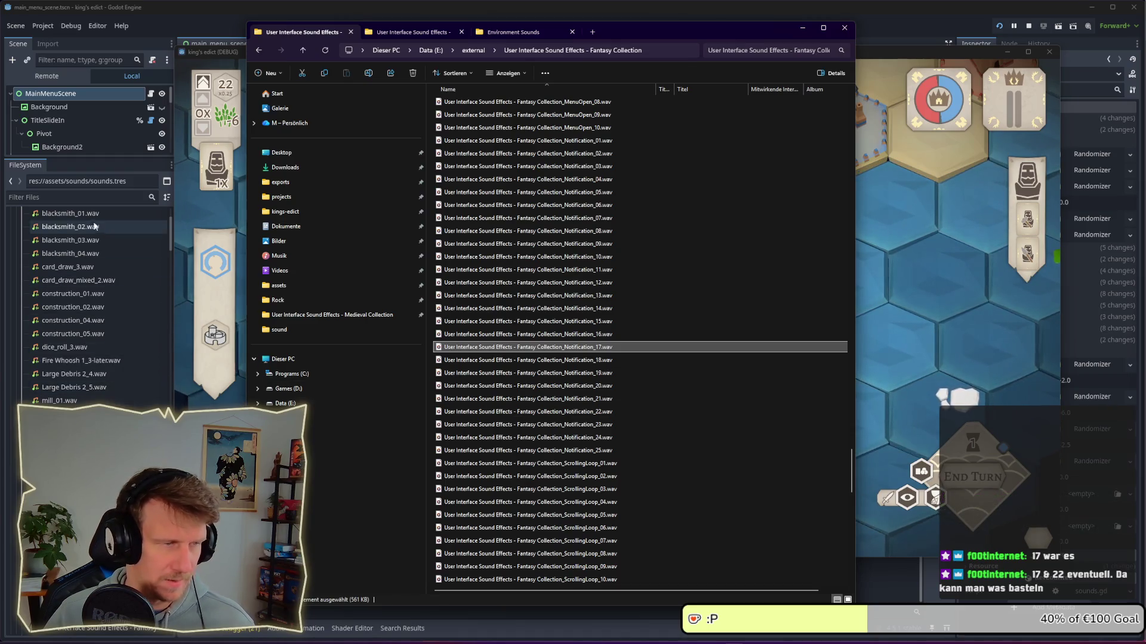
pyautogui.click(56, 197)
# Step: Filter the FileSystem dock for 'notif' to list the notification sound files
pyautogui.write('N')
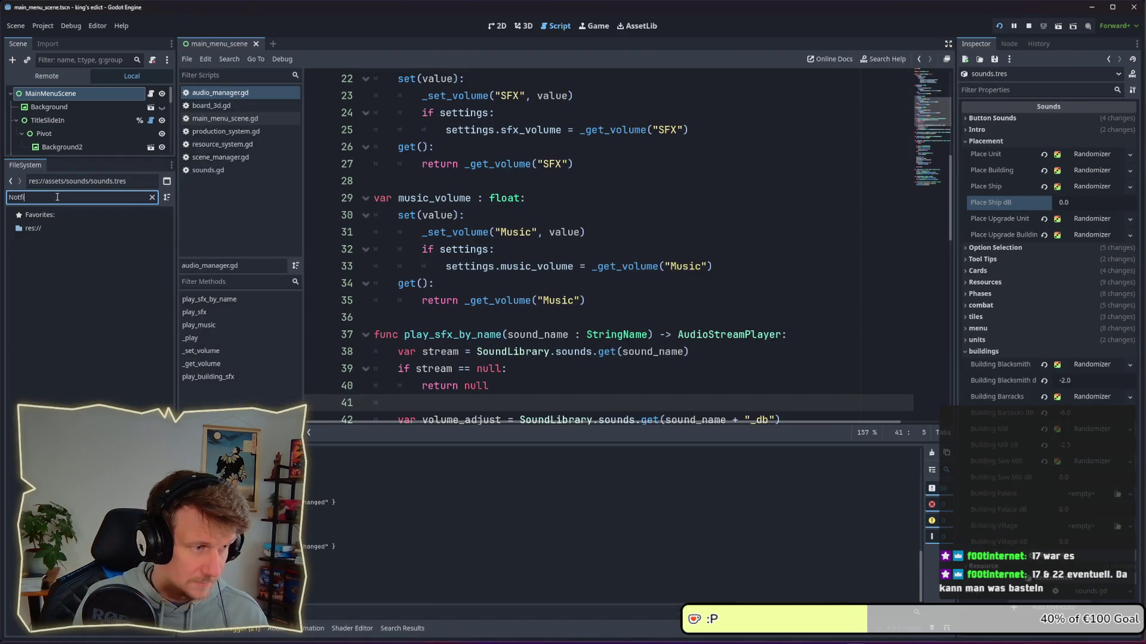
pyautogui.press('BackSpace')
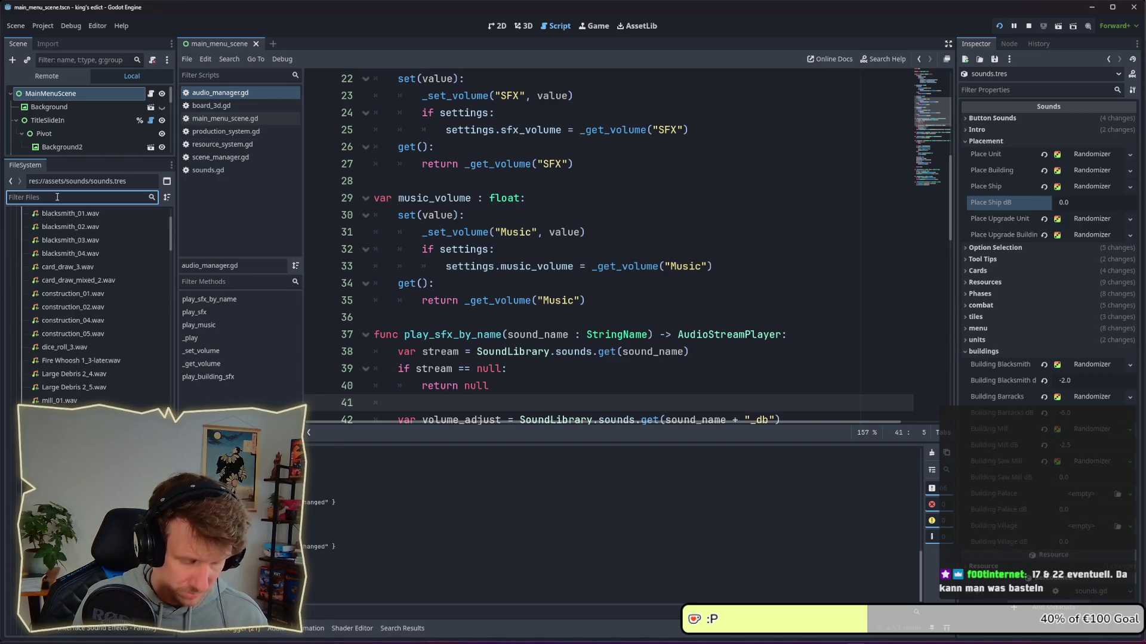
pyautogui.write('notif')
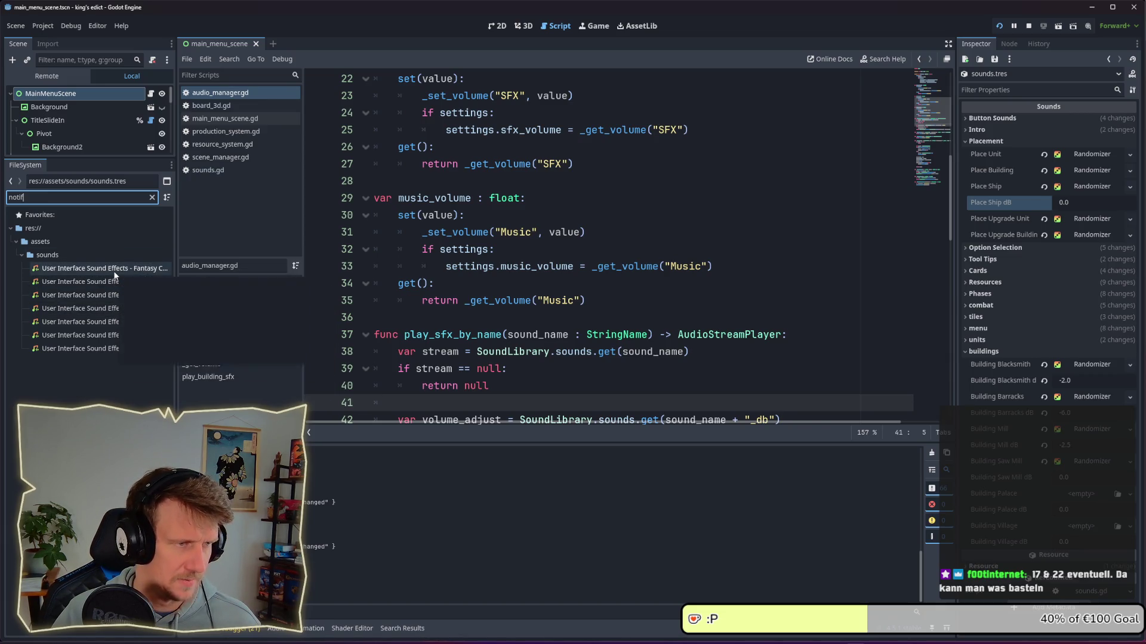
pyautogui.moveTo(115, 274)
pyautogui.hotkey('alt', 'Tab')
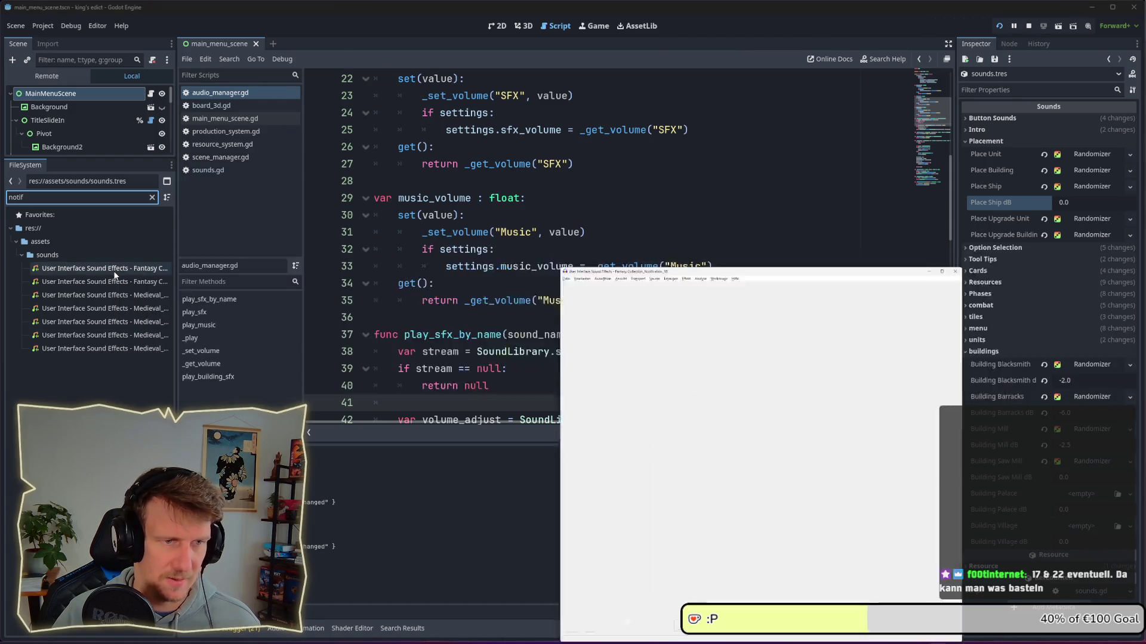
pyautogui.hotkey('alt', 'Tab')
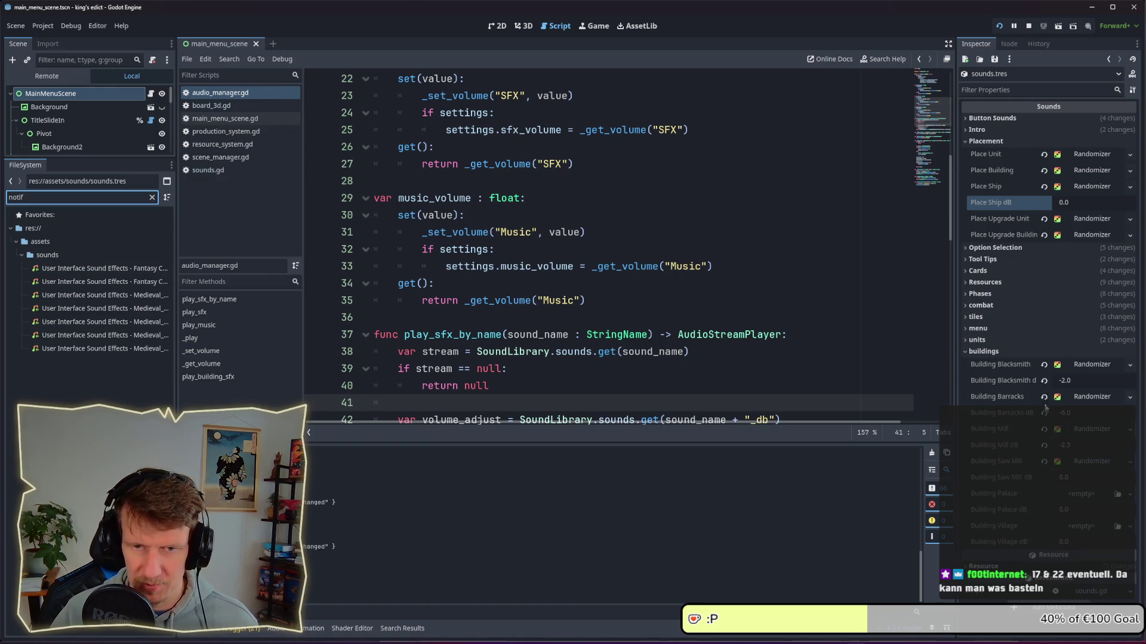
# Step: Make Building Palace an AudioStreamRandomizer and expand its random pitch and streams settings
pyautogui.click(1081, 496)
pyautogui.click(1083, 501)
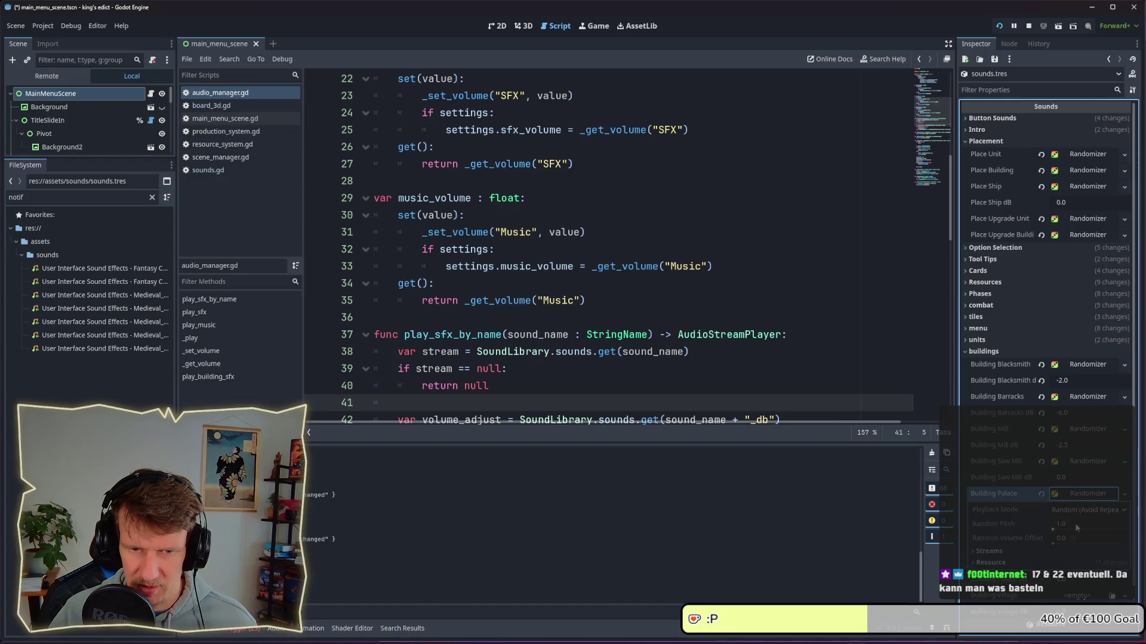
pyautogui.click(1074, 525)
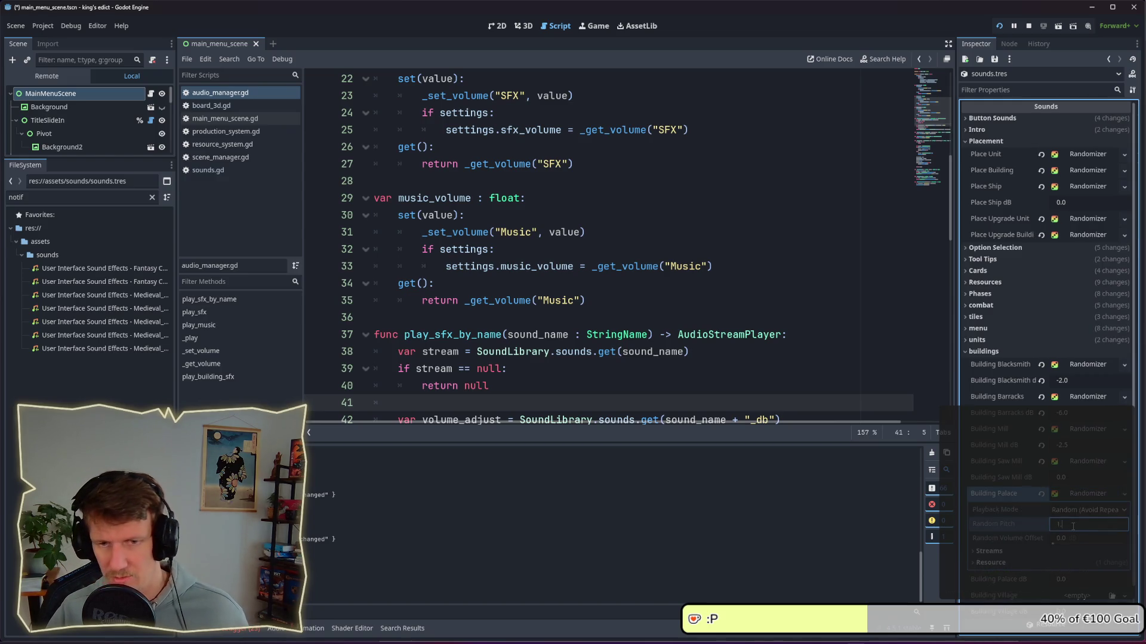
pyautogui.click(1008, 551)
pyautogui.scroll(-1, 1025, 512)
pyautogui.scroll(-1, 1025, 507)
# Step: Make Building Village an AudioStreamRandomizer with random pitch 1.03
pyautogui.click(1071, 546)
pyautogui.click(1069, 501)
pyautogui.click(1086, 543)
pyautogui.scroll(-2, 1063, 526)
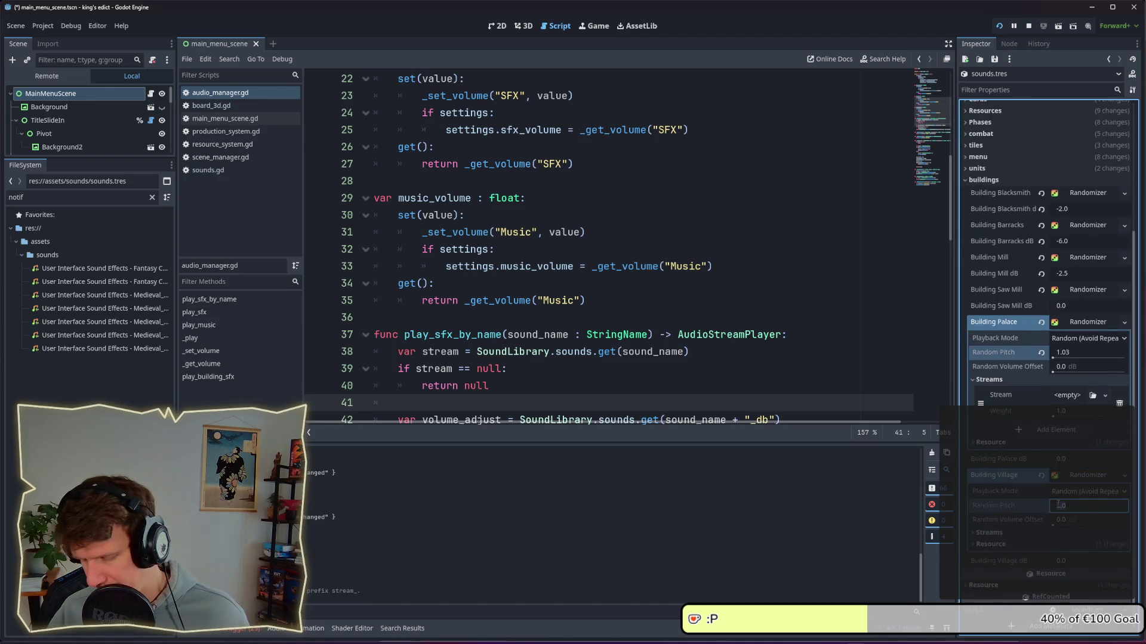
pyautogui.write('1.03')
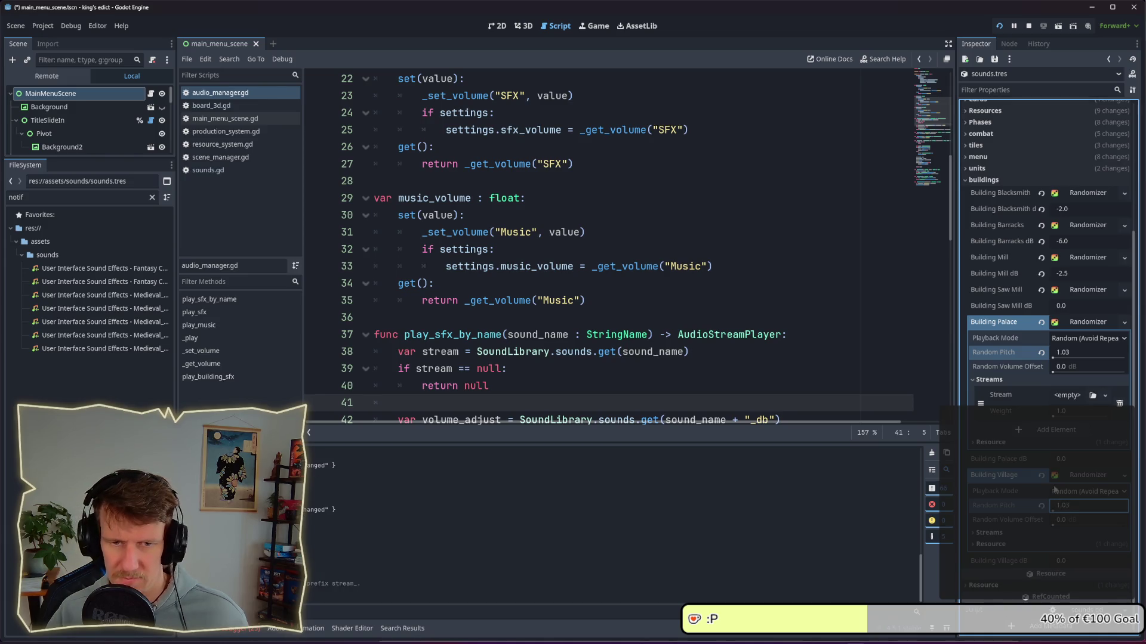
pyautogui.scroll(-2, 1066, 514)
pyautogui.click(1072, 499)
pyautogui.press('Escape')
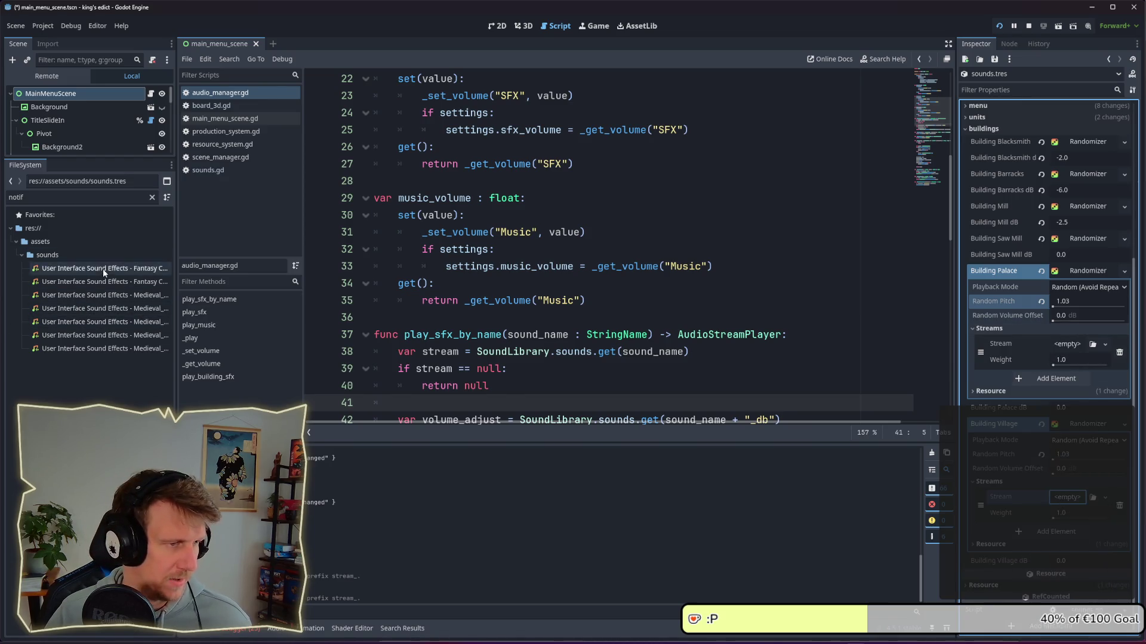
# Step: Assign Fantasy notification files to the Palace and Village stream slots and save sounds.tres
pyautogui.moveTo(102, 279); pyautogui.dragTo(1068, 345)
pyautogui.hotkey('ctrl', 's')
pyautogui.moveTo(102, 268)
pyautogui.mouseDown()
pyautogui.moveTo(657, 335)
pyautogui.moveTo(1072, 518)
pyautogui.mouseUp()
pyautogui.hotkey('ctrl', 's')
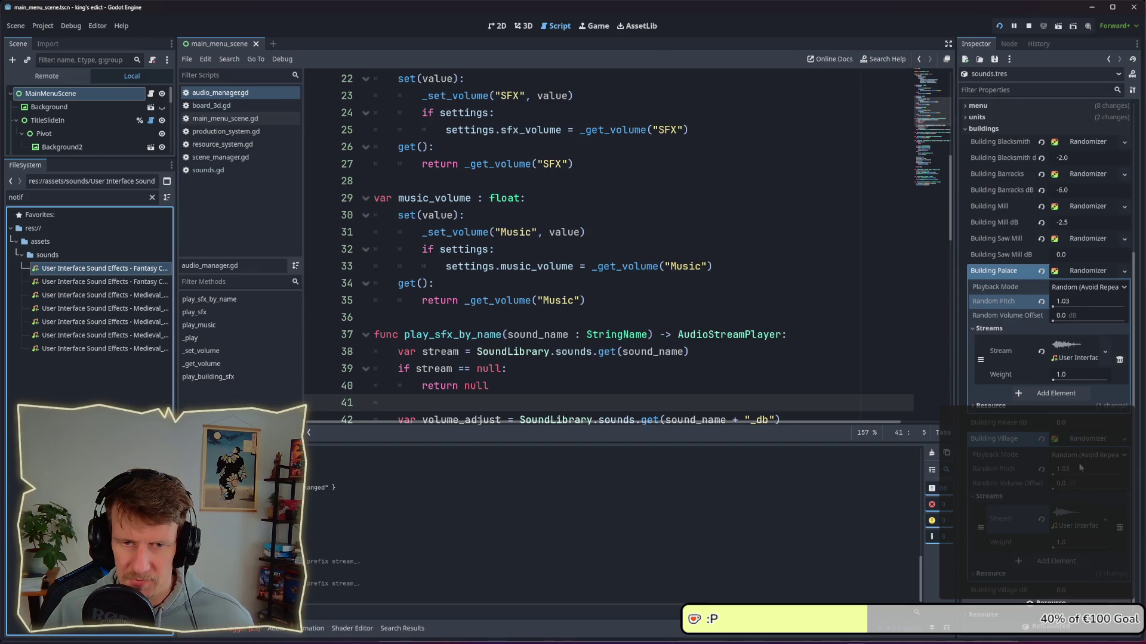
pyautogui.scroll(3, 1072, 518)
pyautogui.click(1076, 376)
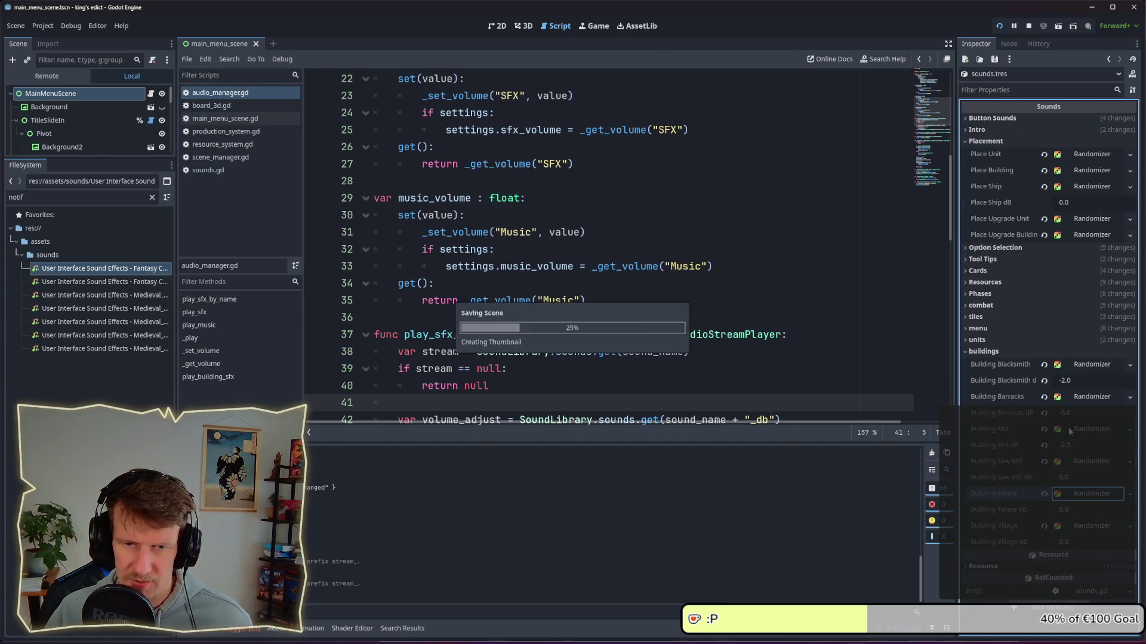
# Step: Close the running King's Edict game and relaunch it with F5
pyautogui.hotkey('alt', 'Tab')
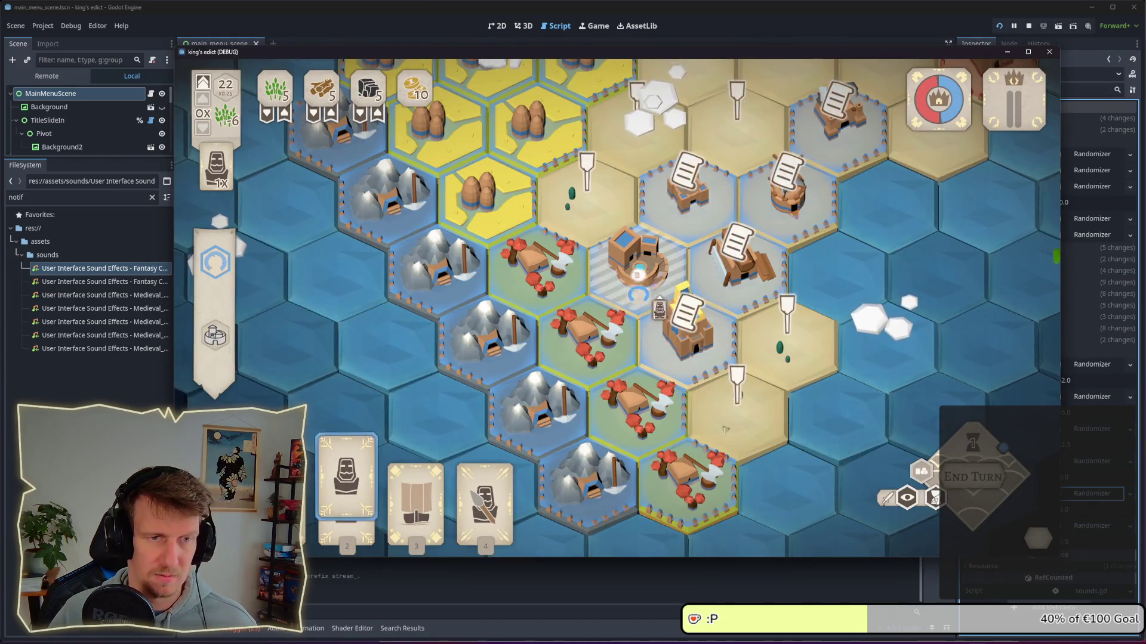
pyautogui.click(1027, 28)
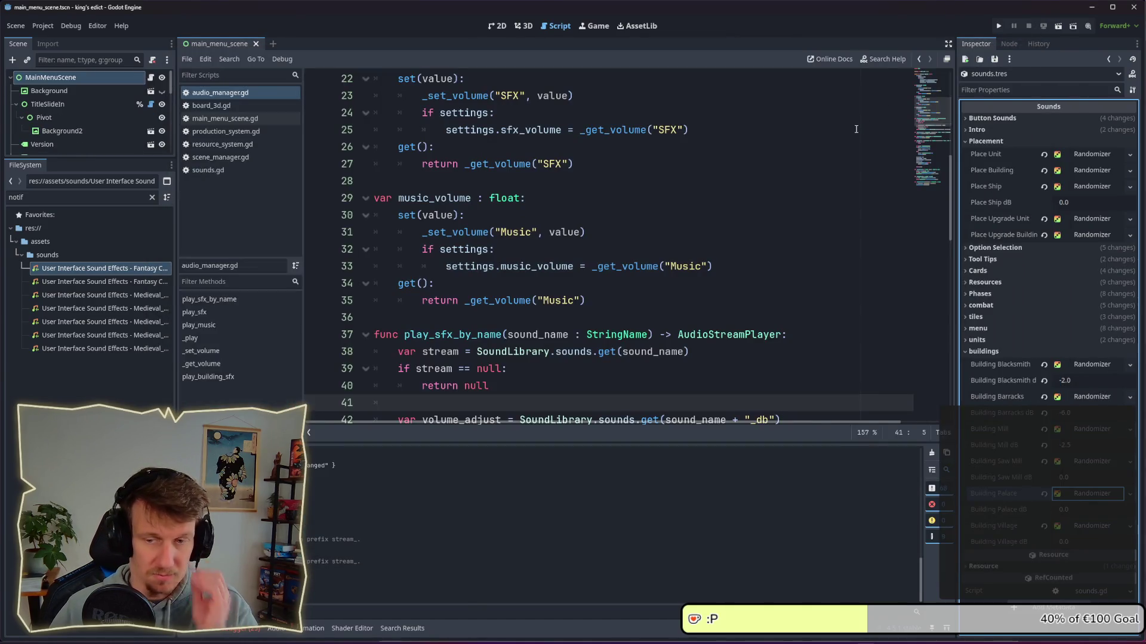
pyautogui.press('F5')
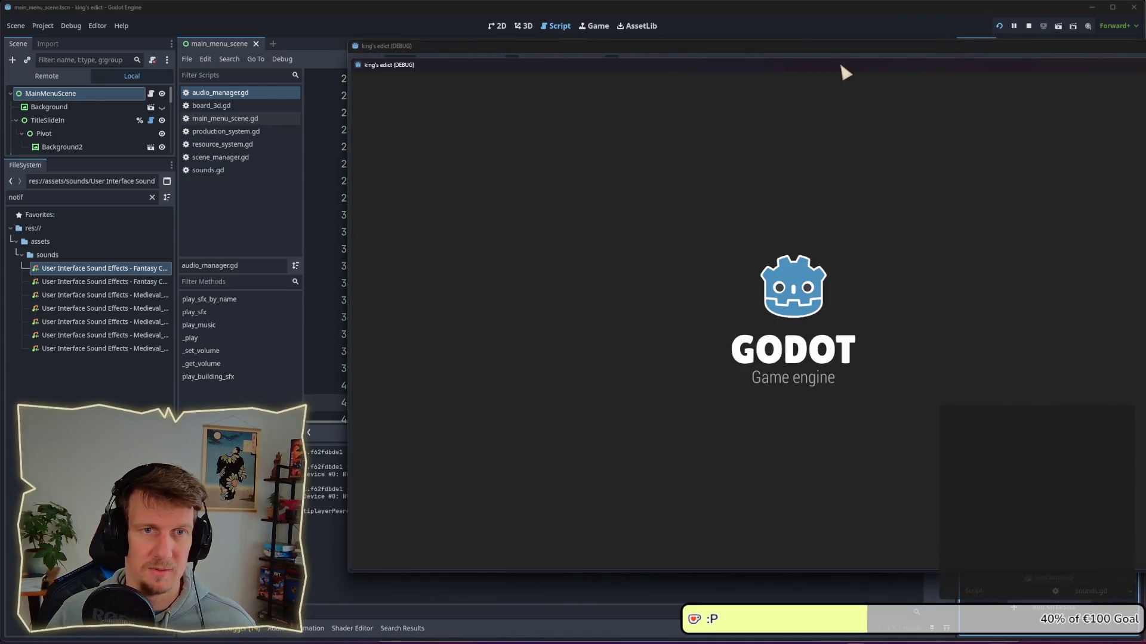
pyautogui.moveTo(841, 66); pyautogui.dragTo(604, 68)
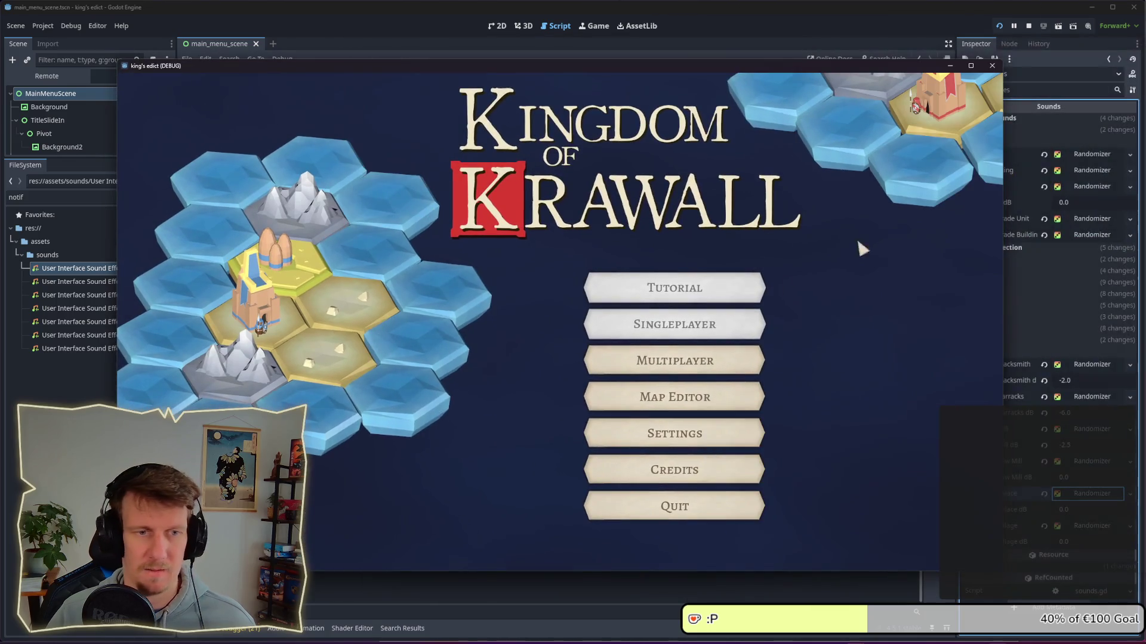
# Step: Create and start a multiplayer game on the Crafting map
pyautogui.click(674, 361)
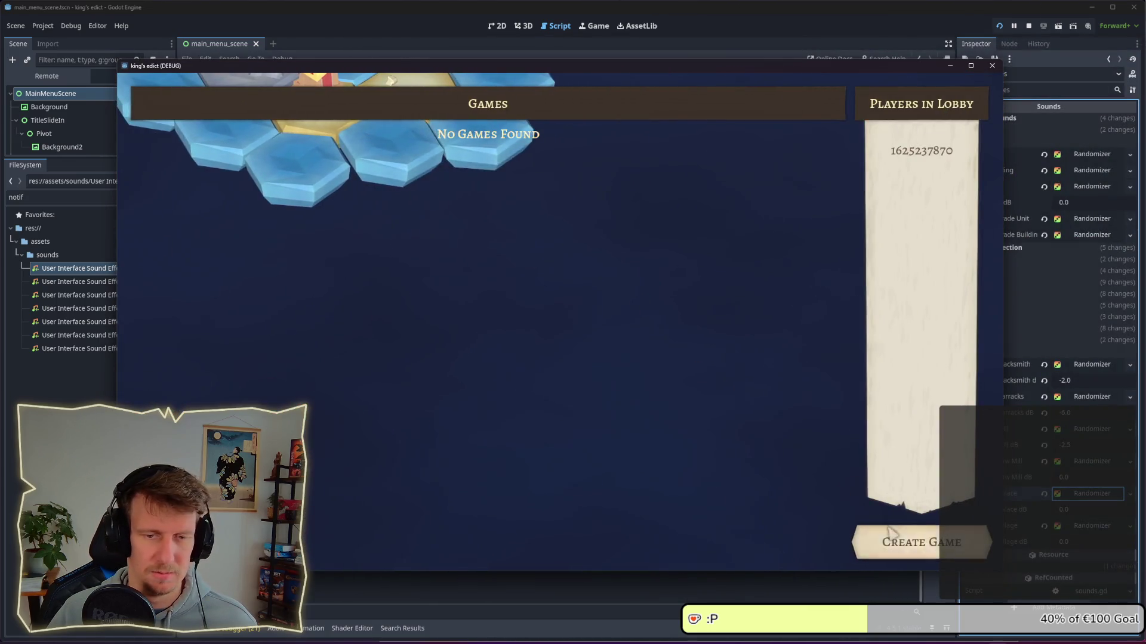
pyautogui.click(922, 543)
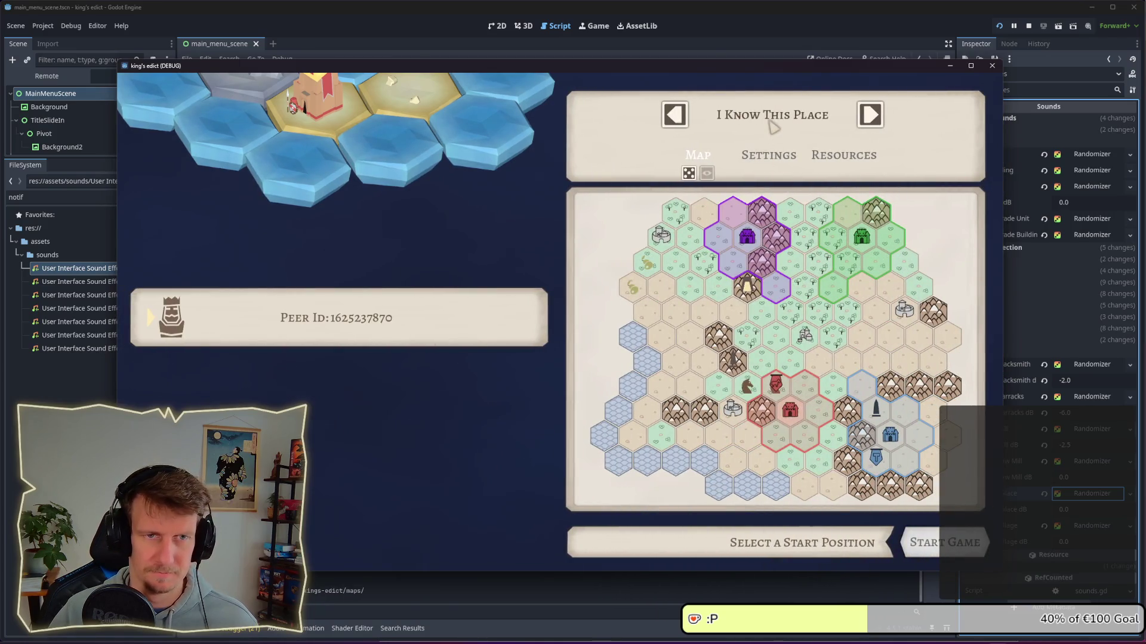
pyautogui.click(771, 119)
pyautogui.click(723, 309)
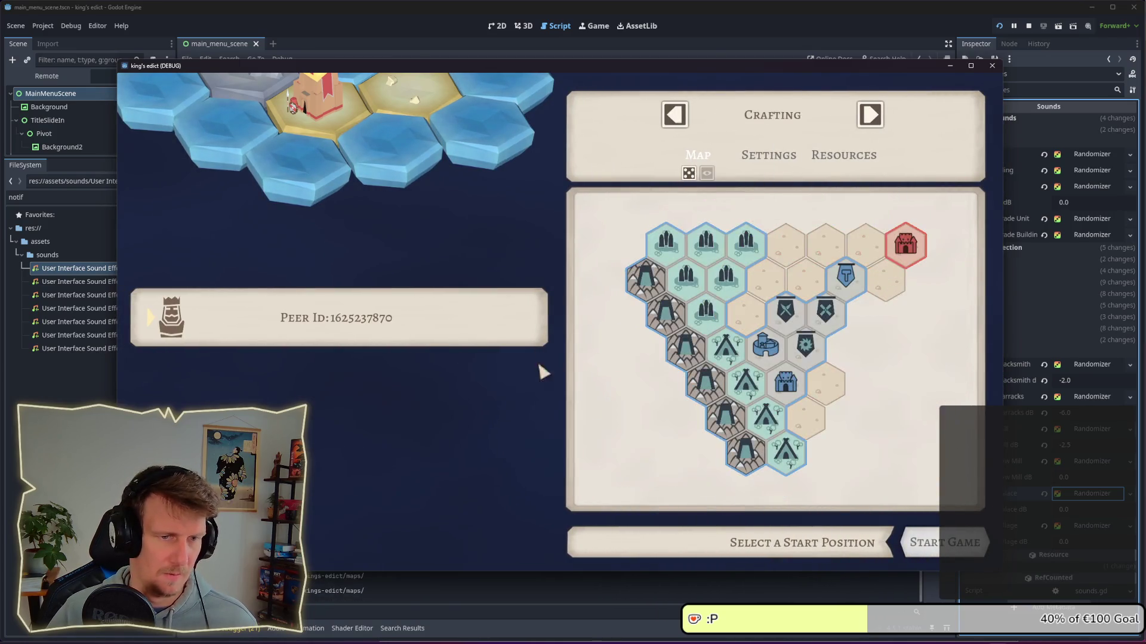
pyautogui.click(940, 546)
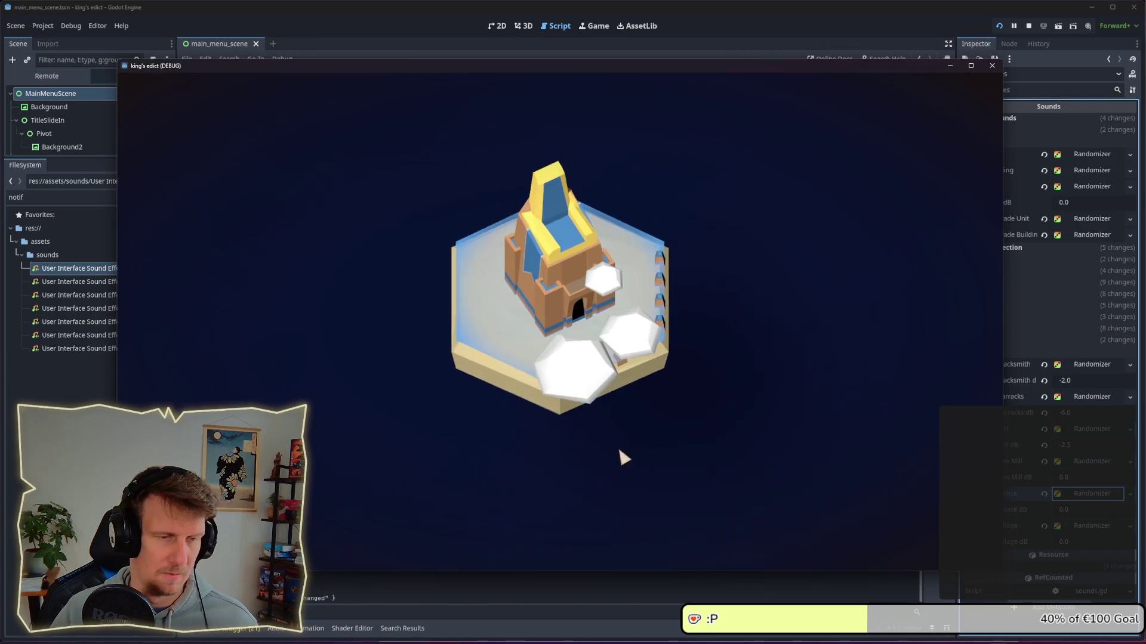